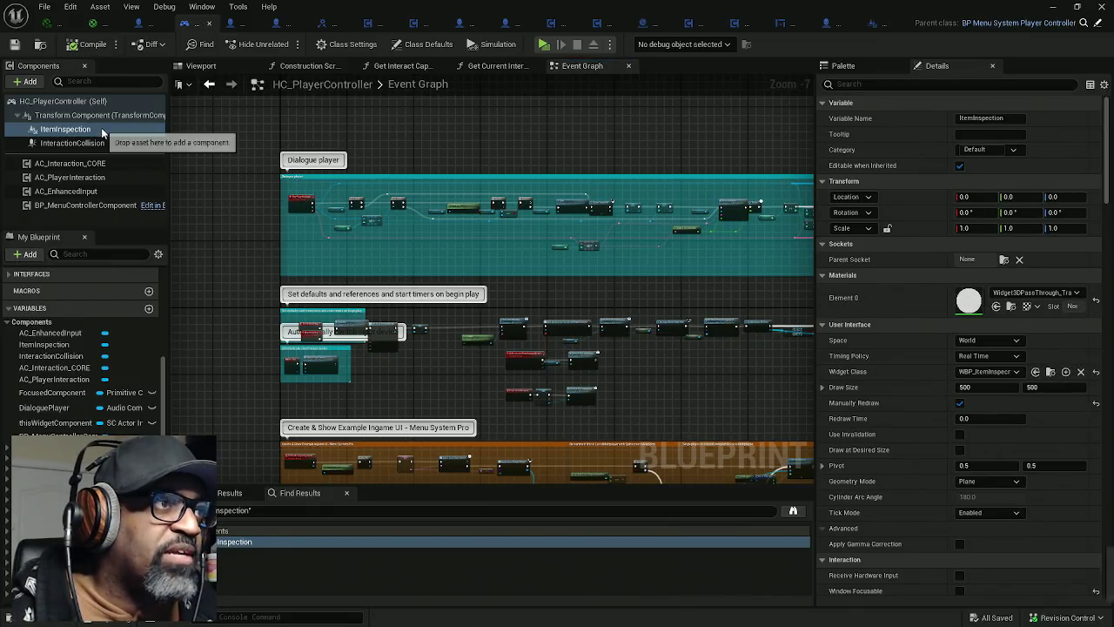
Step: Delete the ItemInspection component and add a Scene Capture Component 2D named ActorInspectionRenderer
right_click(103, 132)
click(142, 240)
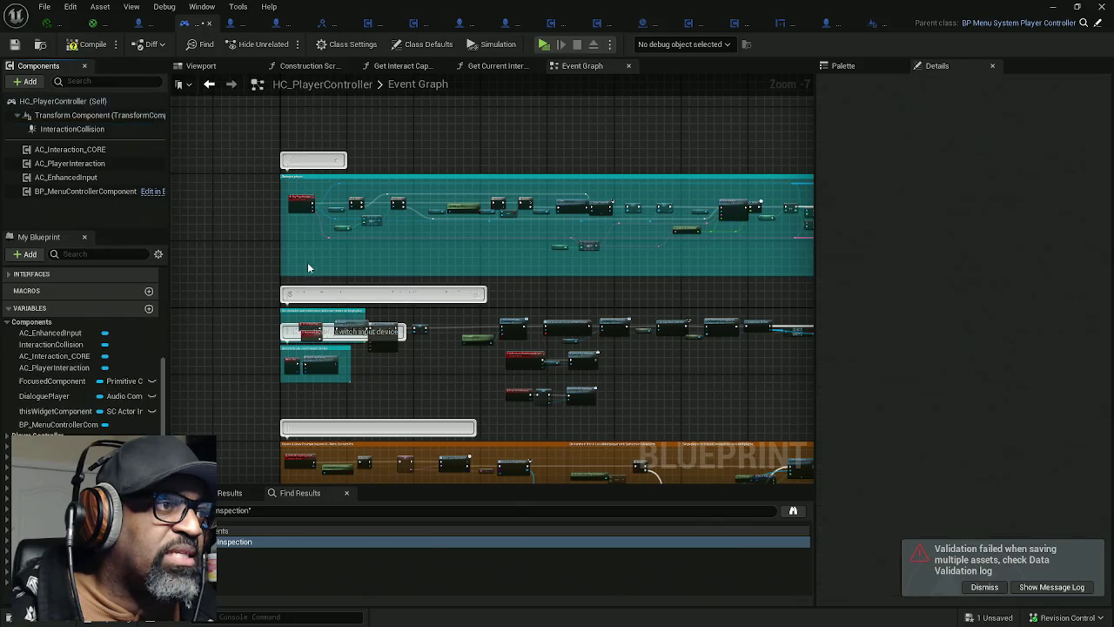
click(26, 81)
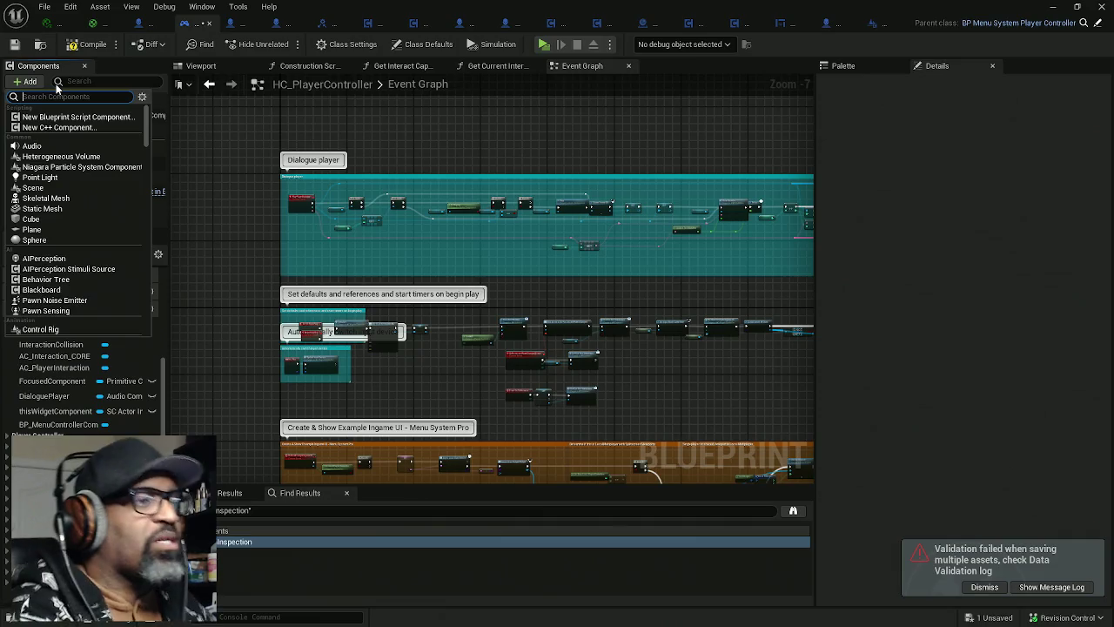
text(scene)
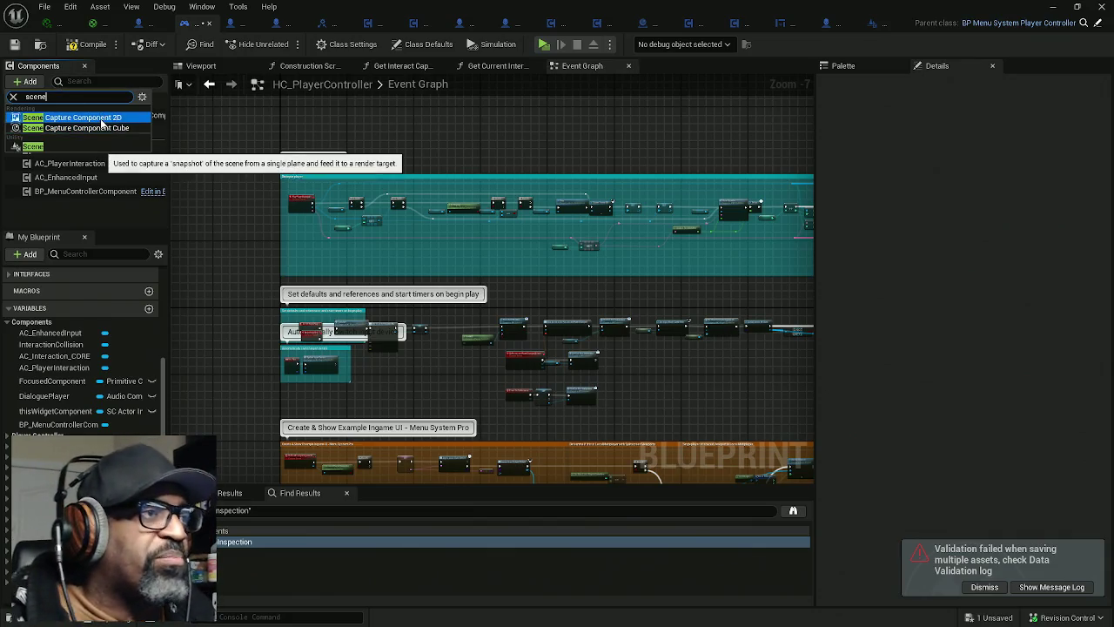
click(101, 119)
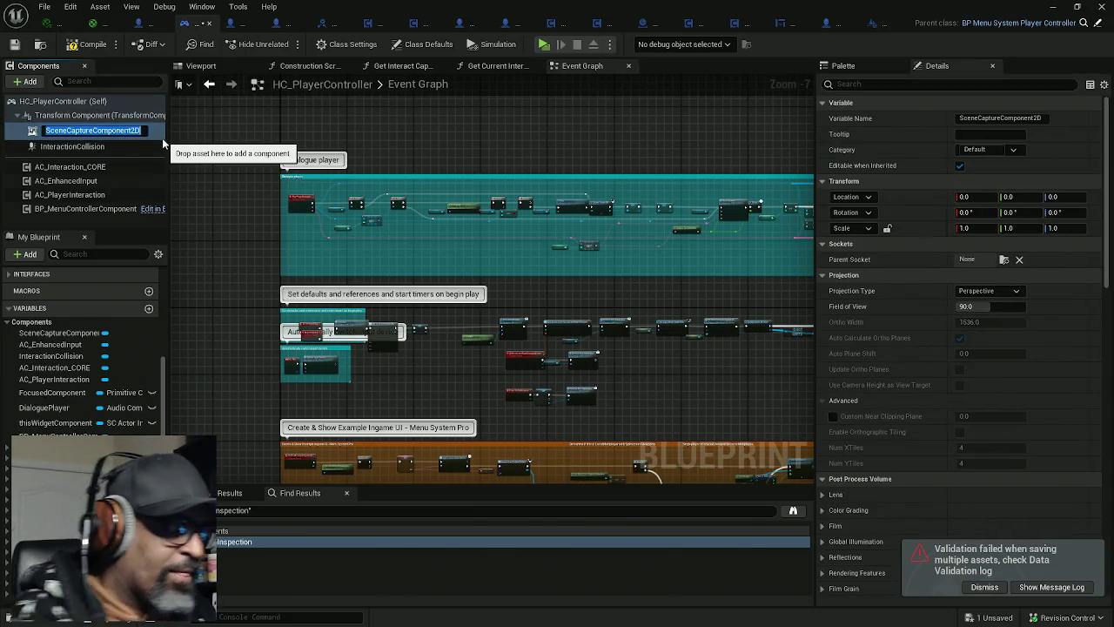
text(Ac)
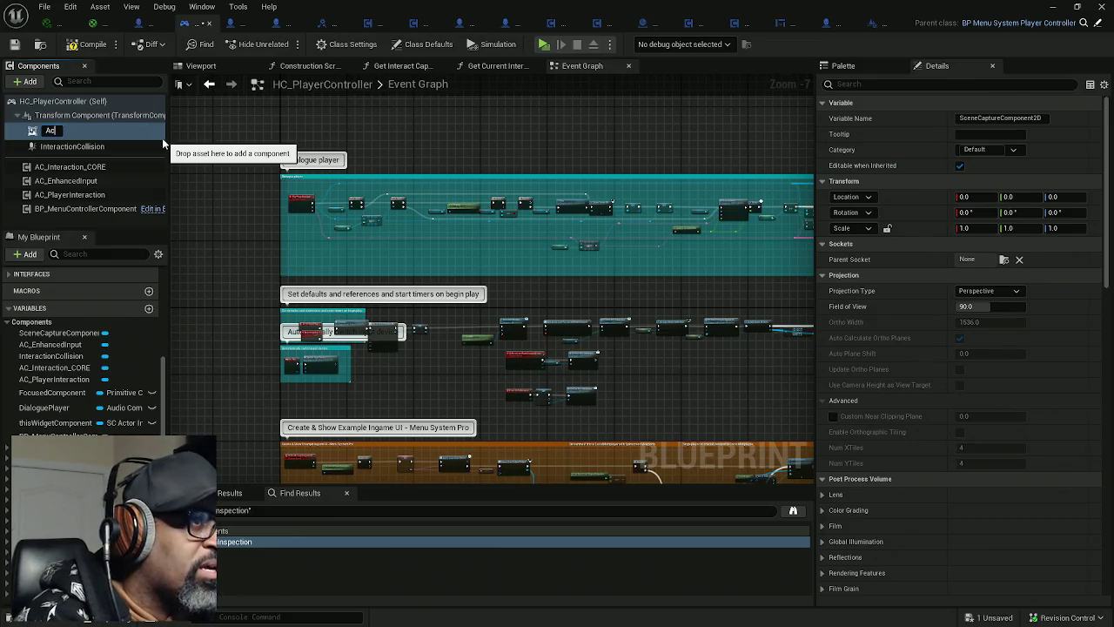
text(torInspection)
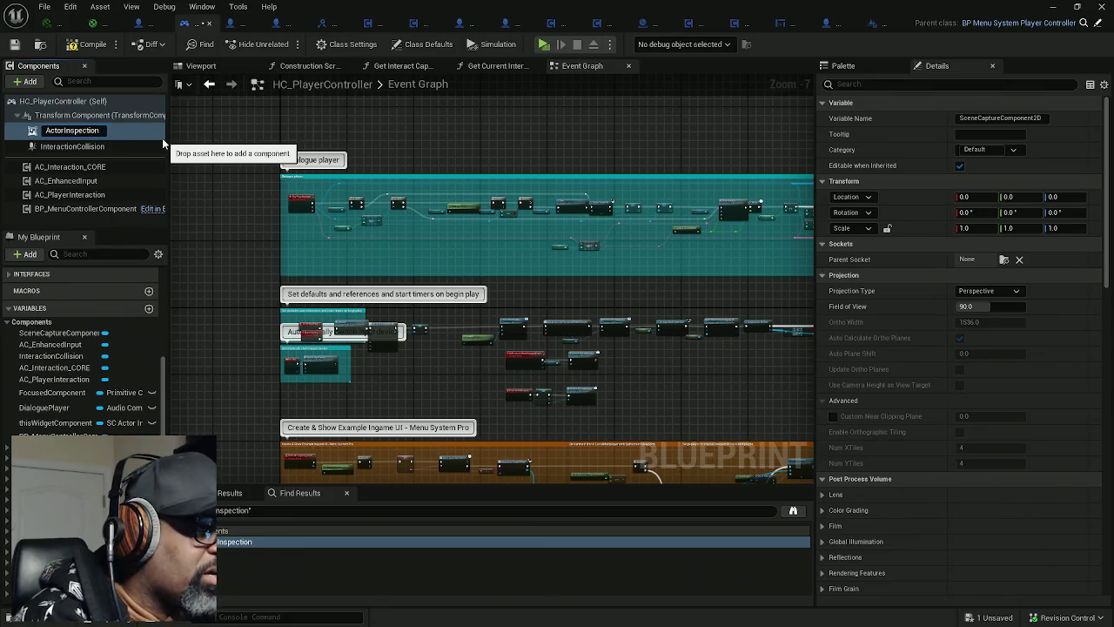
text(Renderer)
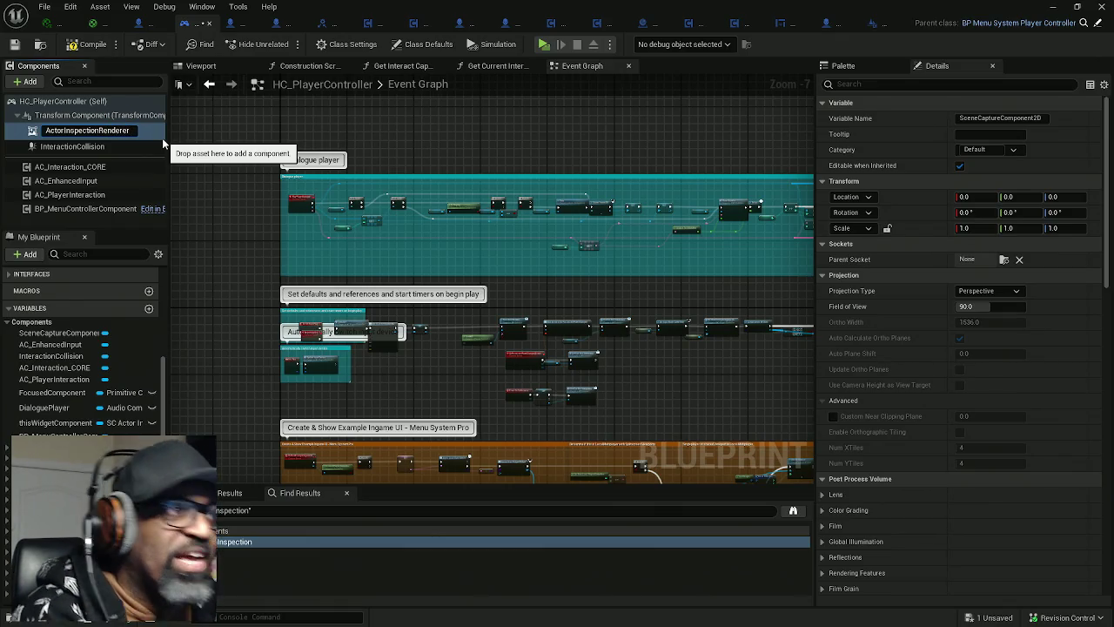
key(Return)
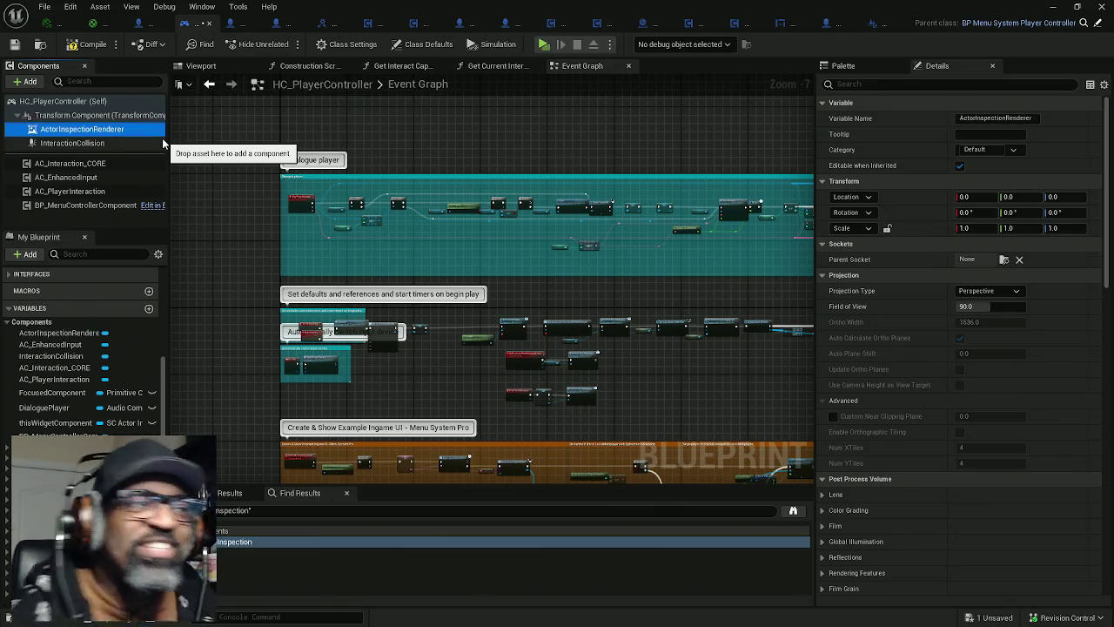
Step: Compile and save HC_PlayerController, dismiss the validation warning, and switch to SC_ActorInspectBG's graph
click(86, 47)
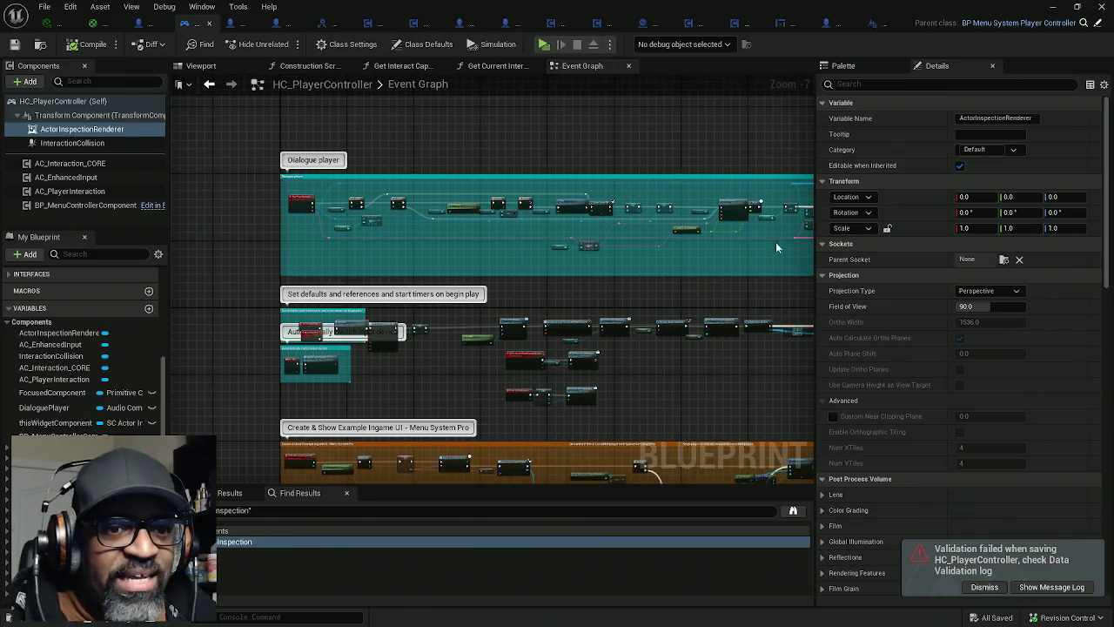
click(984, 587)
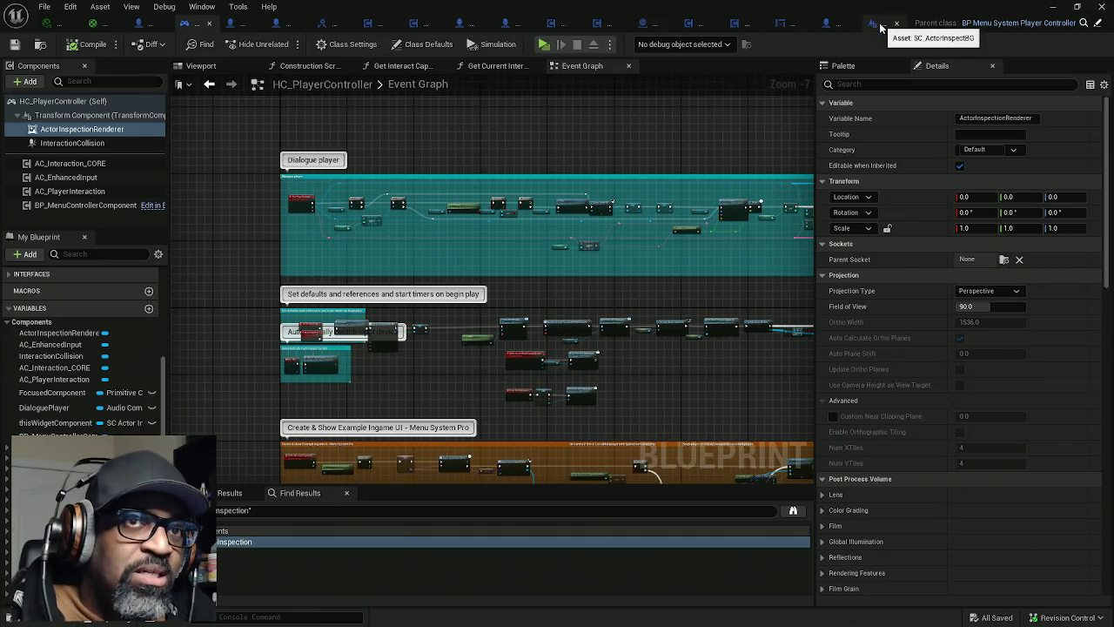
click(881, 27)
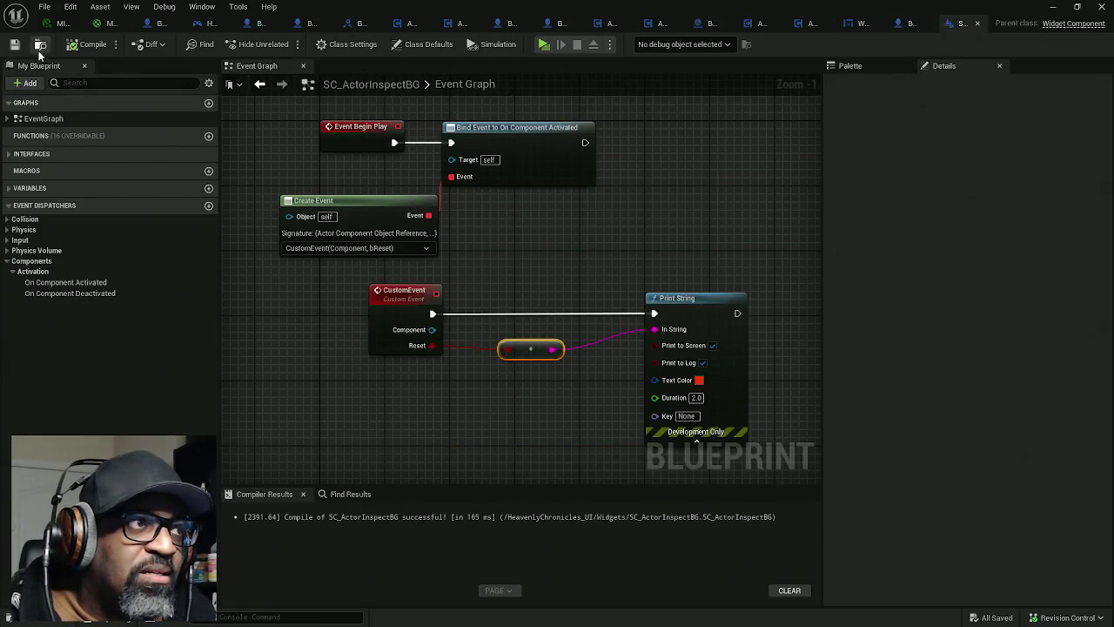
Step: Create an ActorInspection folder under Widgets, open it, then close the Content Drawer
click(1052, 7)
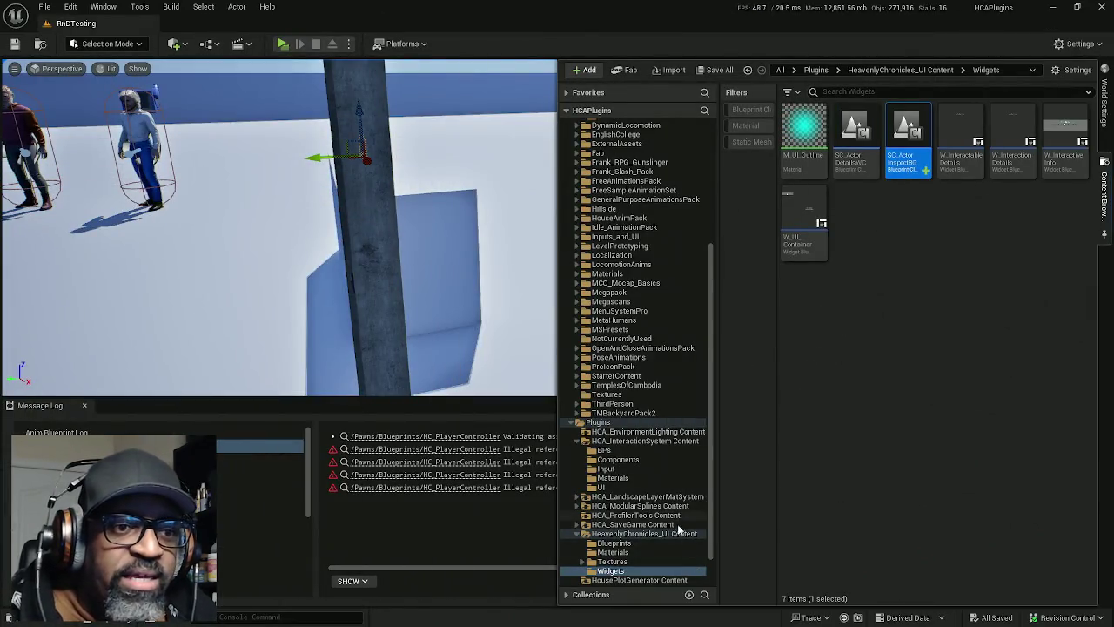
right_click(881, 213)
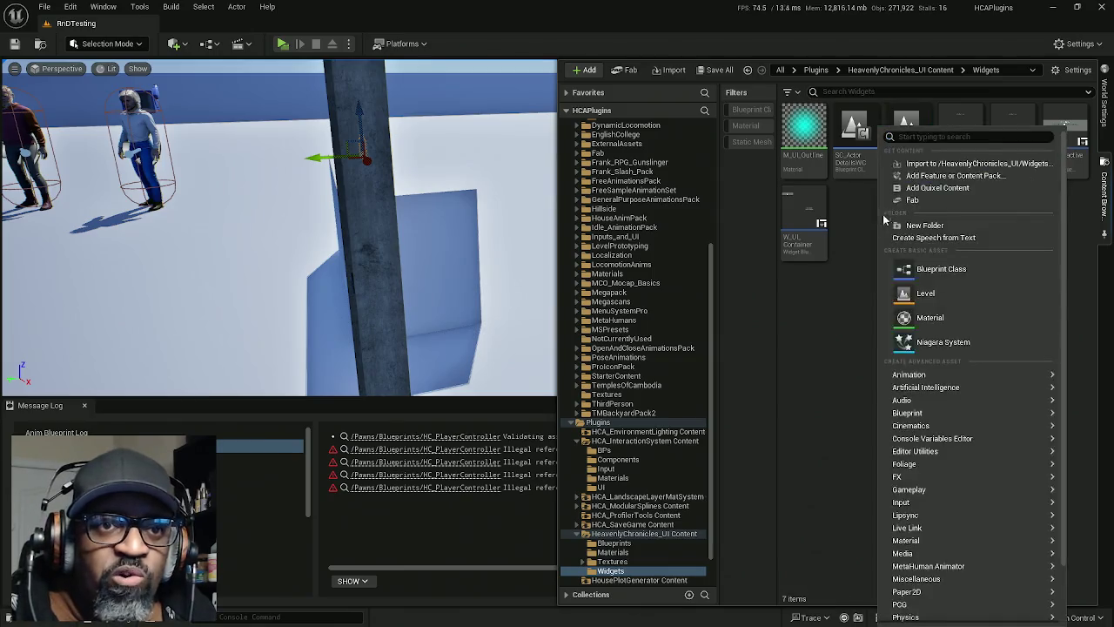
click(986, 228)
text(Ite)
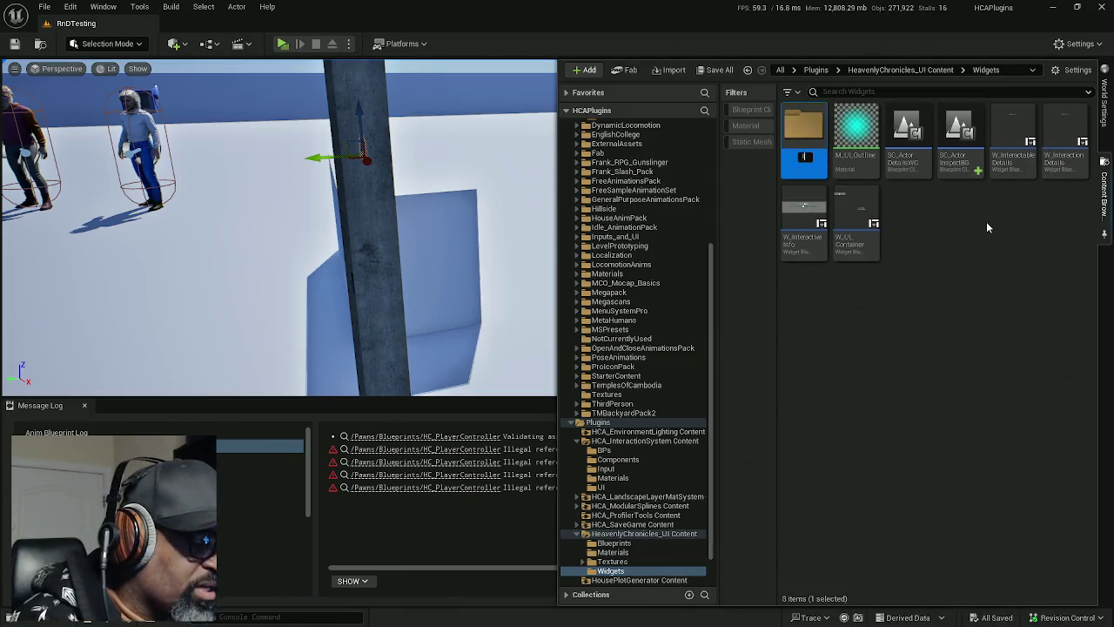
key(BackSpace)
key(BackSpace)
key(BackSpace)
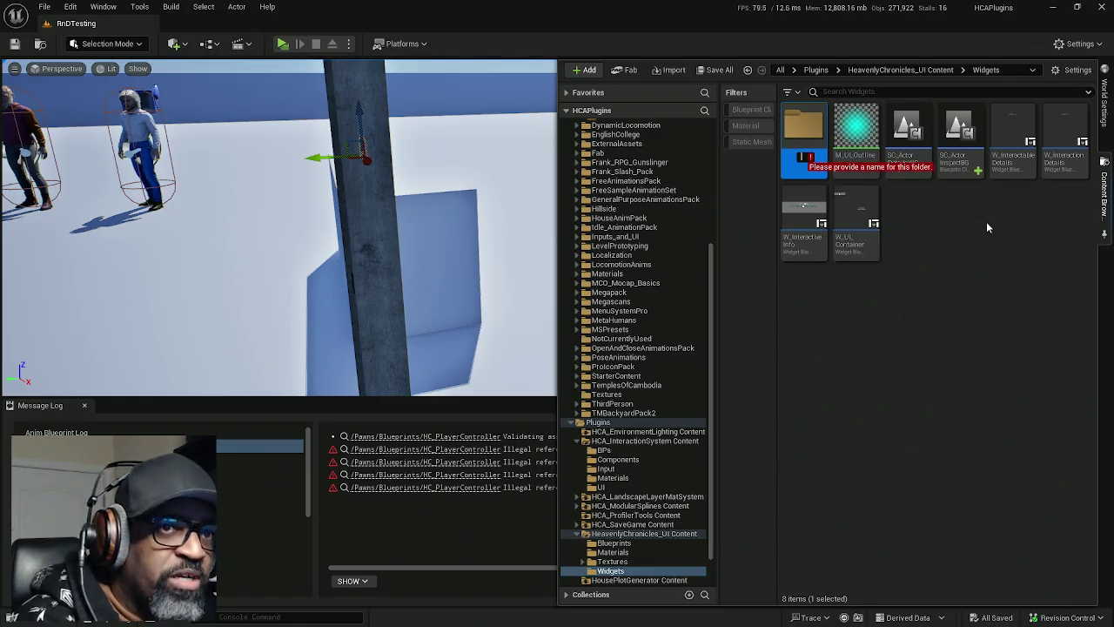
text(Actor)
text(Inspection)
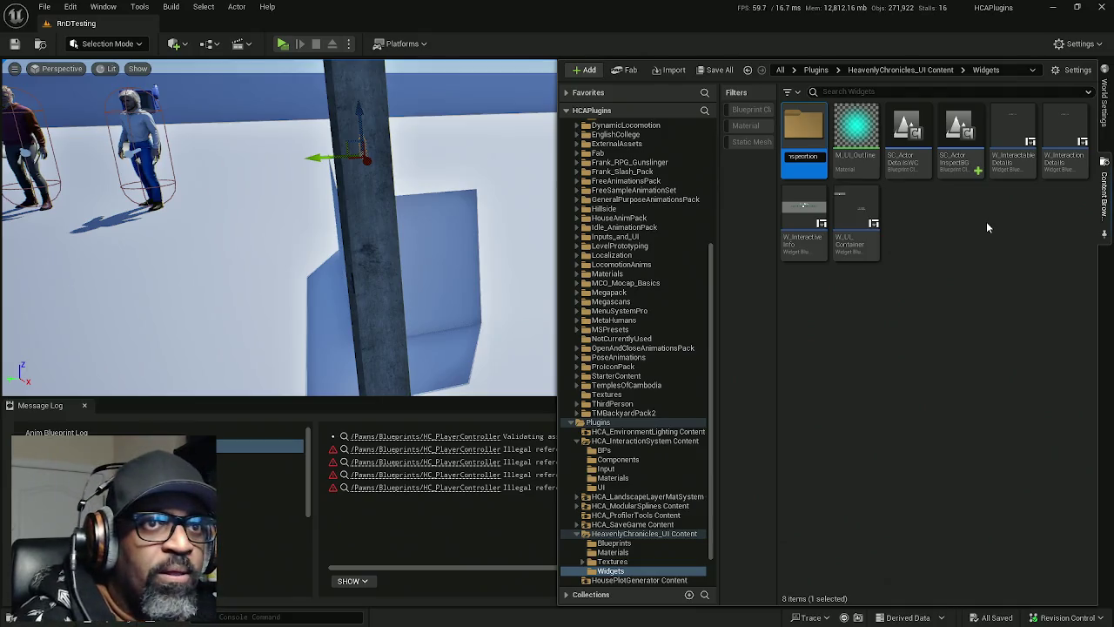
key(Return)
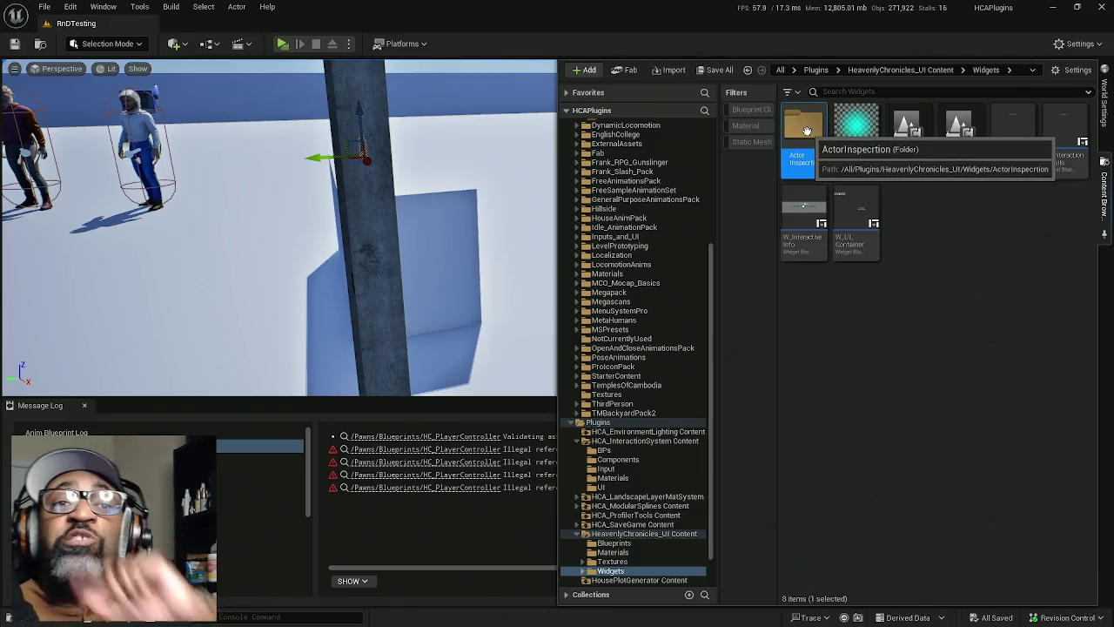
double_click(803, 130)
mouse_move(472, 221)
mouse_down()
mouse_move(492, 222)
mouse_move(492, 265)
mouse_move(475, 219)
mouse_up()
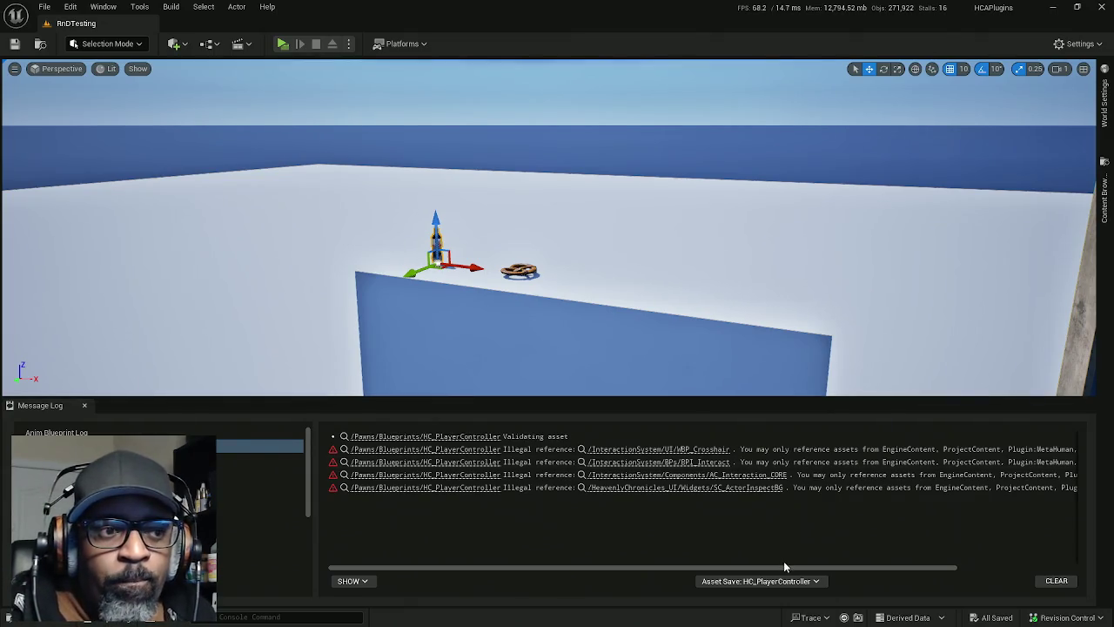
Step: Clear the asset validation errors from the Message Log, then switch to the browser
click(1056, 581)
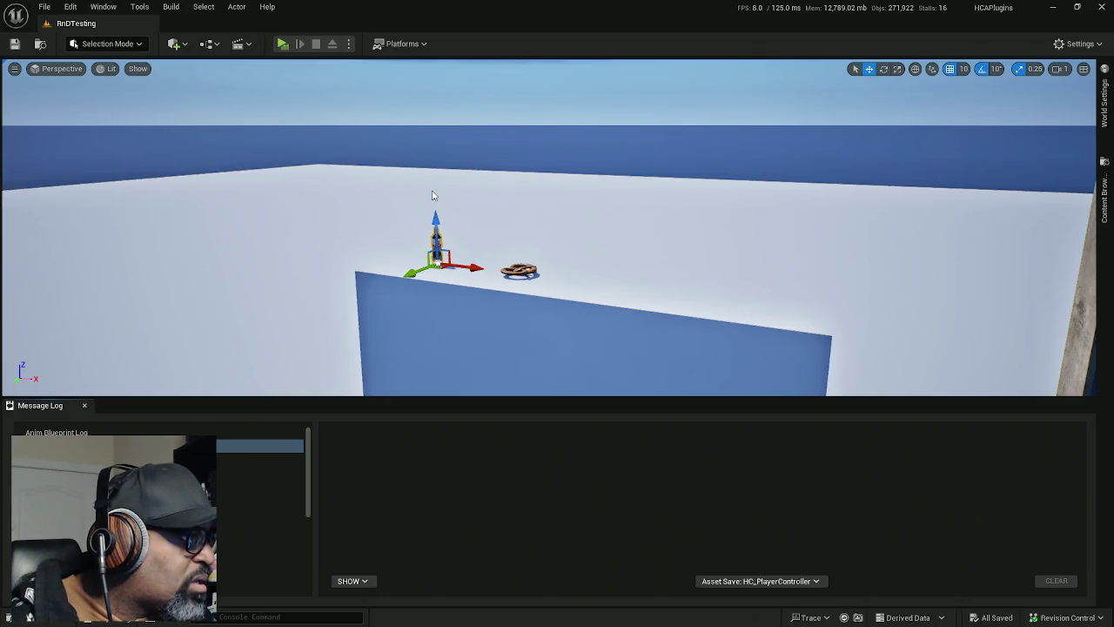
key(alt+Tab)
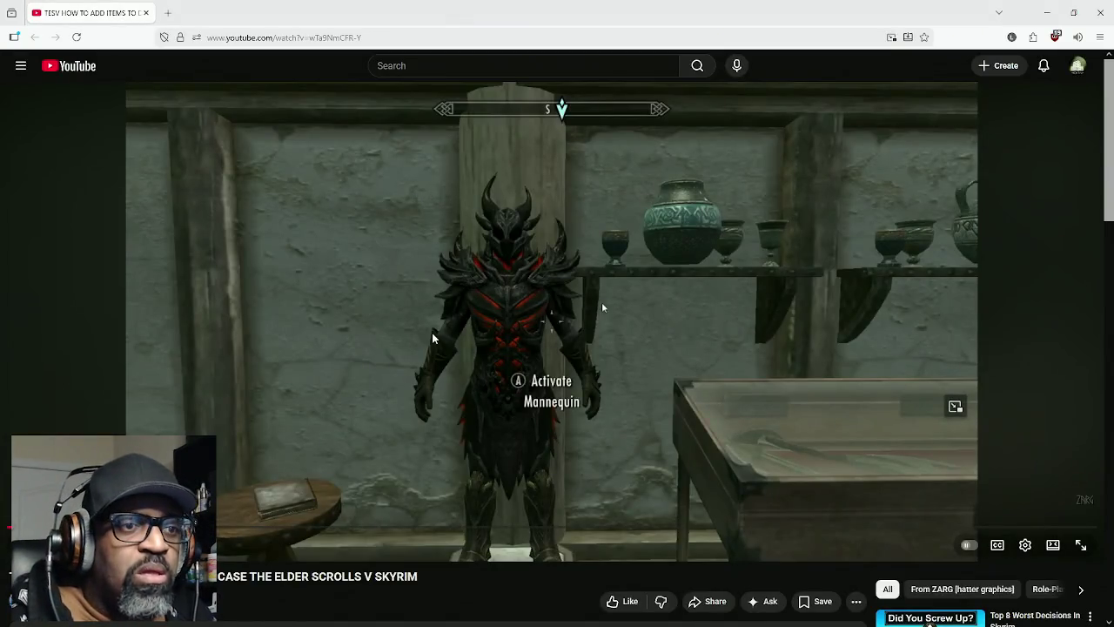
Step: Play the Skyrim reference video, scrub forward to the display-case room, and pause
click(435, 336)
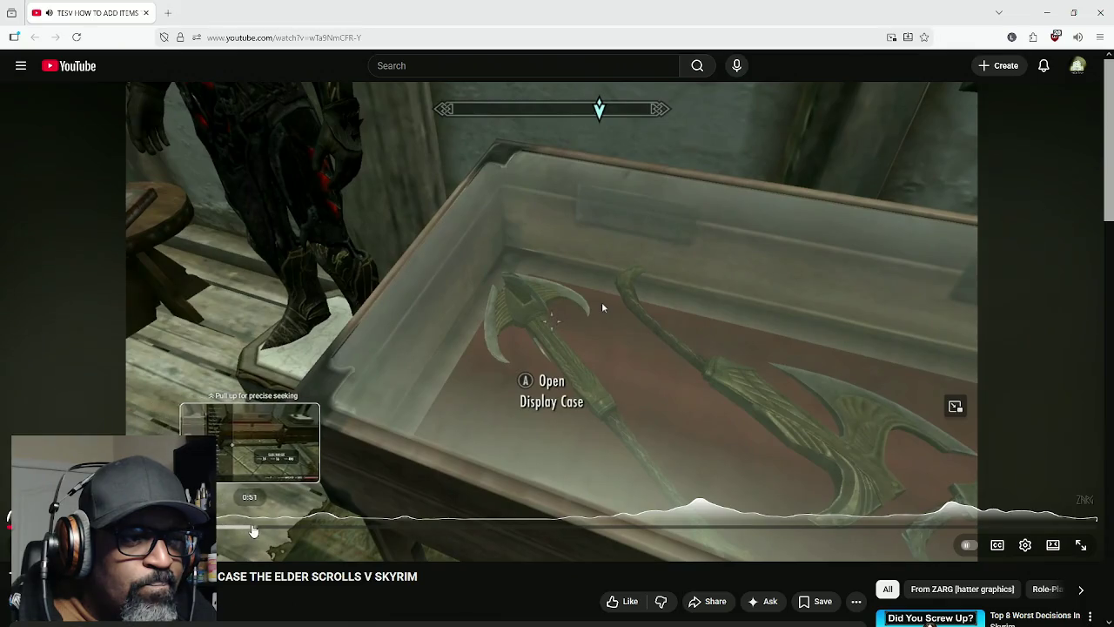
click(247, 526)
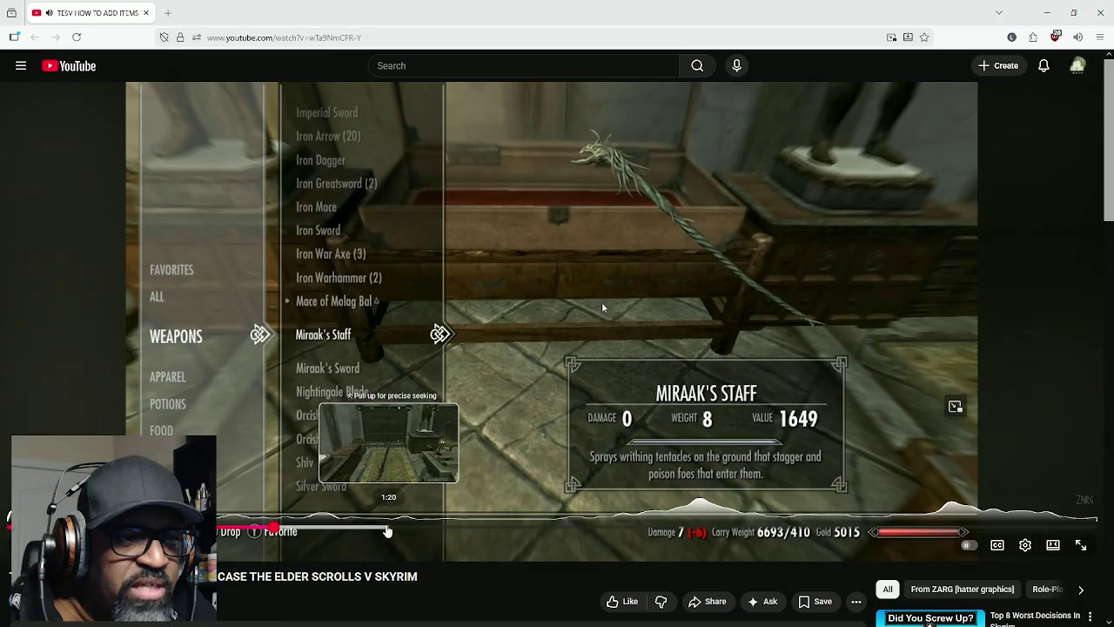
click(387, 529)
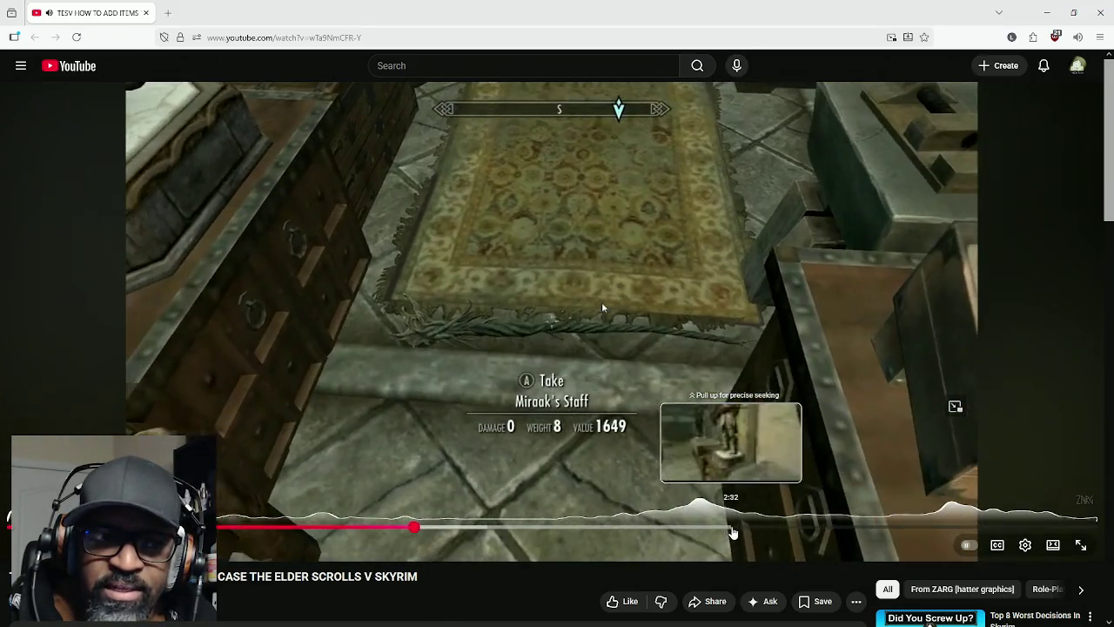
click(736, 529)
drag(743, 537, 919, 535)
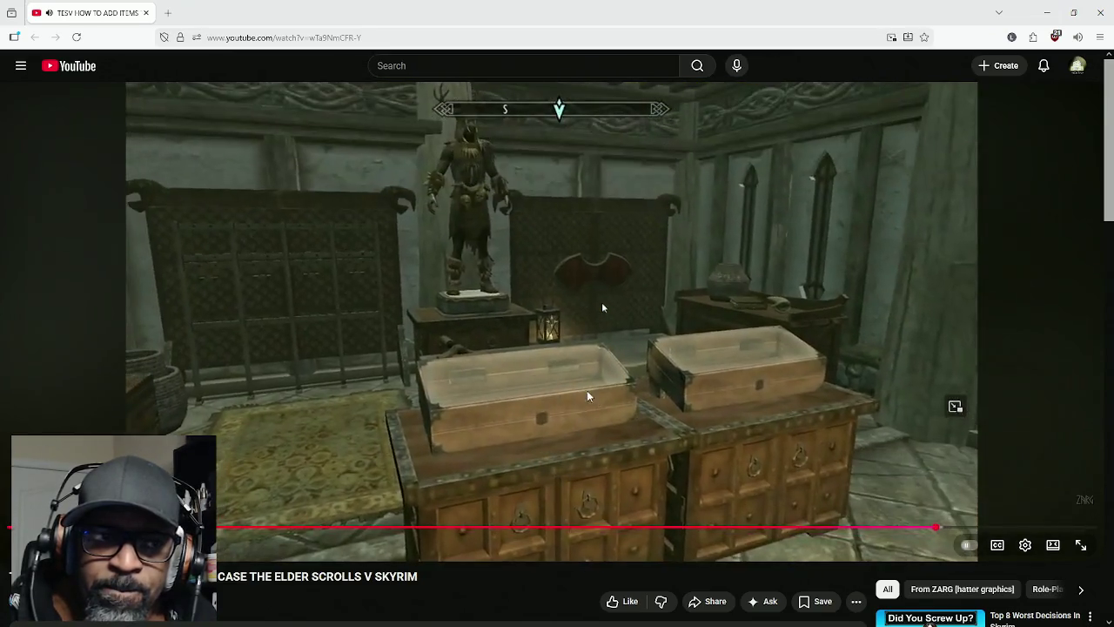
key(space)
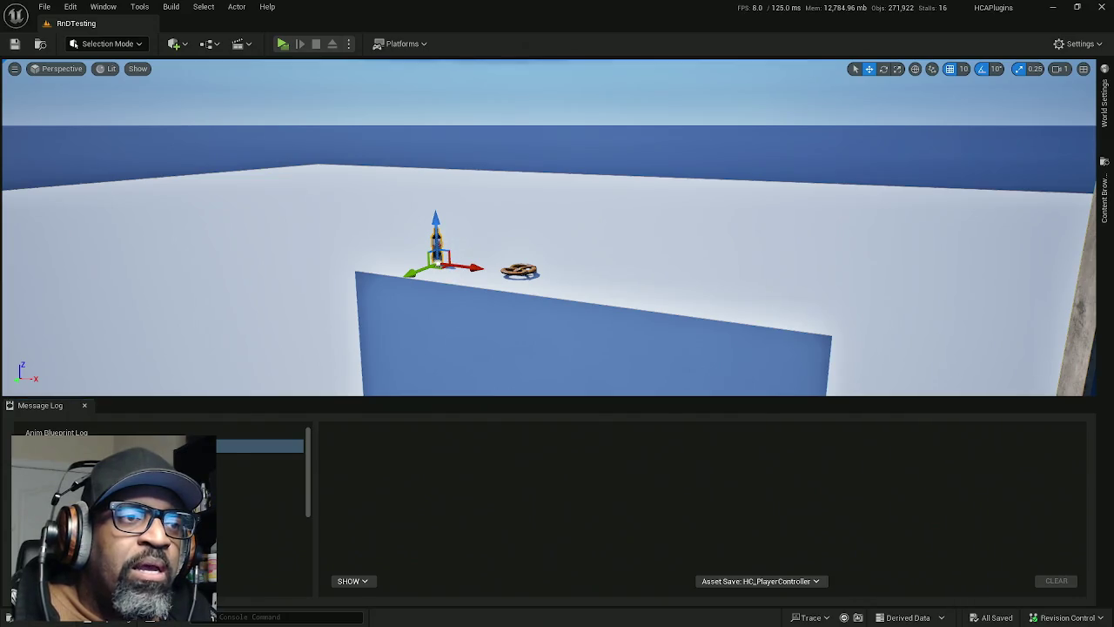
Step: Fly the level camera closer to the bottle and pretzel, then return to BP_MaleCharacterBASE
scroll(428, 242, up, 3)
scroll(454, 239, up, 3)
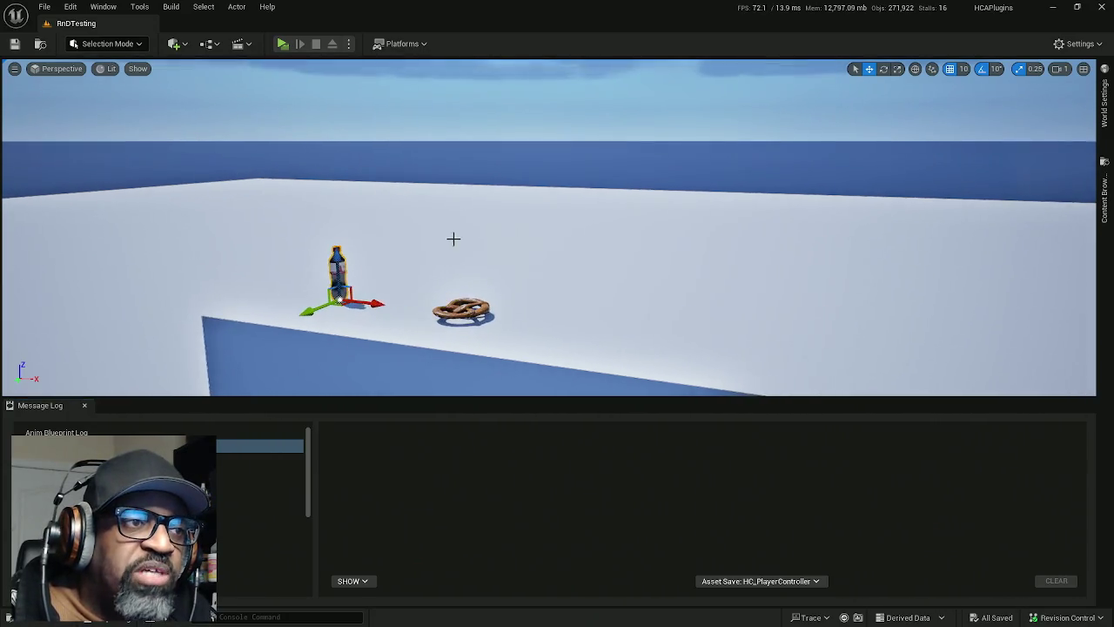
key(Left)
key(Up)
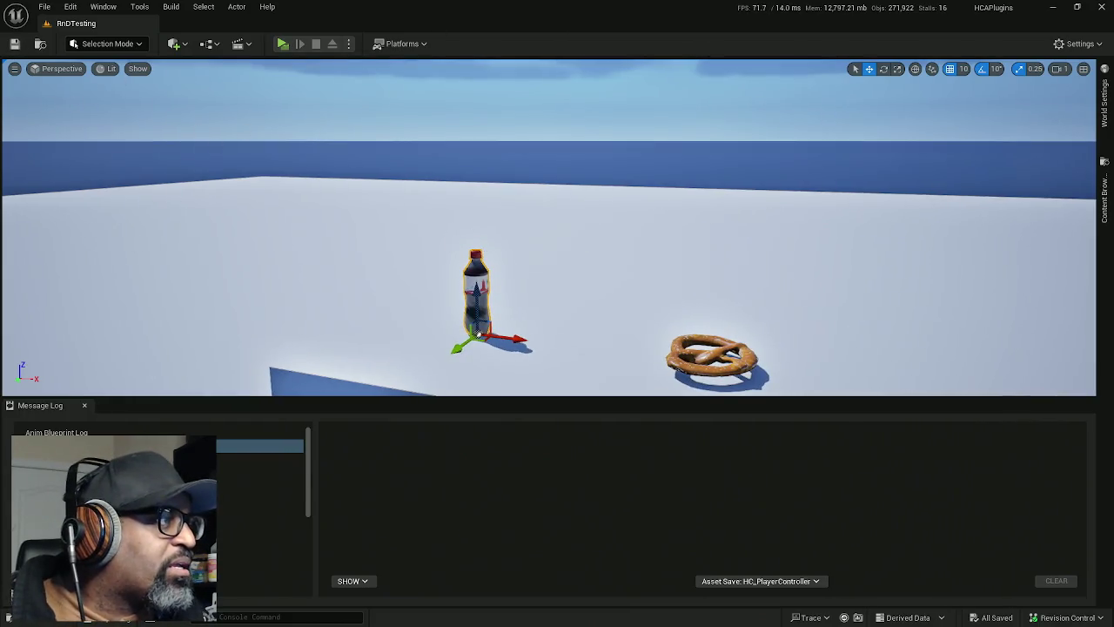
key(alt+Tab)
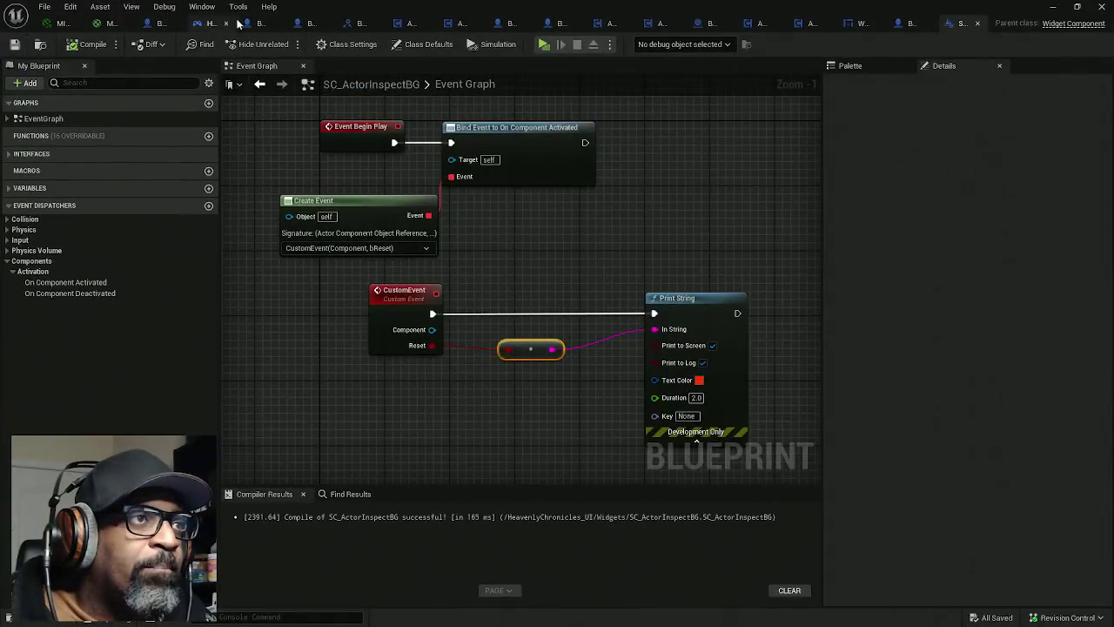
click(249, 23)
Step: Test-move the CameraBoom in BP_MaleCharacterBASE's Viewport, then undo it back to 0, 0, 0
click(229, 67)
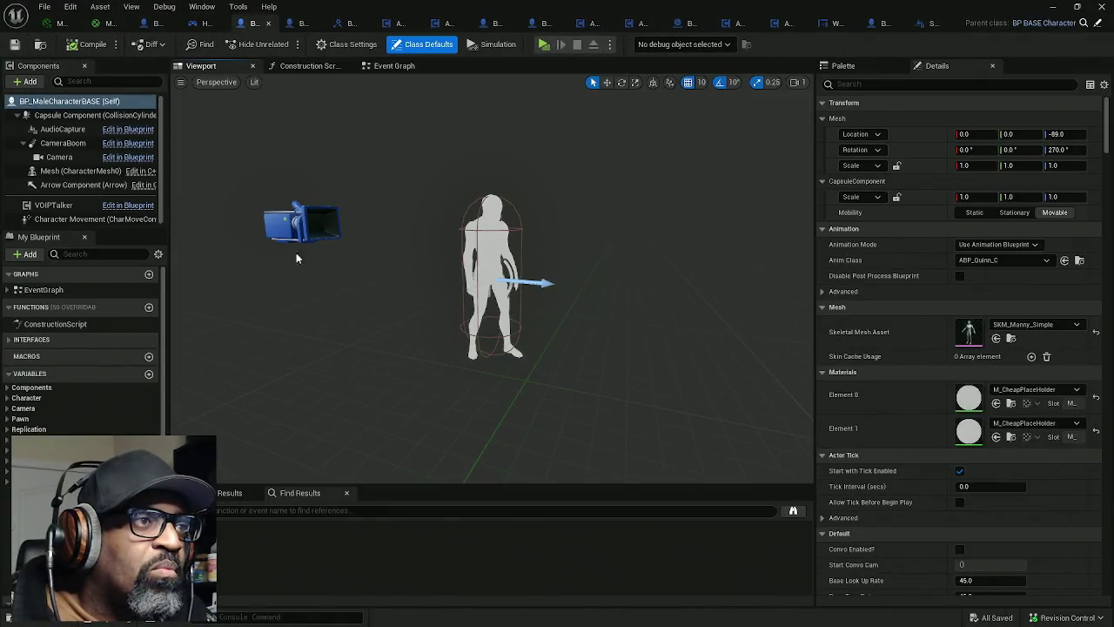
click(63, 143)
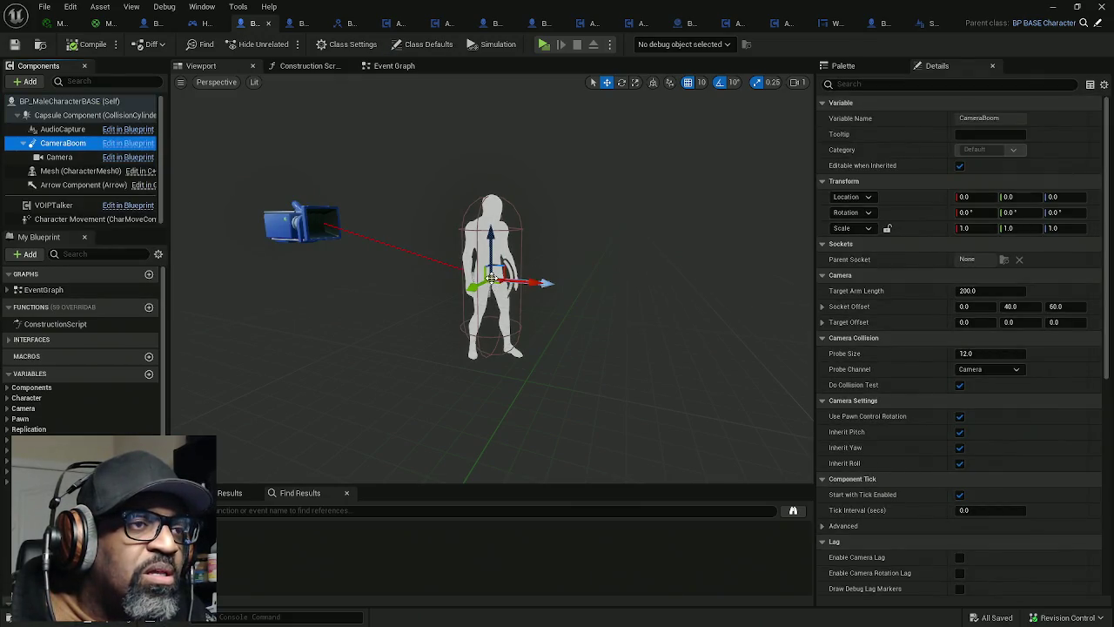
mouse_move(491, 277)
mouse_down()
mouse_move(496, 261)
mouse_move(567, 231)
mouse_move(736, 278)
mouse_move(754, 326)
mouse_up()
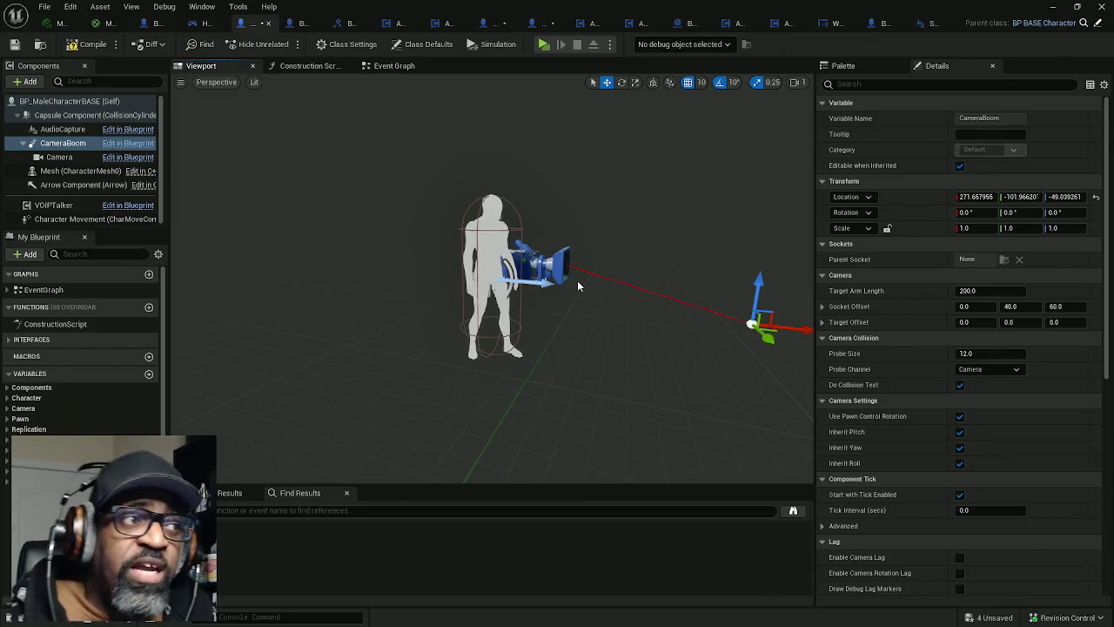
mouse_move(77, 143)
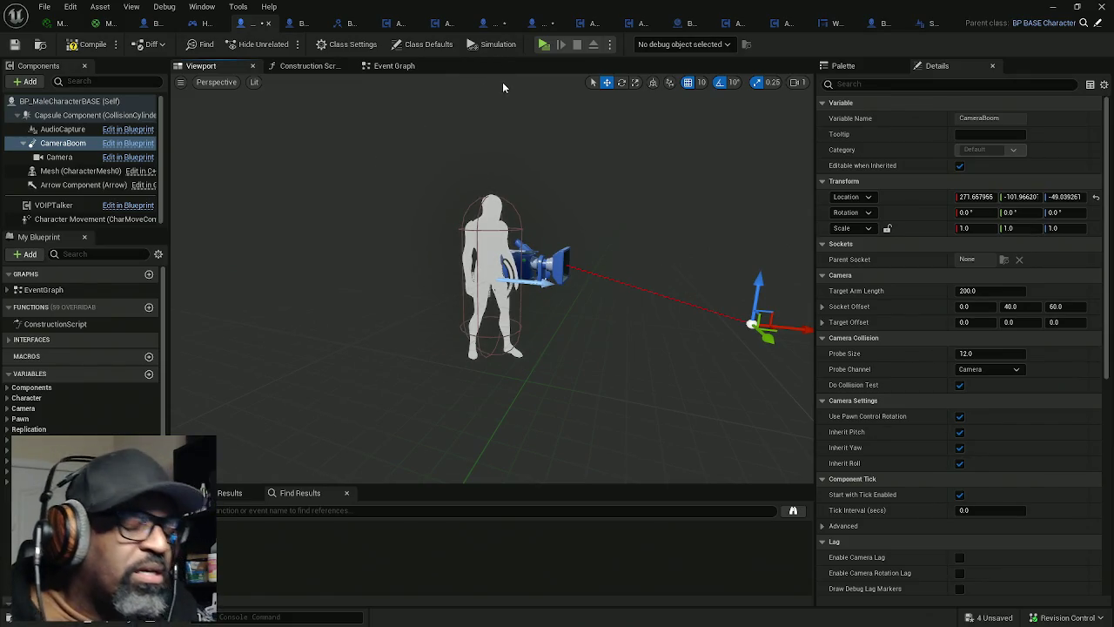
key(ctrl+z)
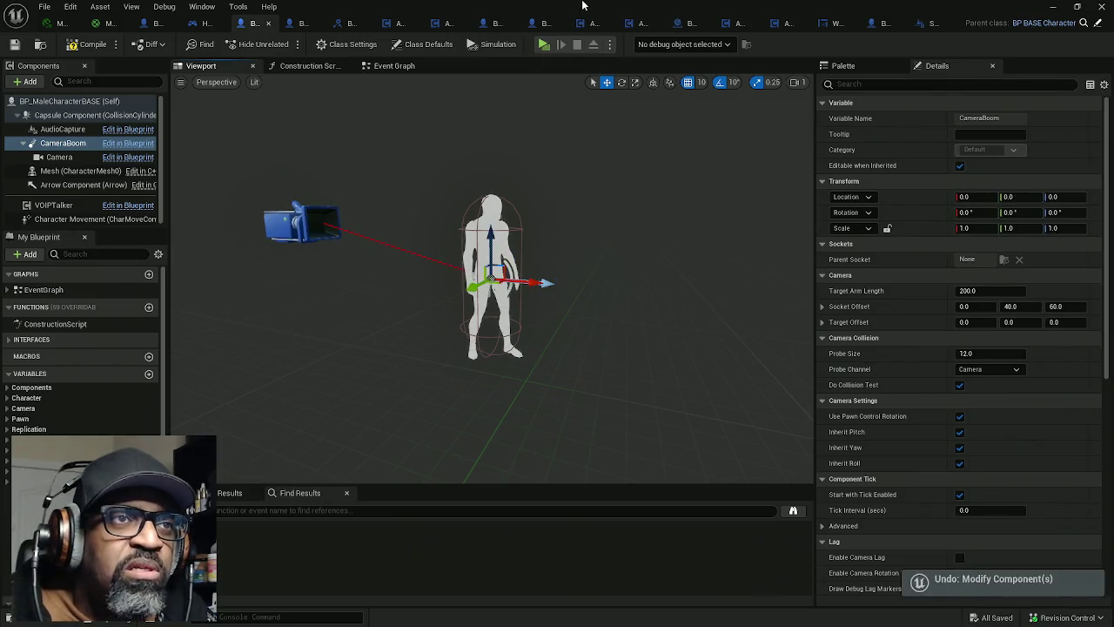
key(alt+Tab)
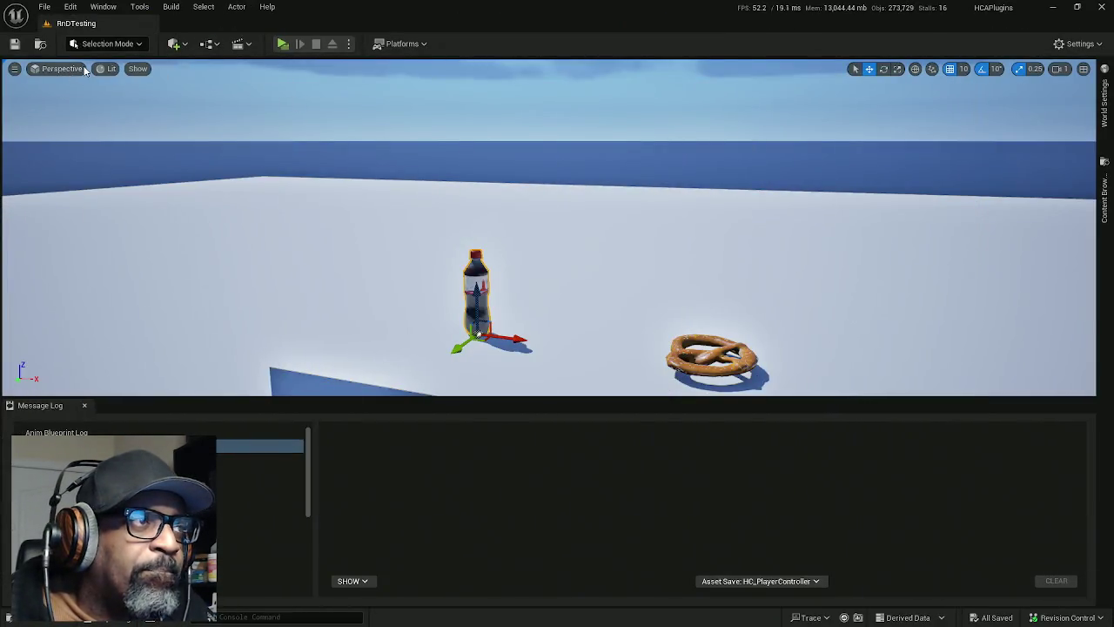
Step: Toggle collision display on and off, enable Advanced Bounds, and fly close to the bottle
click(138, 69)
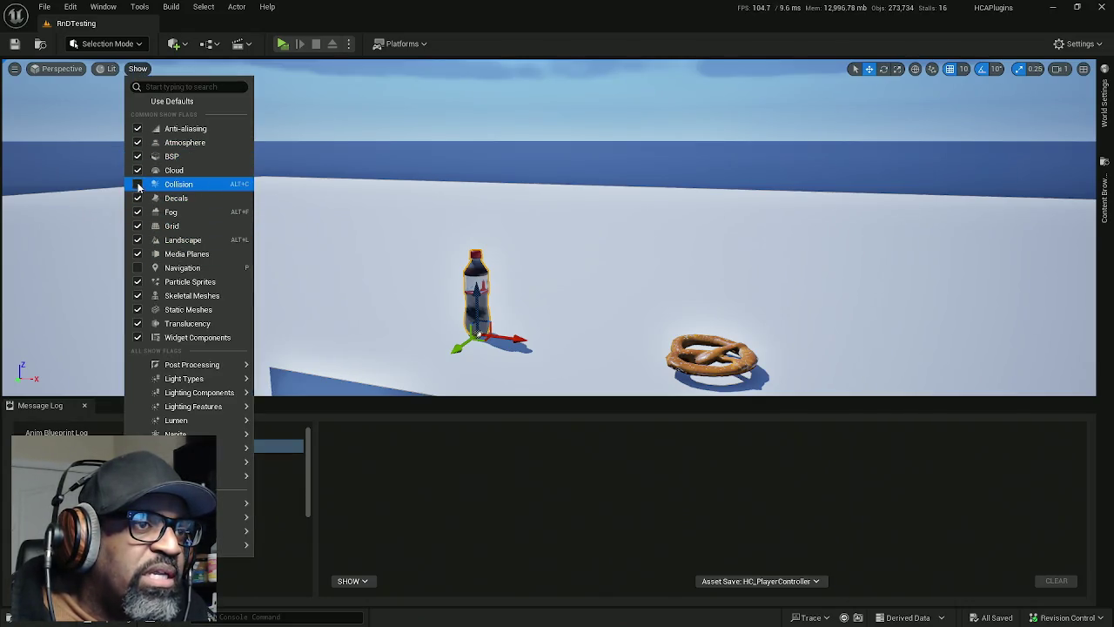
click(138, 184)
click(138, 185)
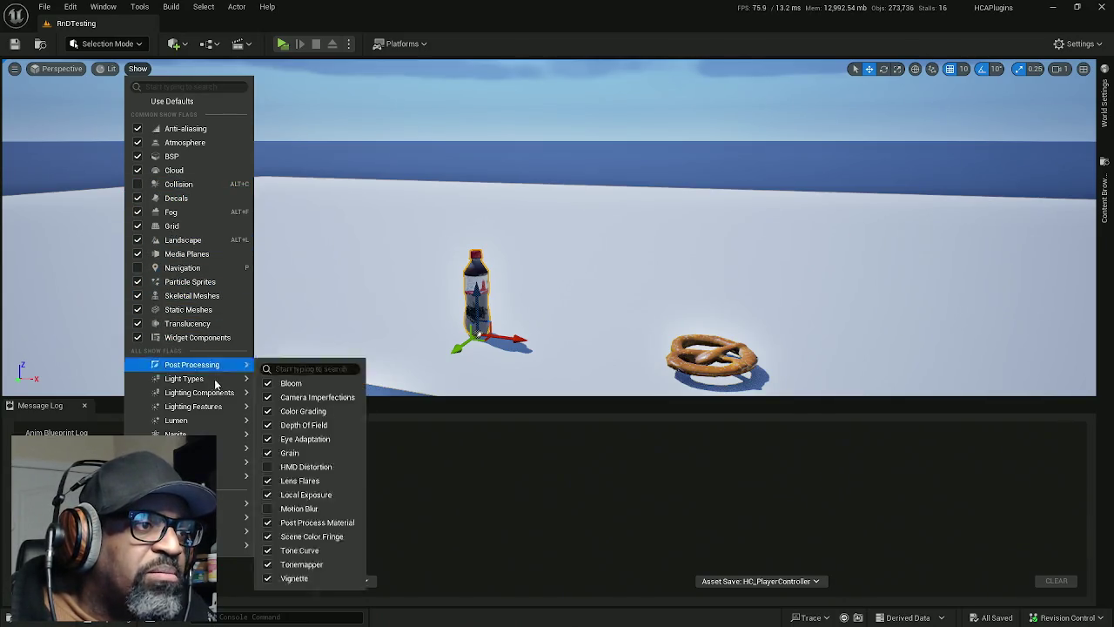
mouse_move(230, 461)
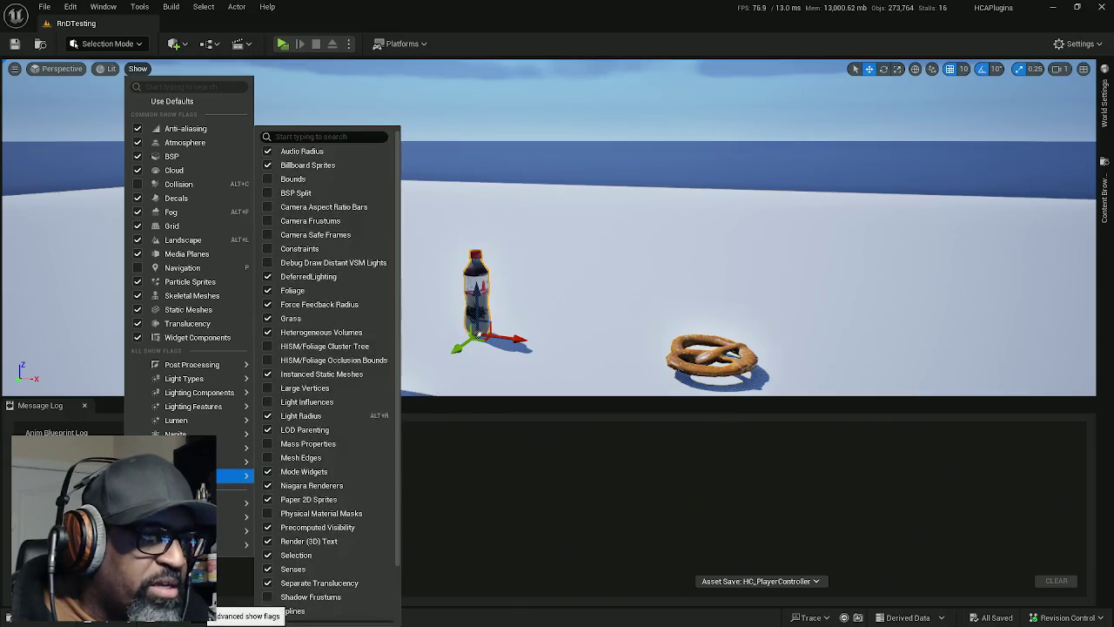
click(287, 179)
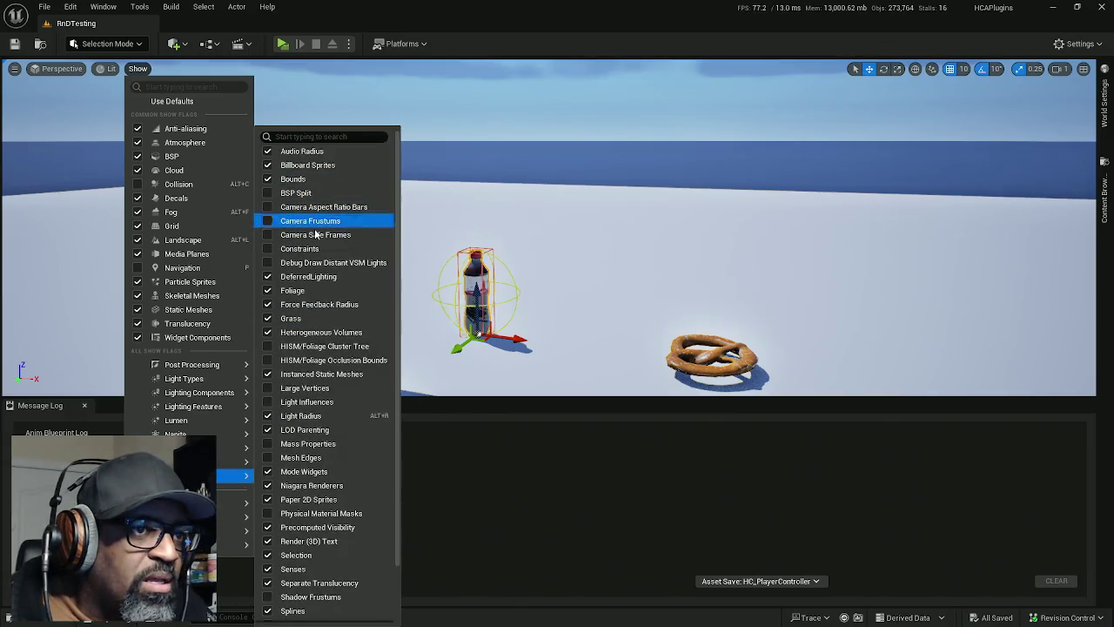
mouse_move(506, 311)
mouse_down()
mouse_move(506, 348)
mouse_move(444, 309)
mouse_up()
mouse_move(398, 266)
mouse_down()
mouse_move(398, 287)
mouse_move(398, 266)
mouse_move(417, 261)
mouse_move(410, 218)
mouse_move(435, 216)
mouse_move(434, 261)
mouse_move(470, 278)
mouse_move(517, 393)
mouse_up()
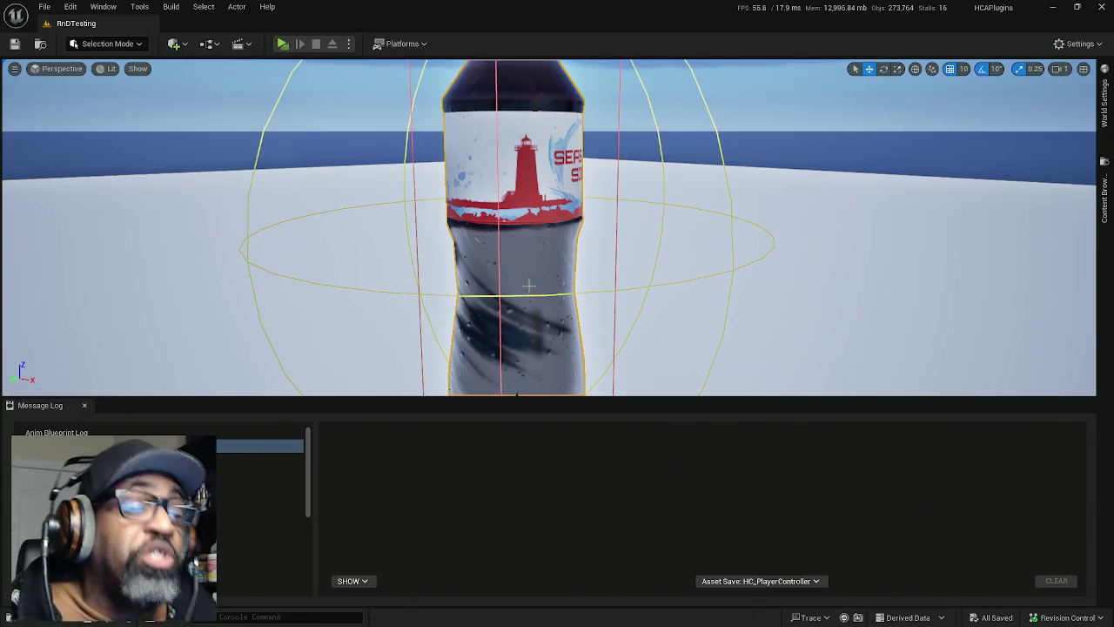
scroll(510, 285, up, 4)
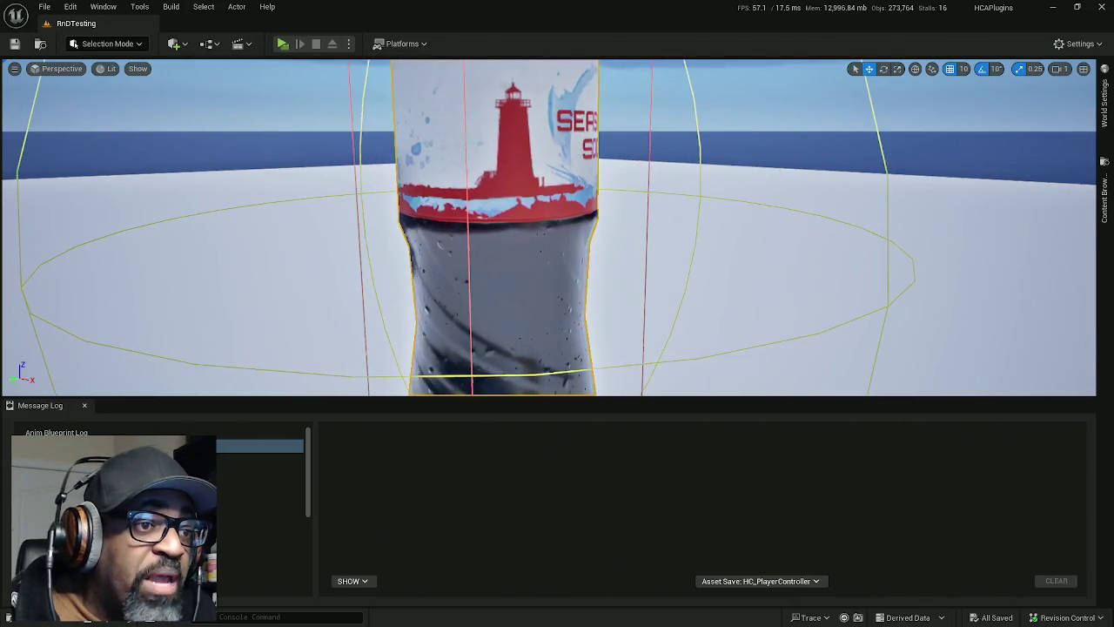
scroll(510, 286, up, 2)
scroll(510, 286, down, 6)
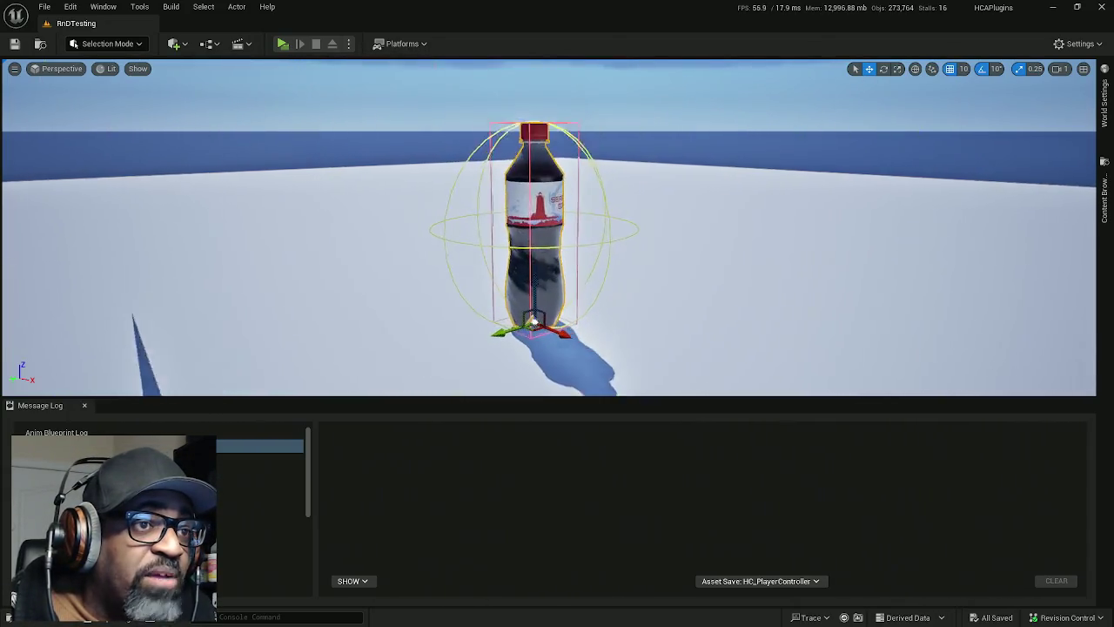
scroll(510, 285, up, 2)
scroll(510, 296, up, 2)
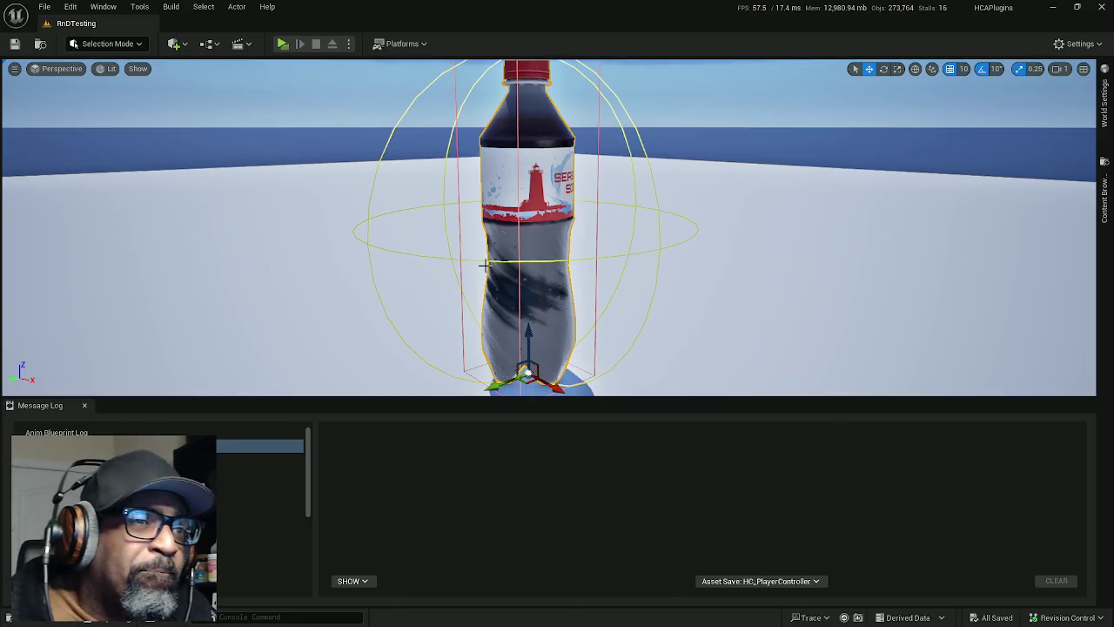
key(f)
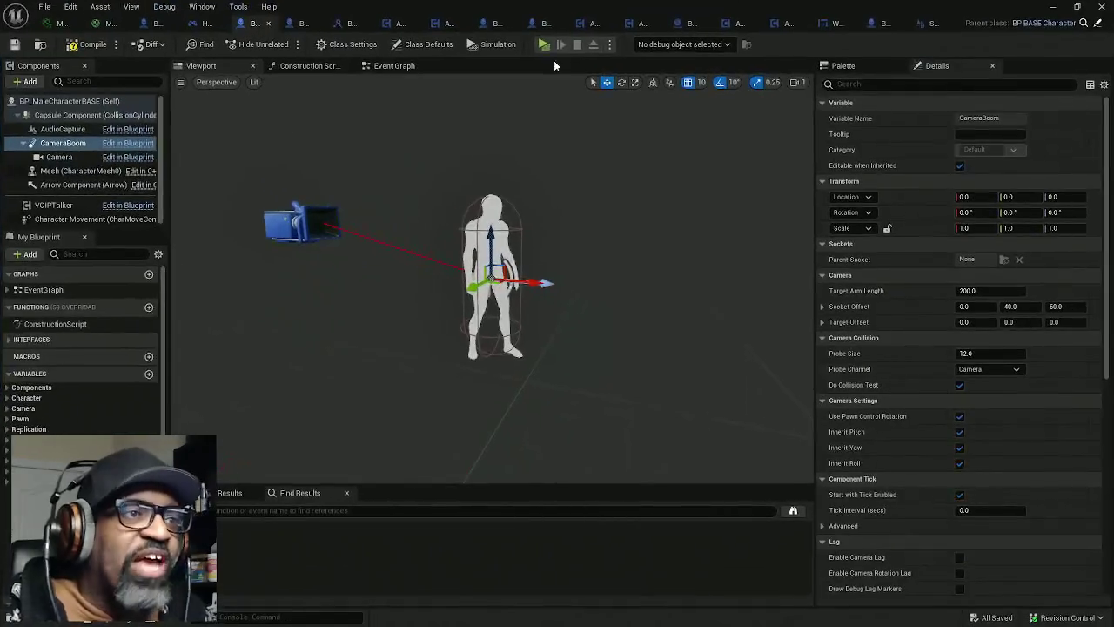
Step: Select the character's CameraBoom and copy its Socket Offset values (0, 40, 60)
mouse_move(524, 193)
mouse_down()
mouse_move(575, 193)
mouse_move(487, 200)
mouse_move(416, 247)
mouse_up()
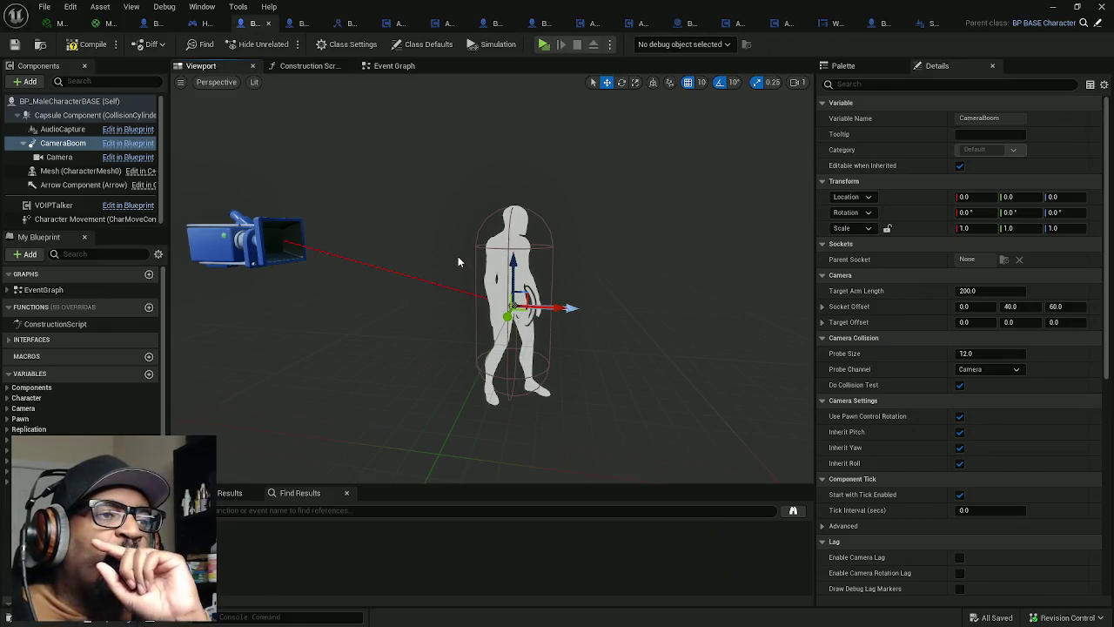
click(63, 142)
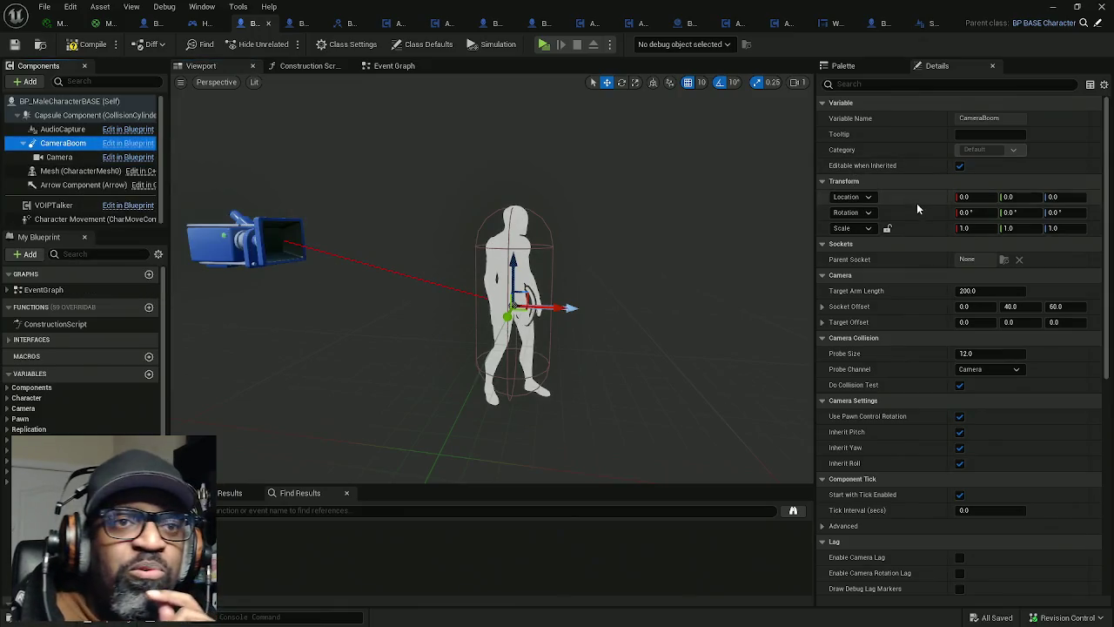
mouse_move(860, 309)
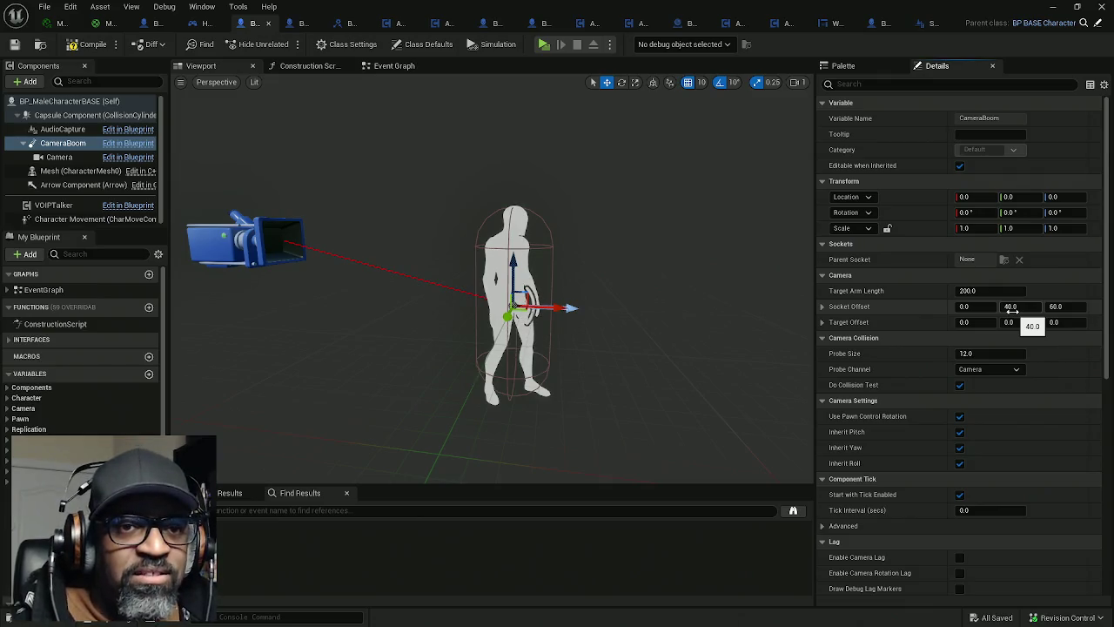
right_click(954, 312)
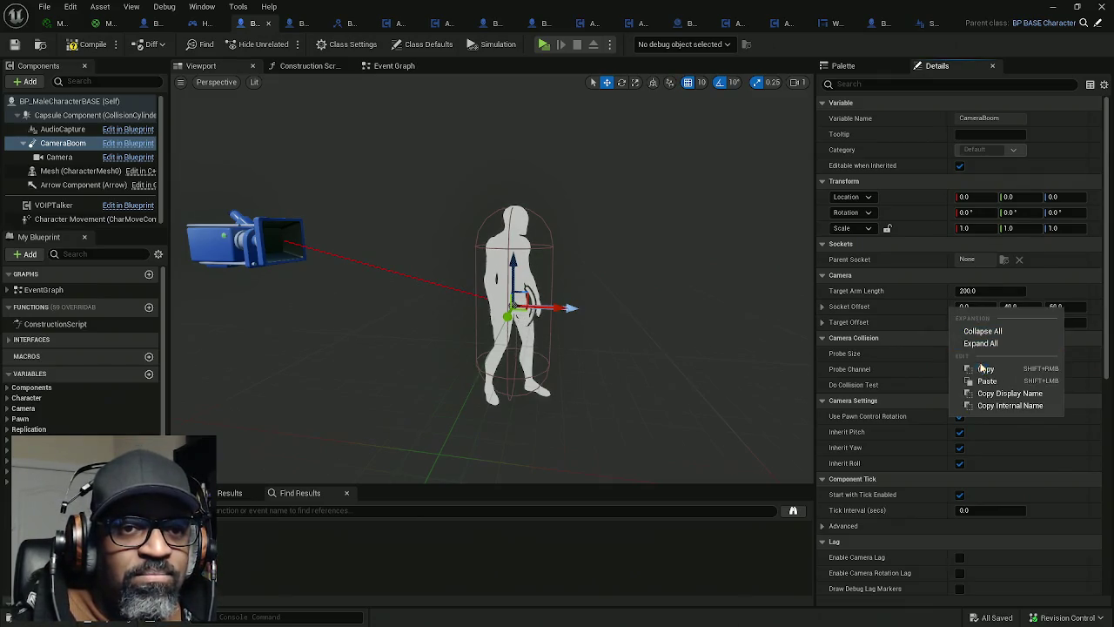
click(983, 370)
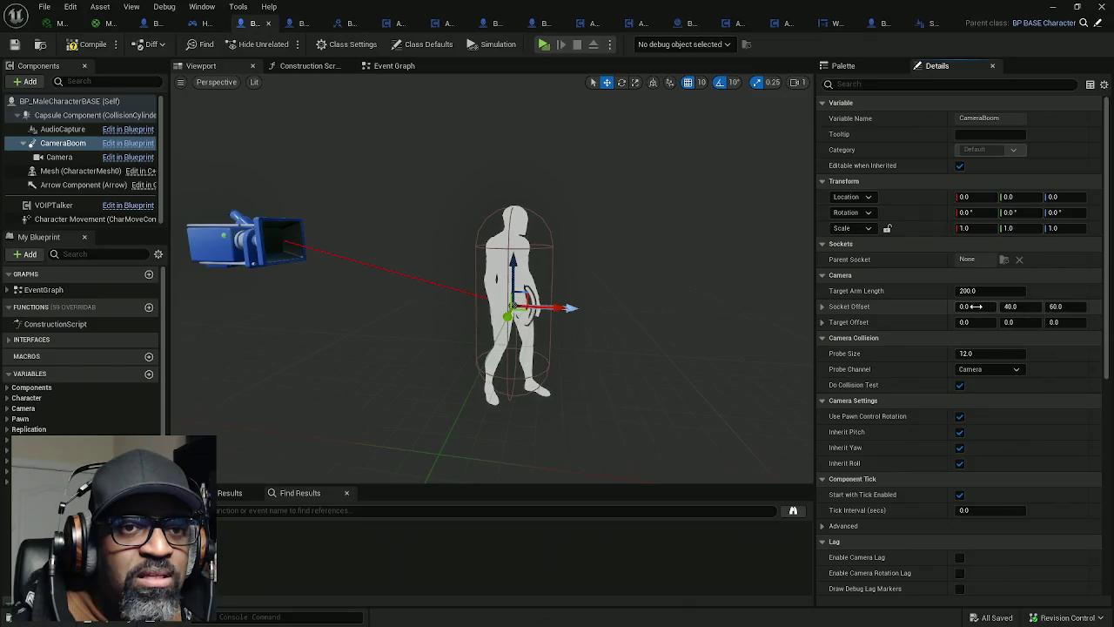
Step: Reset the CameraBoom Socket Offset X to 0 and set Y to 0
drag(976, 307, 1092, 306)
drag(689, 315, 766, 315)
drag(677, 317, 653, 317)
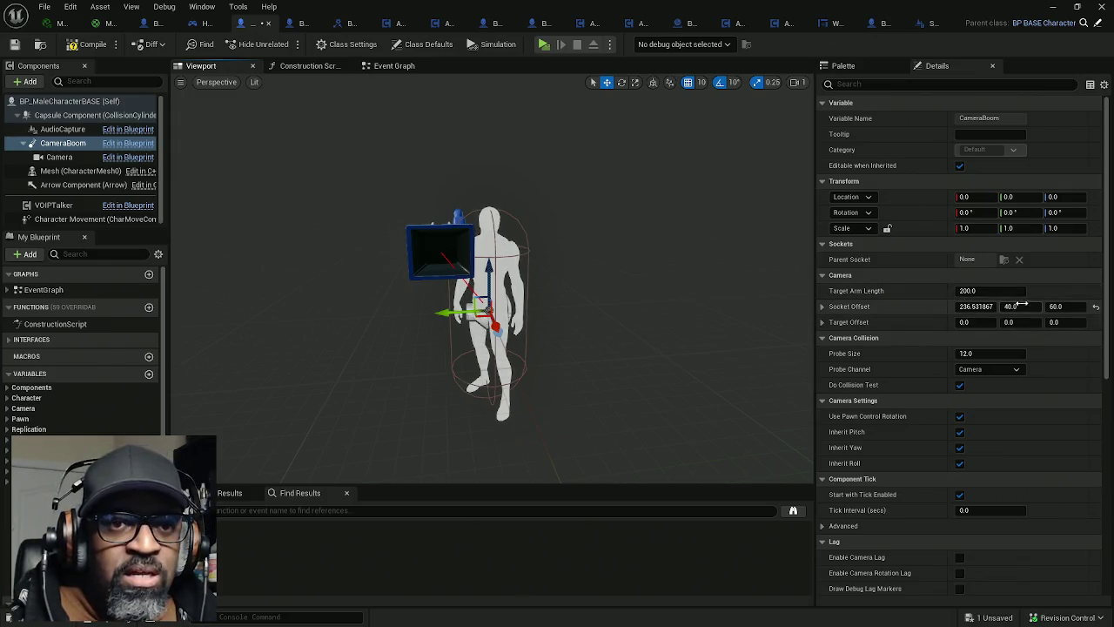
click(1096, 309)
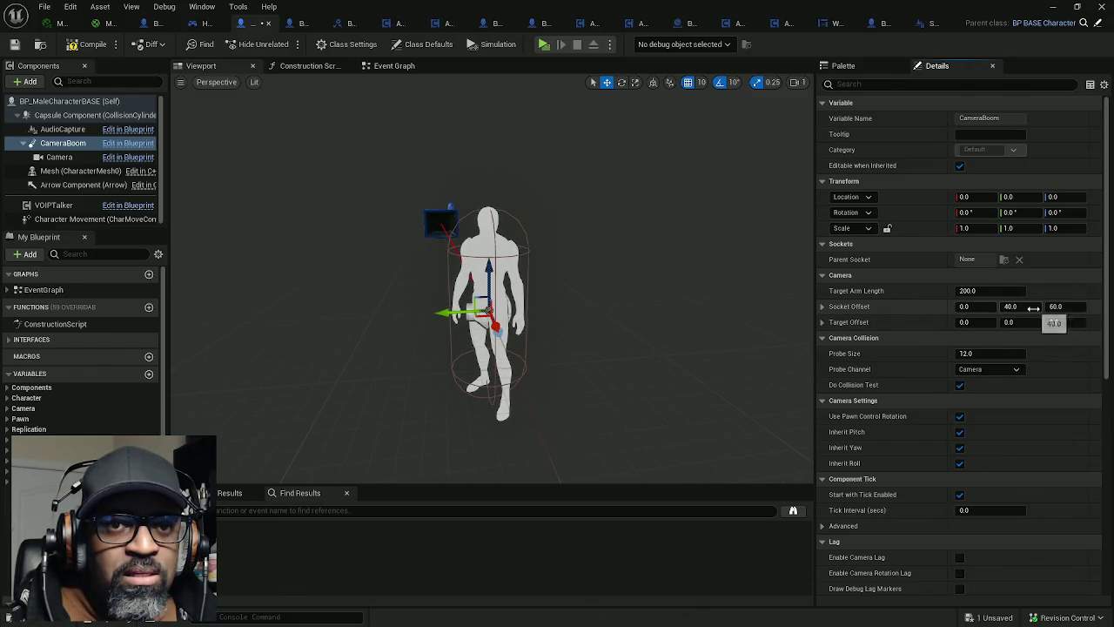
drag(609, 330, 627, 330)
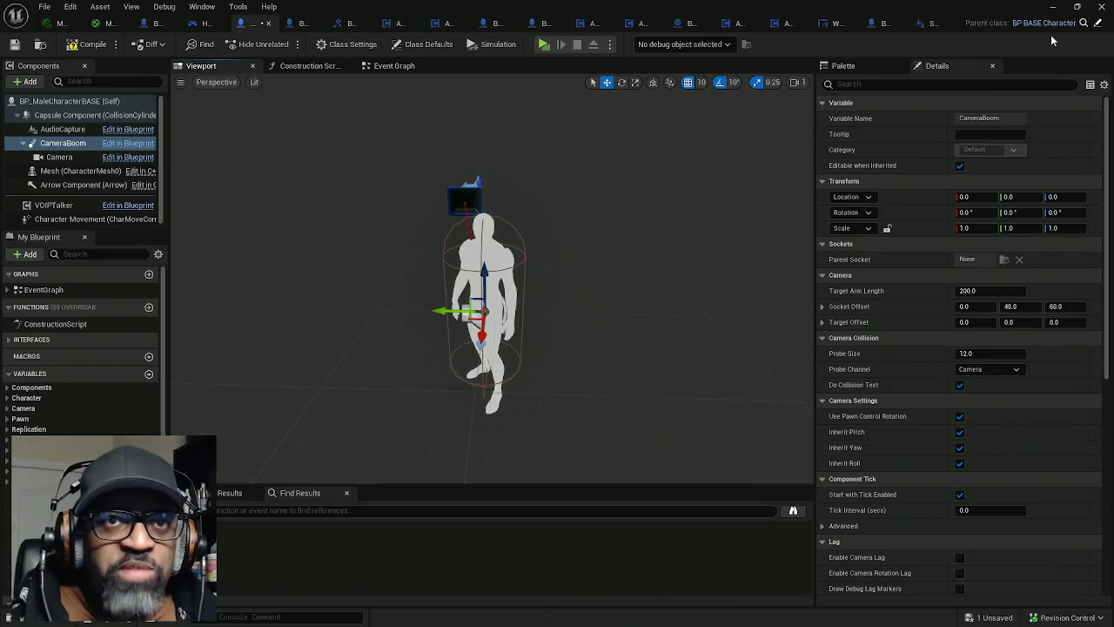
click(1021, 306)
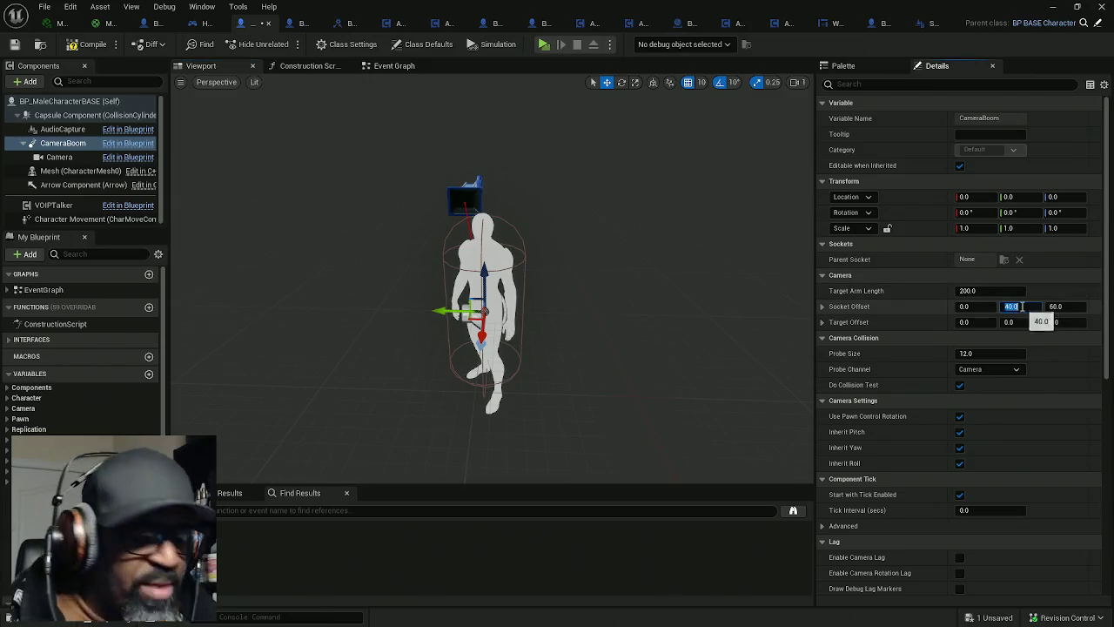
text(0)
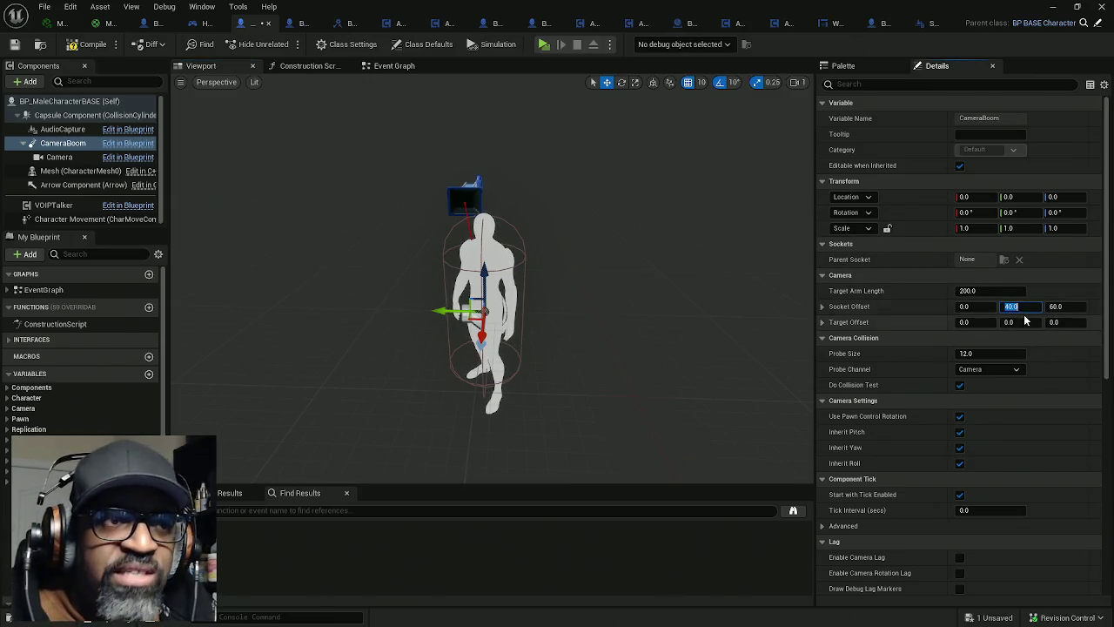
key(Return)
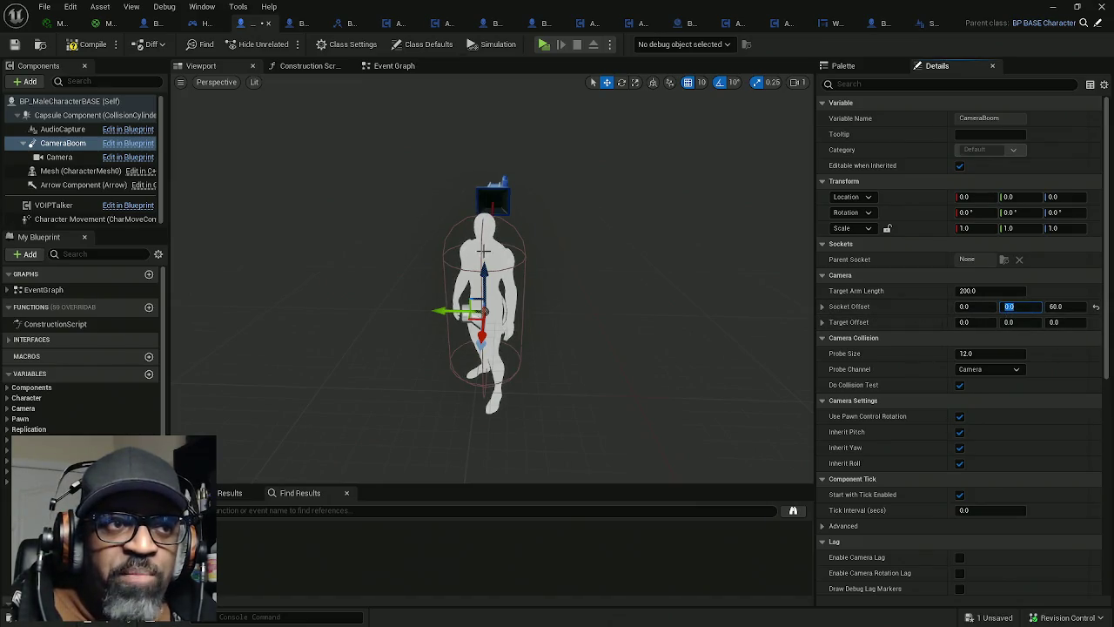
Step: Raise Socket Offset X to about 249.06, moving the camera in front of the character
click(966, 307)
text(0.35)
drag(973, 306, 1062, 307)
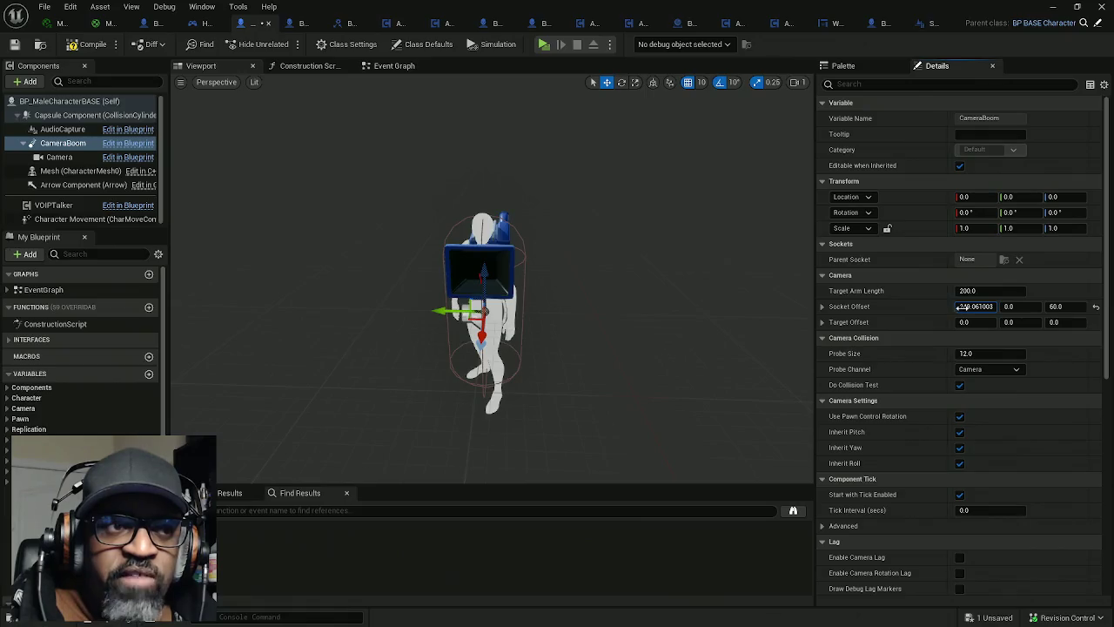
drag(662, 330, 533, 315)
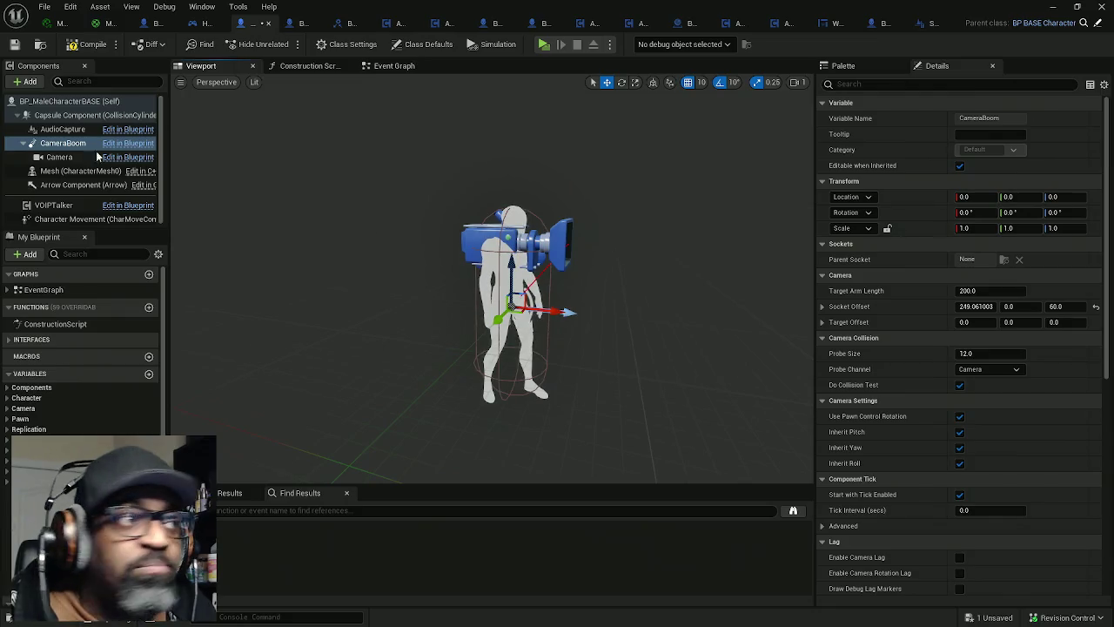
Step: In BP_BASE_Character, add a Spring Arm component under the Capsule, keeping the default name SpringArm
click(1042, 23)
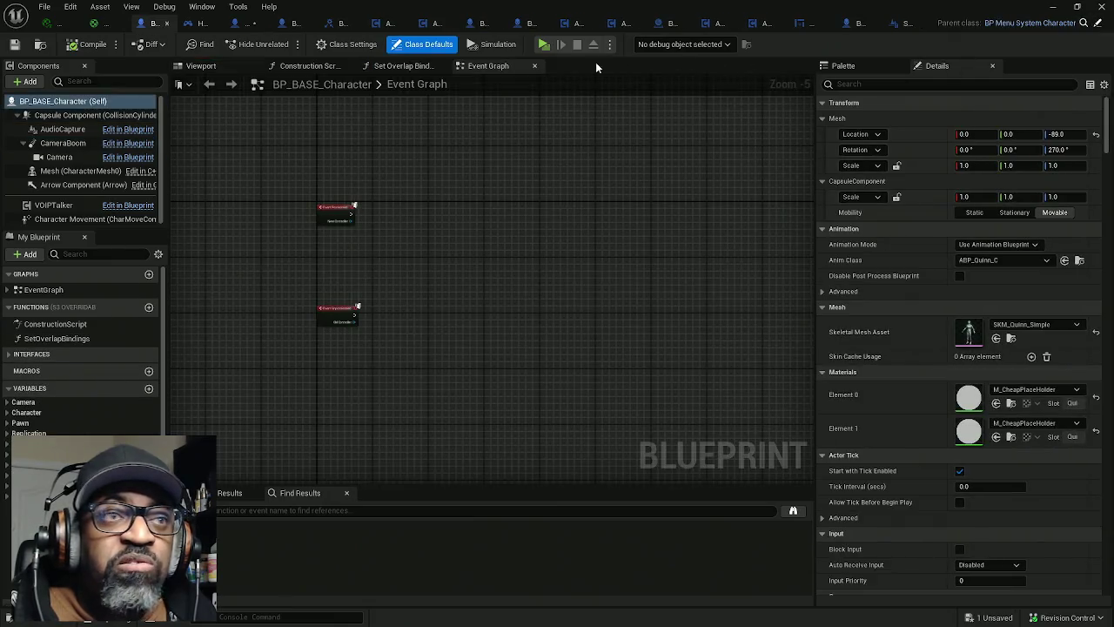
click(199, 69)
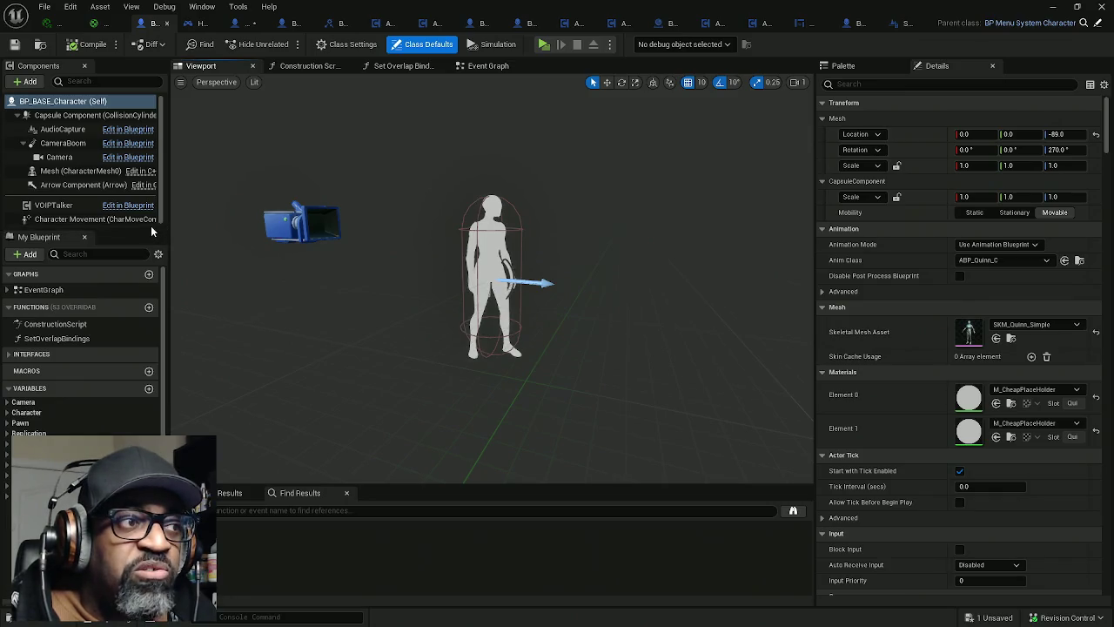
drag(148, 228, 149, 289)
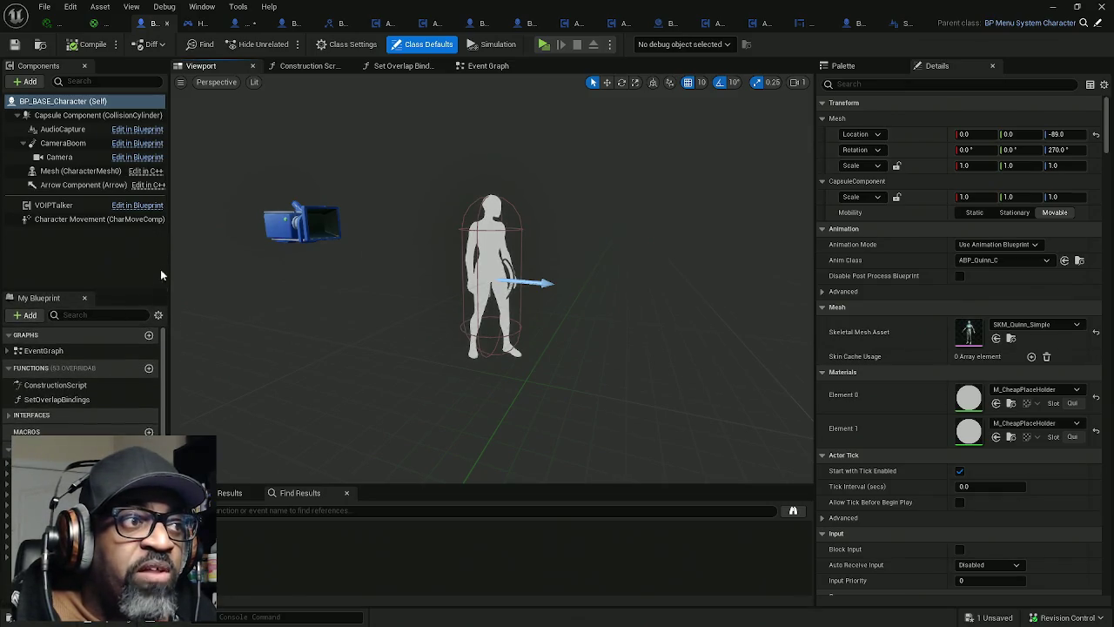
mouse_move(168, 249)
mouse_down()
mouse_move(246, 250)
mouse_move(231, 251)
mouse_up()
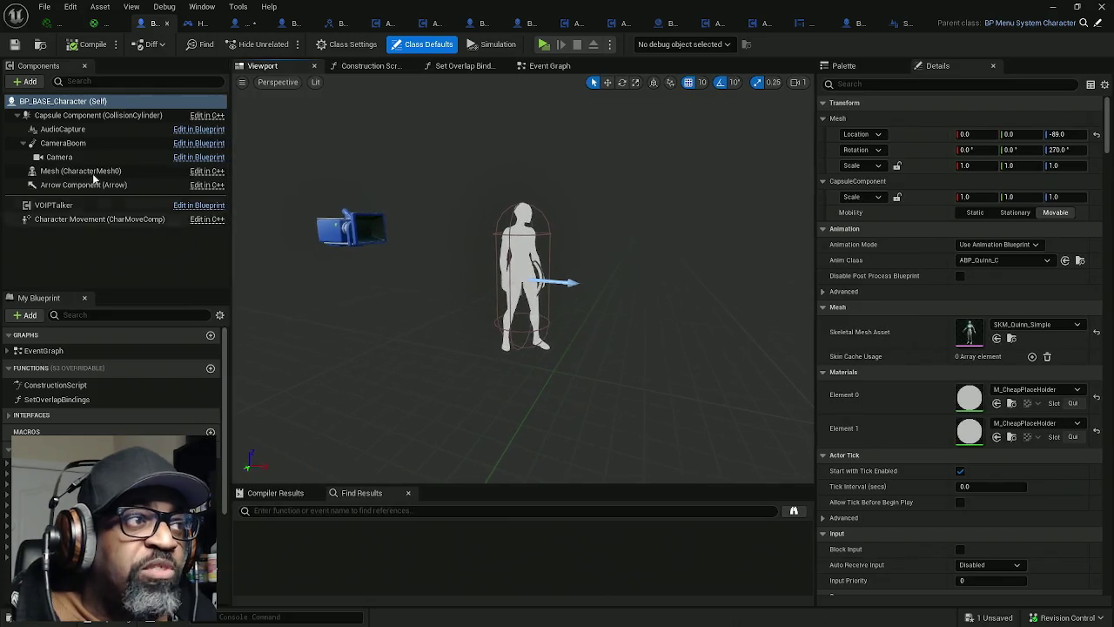
click(29, 81)
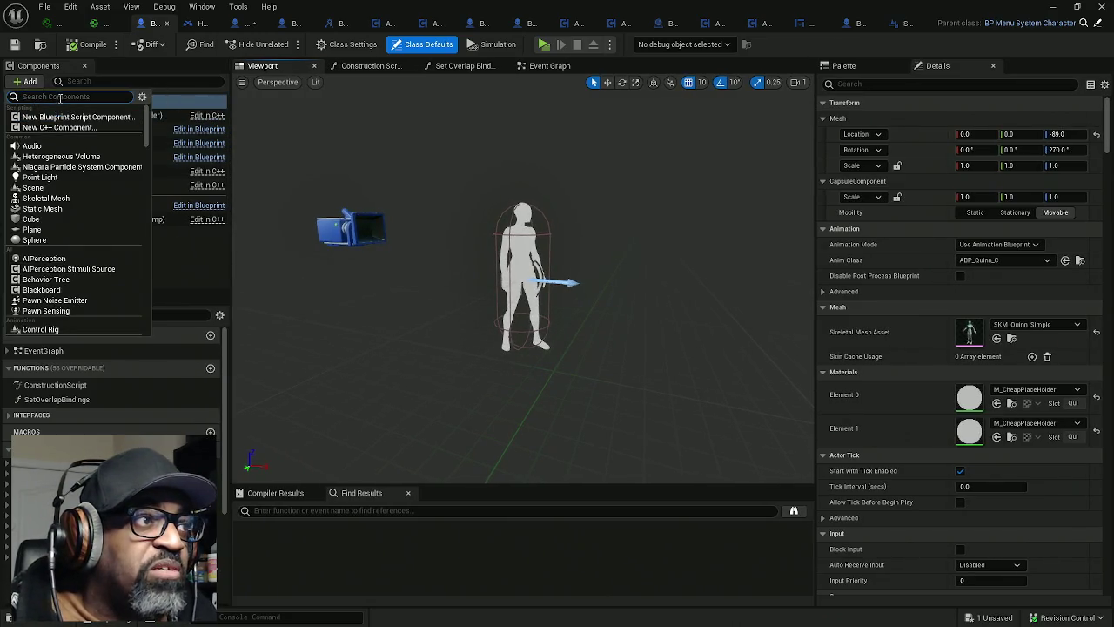
text(spring)
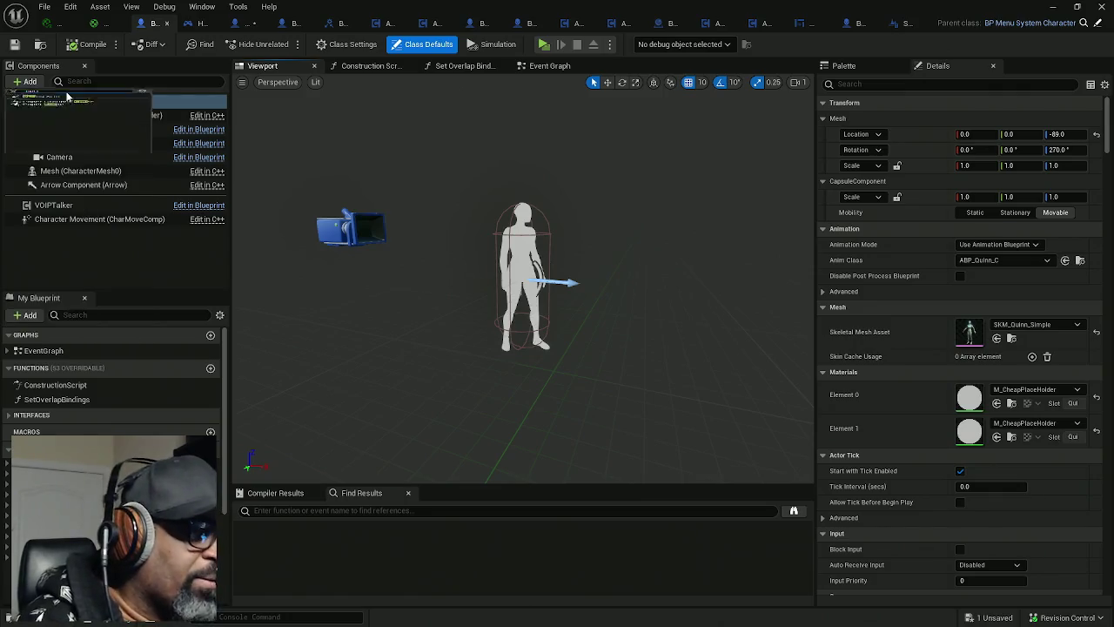
click(52, 117)
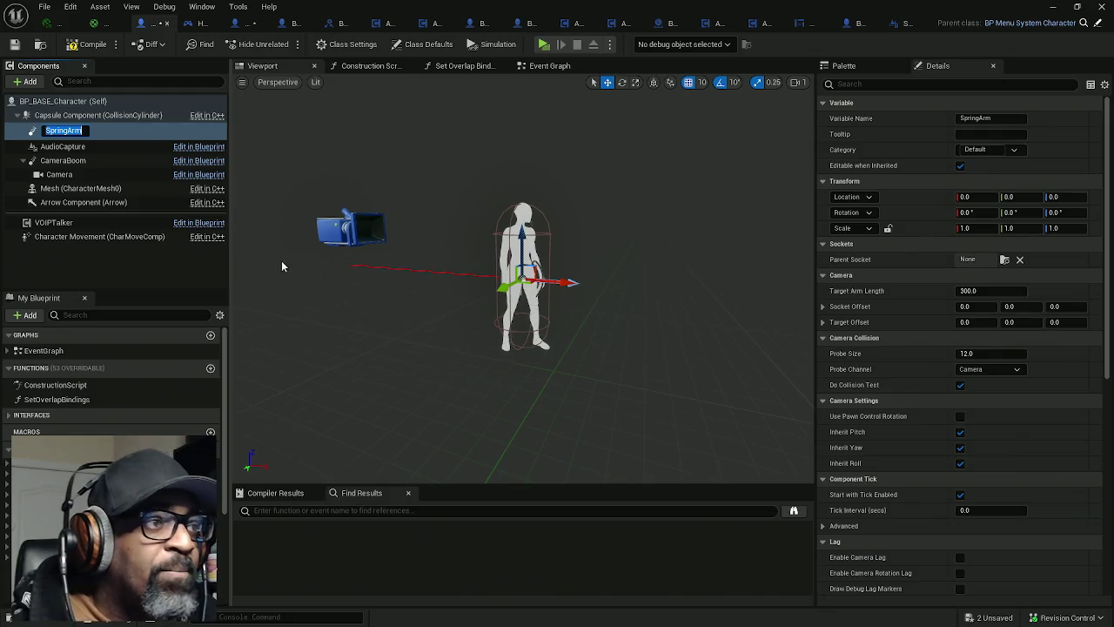
click(446, 328)
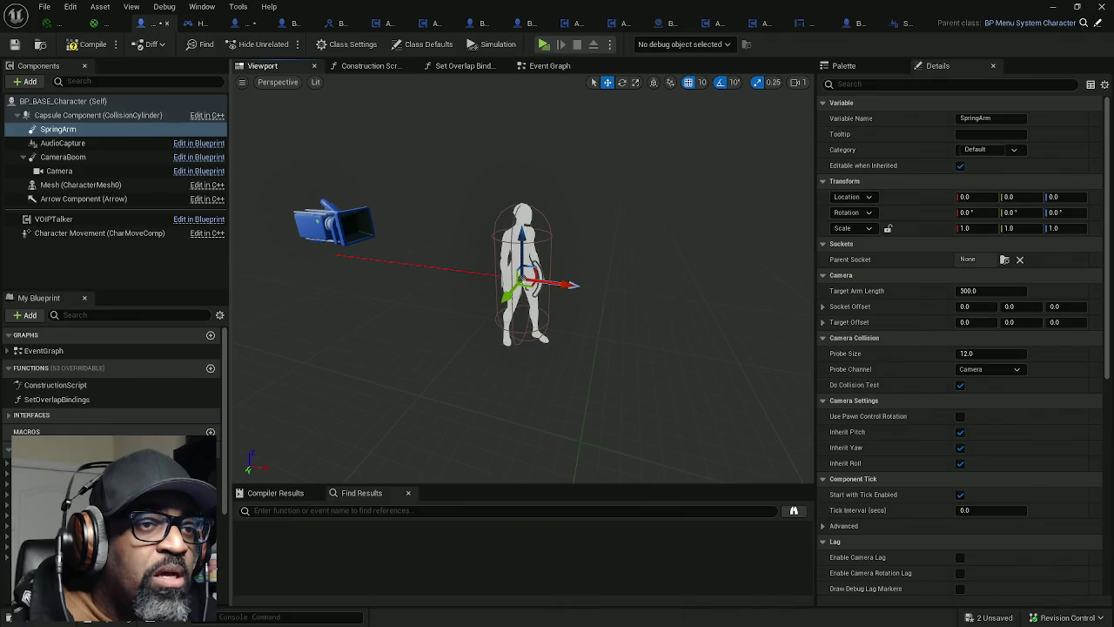
Step: Rename the SpringArm component to ItemInspectionSocket in the Details Variable Name field
click(967, 118)
key(BackSpace)
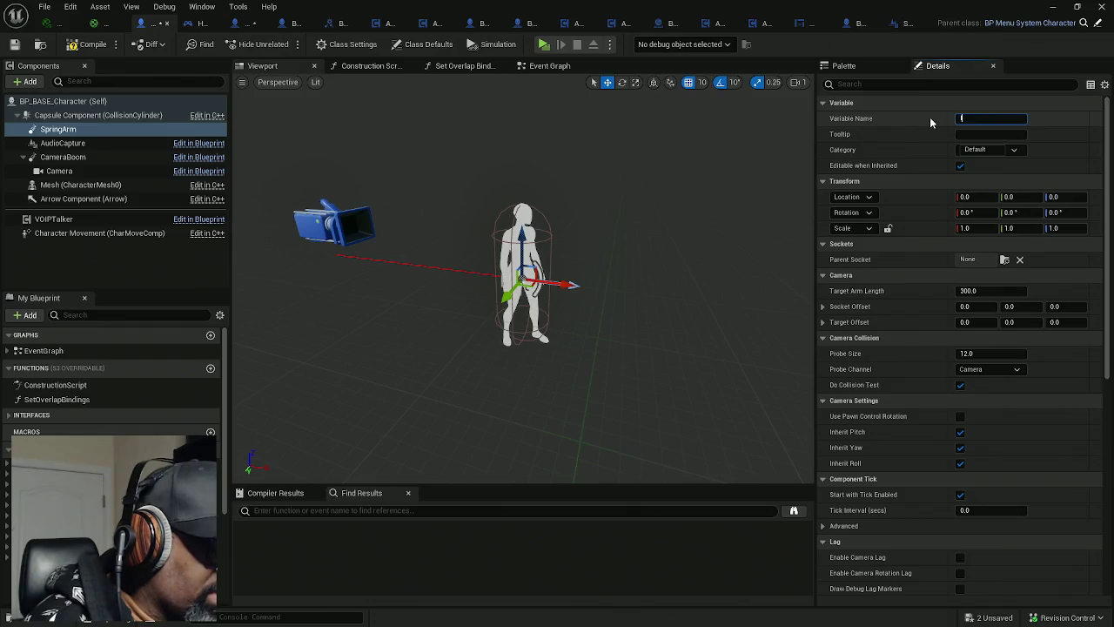
text(Item)
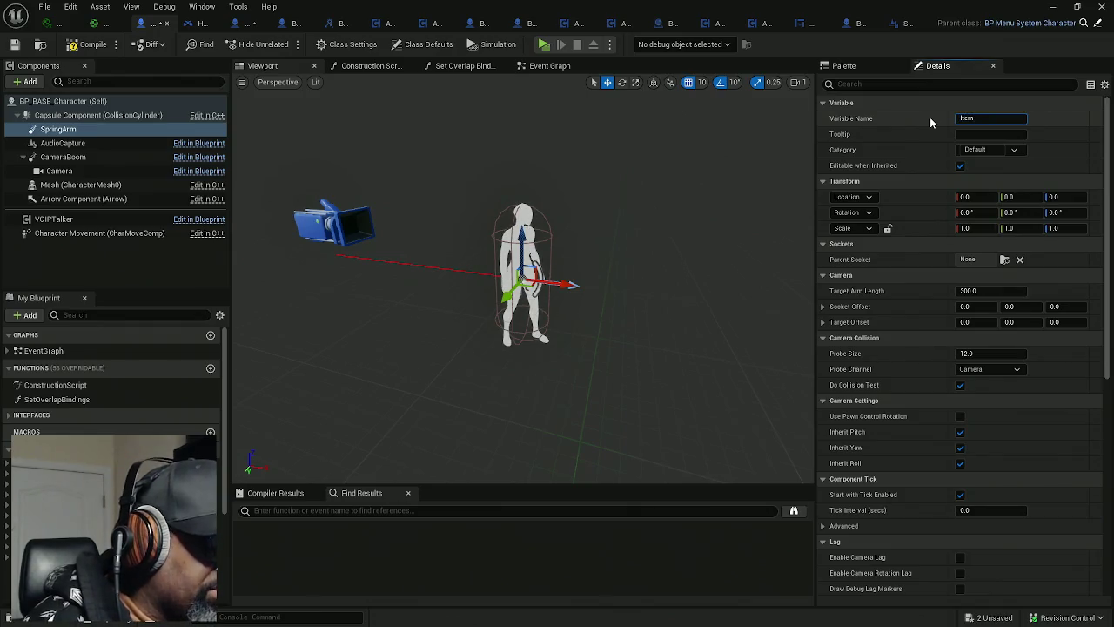
text(Ins)
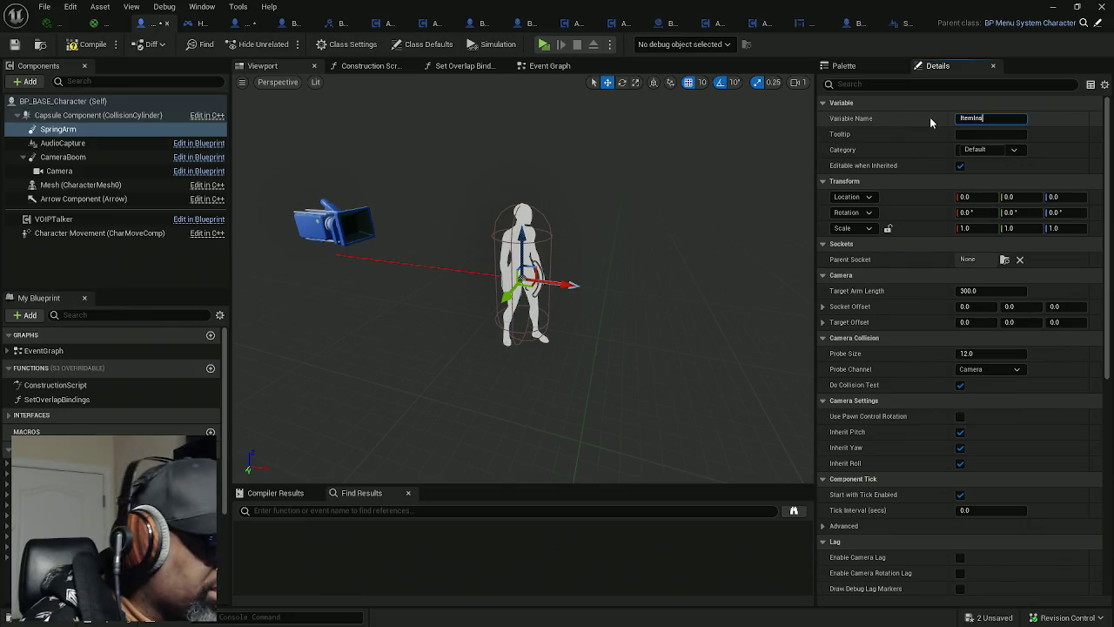
text(pection)
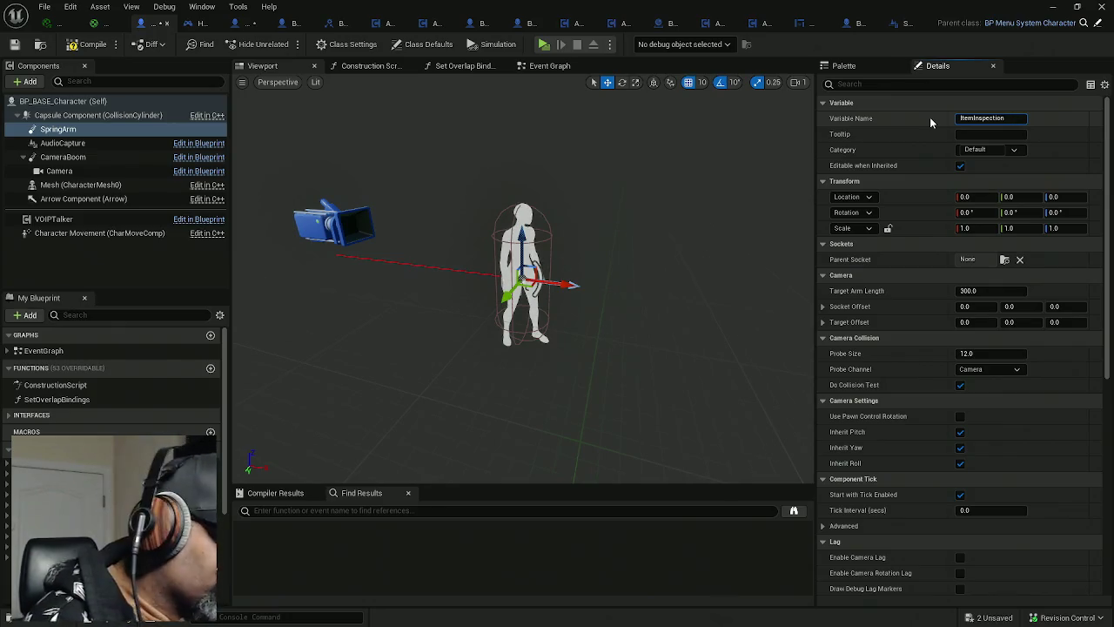
text(S)
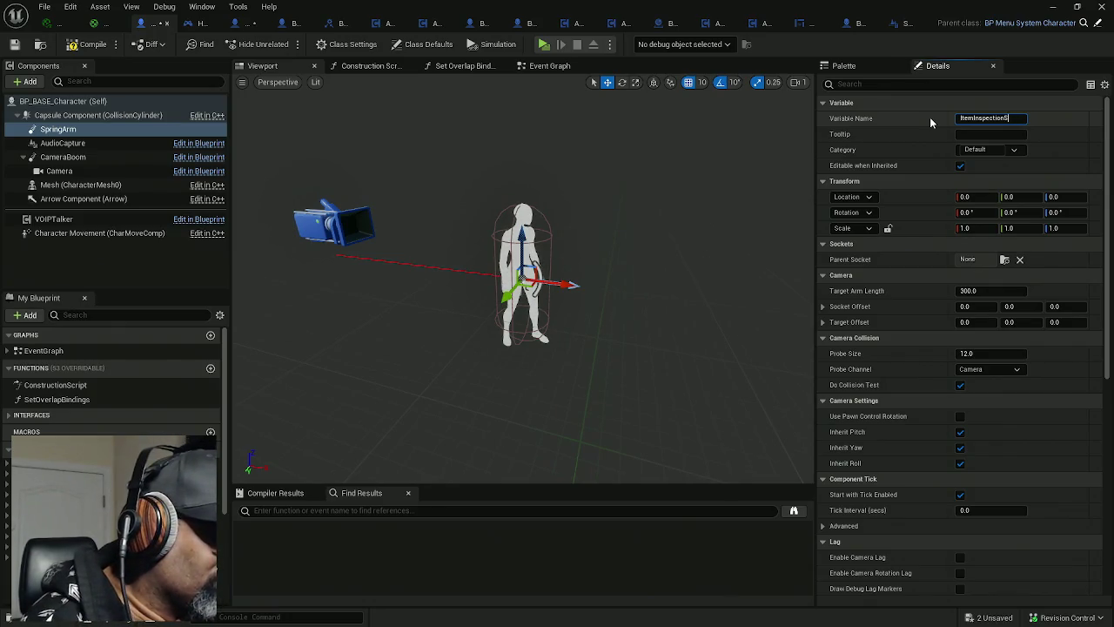
text(ocket)
key(Return)
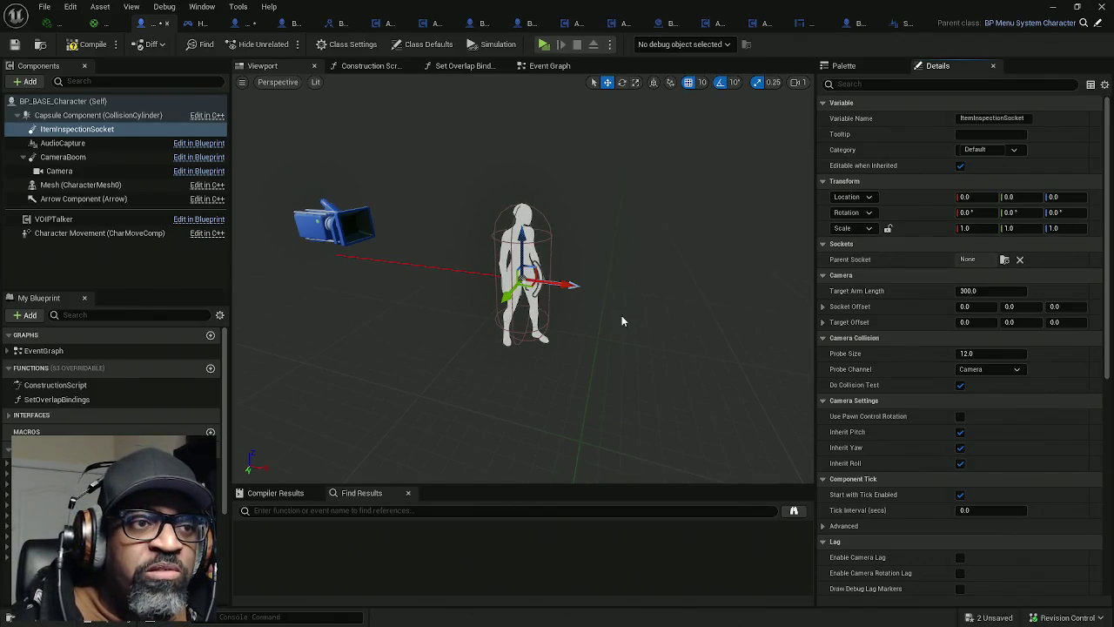
Step: Rotate ItemInspectionSocket to about -180 yaw and roughly adjust its arm length and Z offset
drag(601, 241, 574, 244)
key(e)
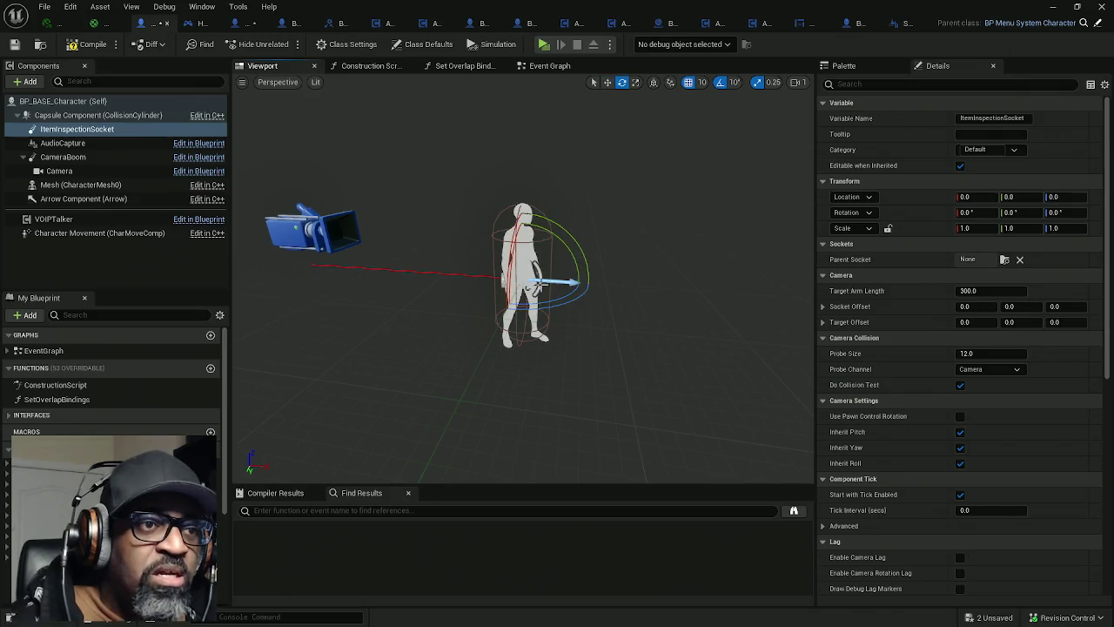
mouse_move(588, 284)
mouse_down()
mouse_move(323, 364)
mouse_move(360, 365)
mouse_up()
drag(1006, 292, 995, 293)
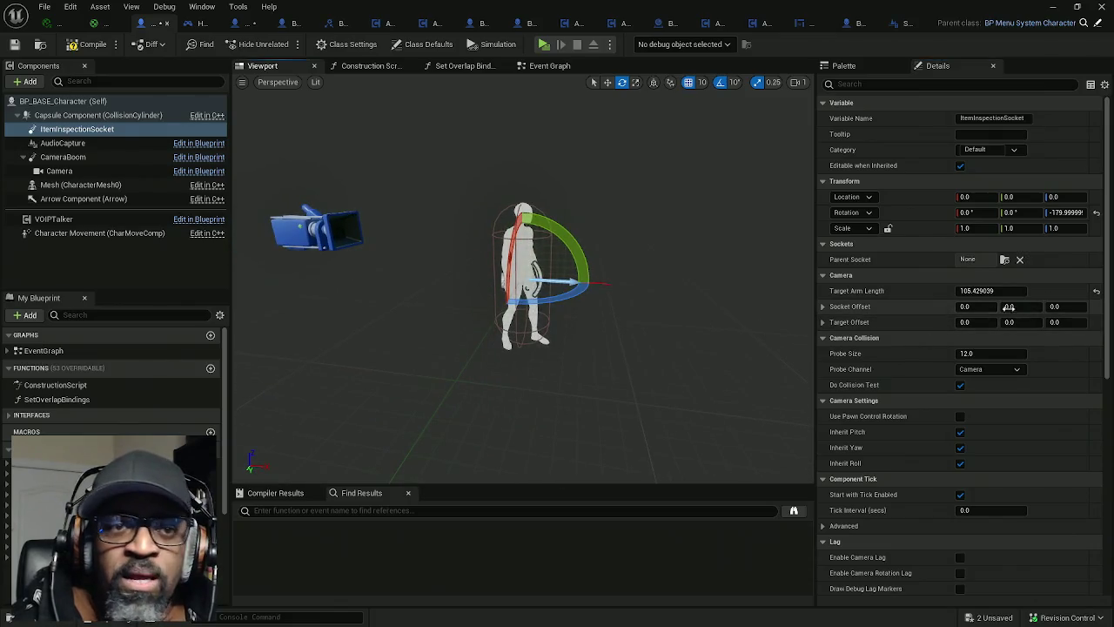
drag(1057, 306, 1071, 307)
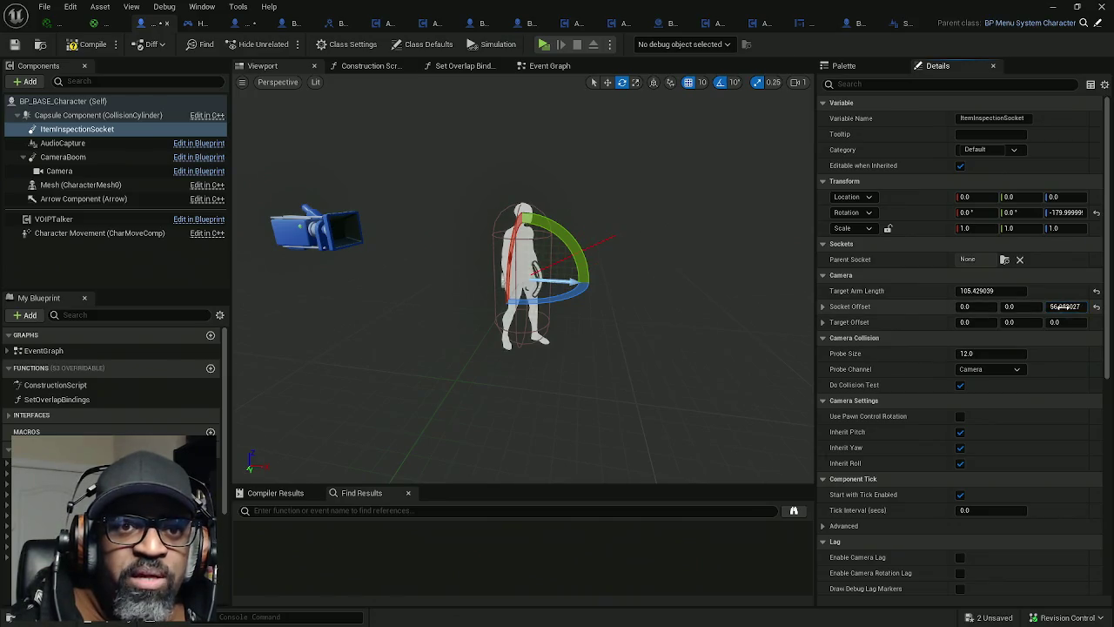
drag(992, 291, 971, 291)
drag(273, 460, 584, 222)
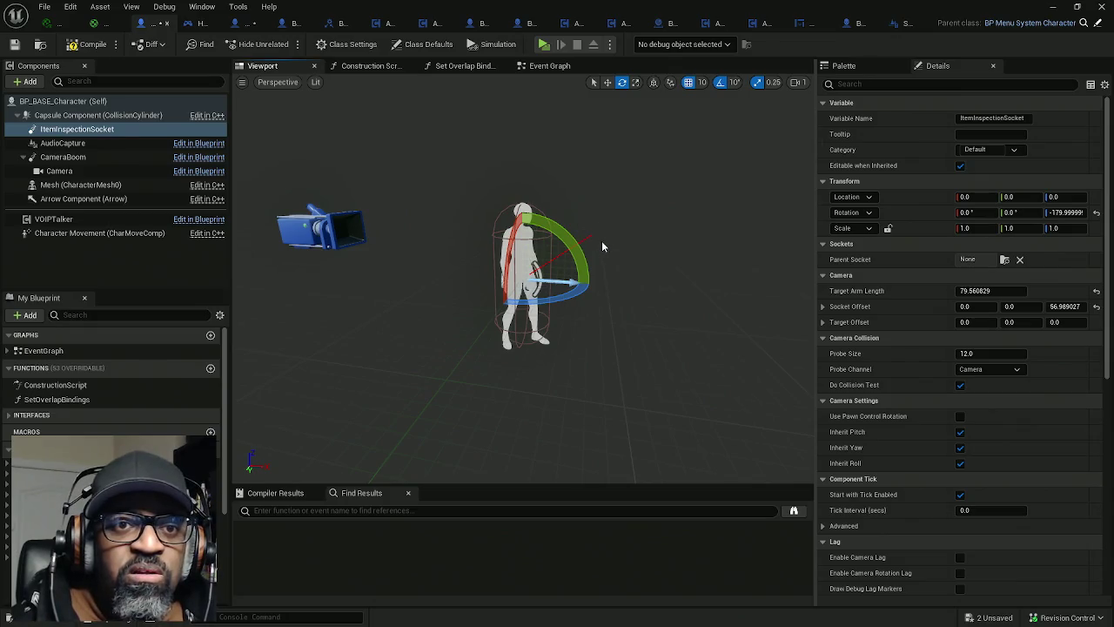
Step: Set Socket Offset Z to 57 and Target Arm Length to 80, then compile and save
click(1066, 308)
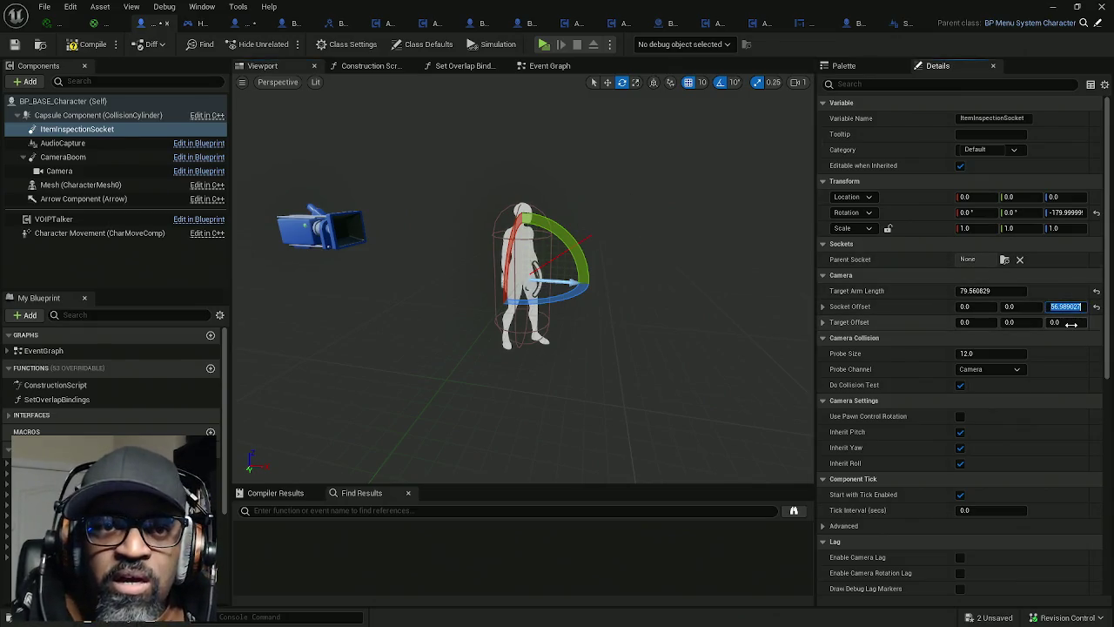
text(57)
key(Return)
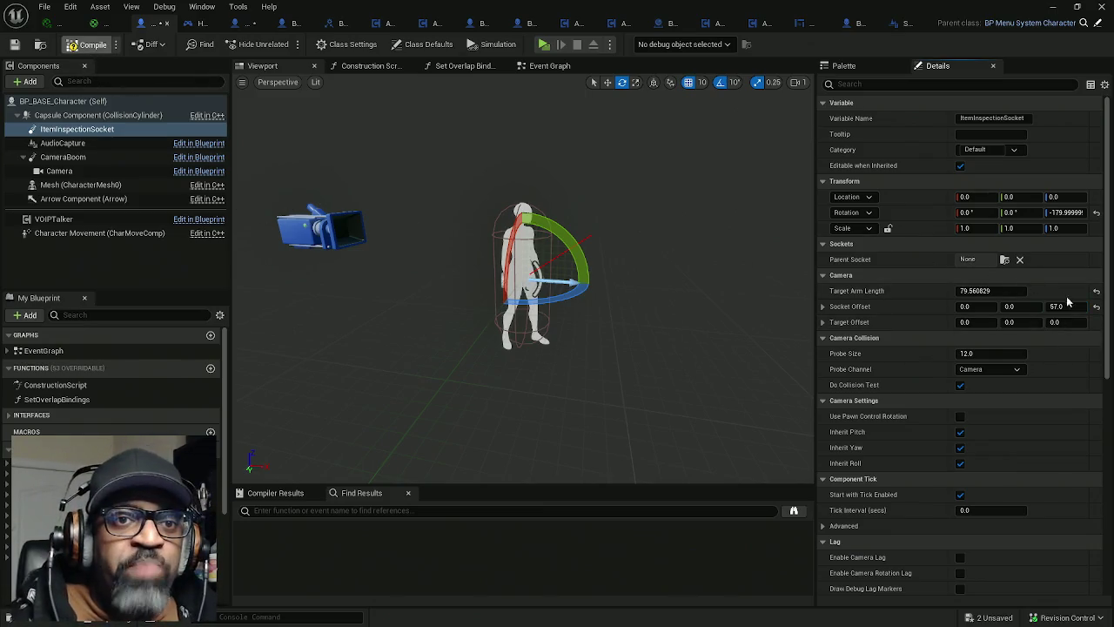
click(990, 291)
text(8)
key(Return)
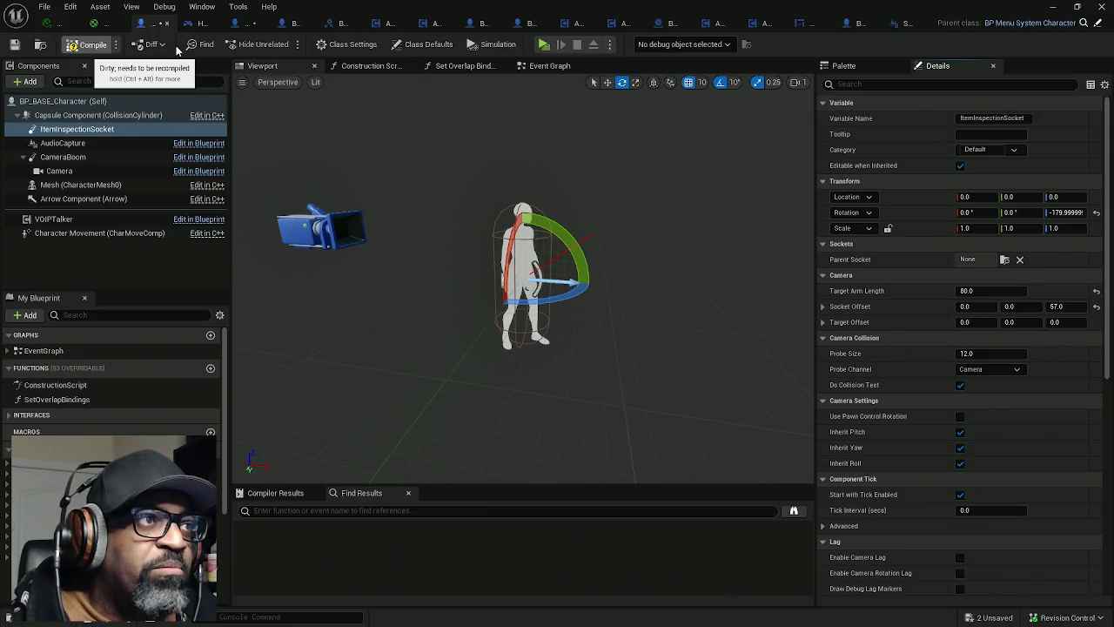
key(F7)
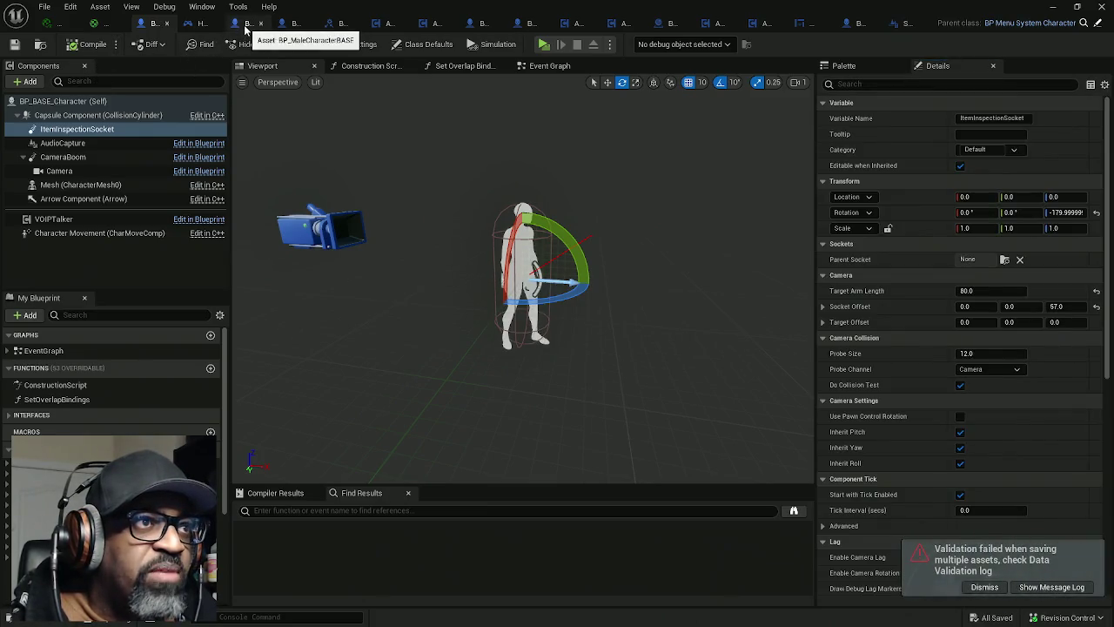
Step: In BP_MaleCharacterBASE, inspect the inherited ItemInspectionSocket and nudge its arm length and Z offset
click(245, 24)
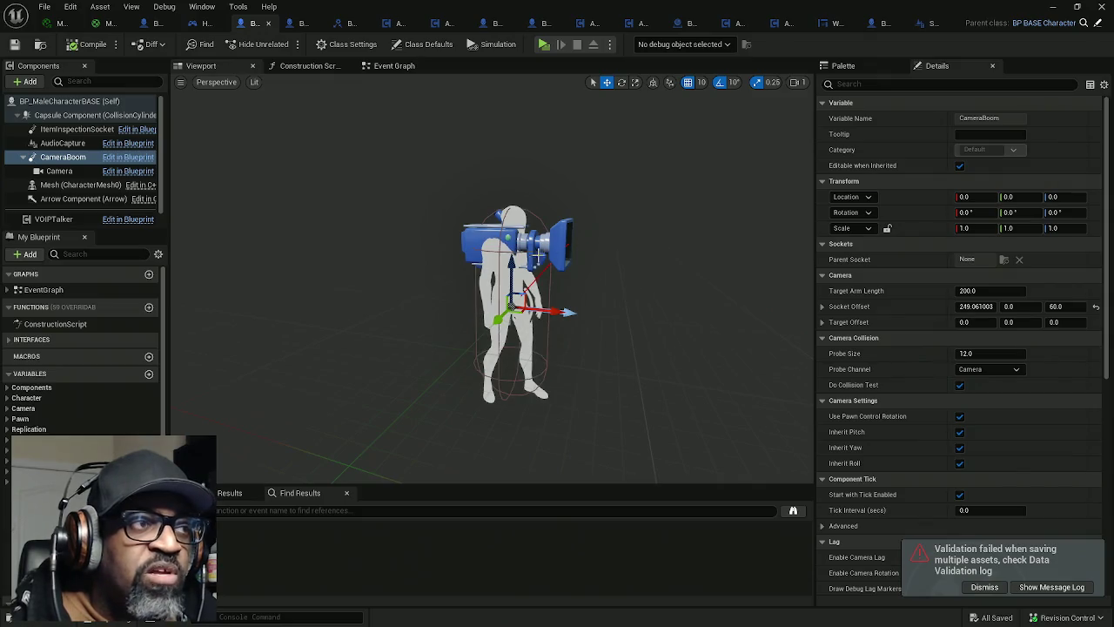
click(77, 129)
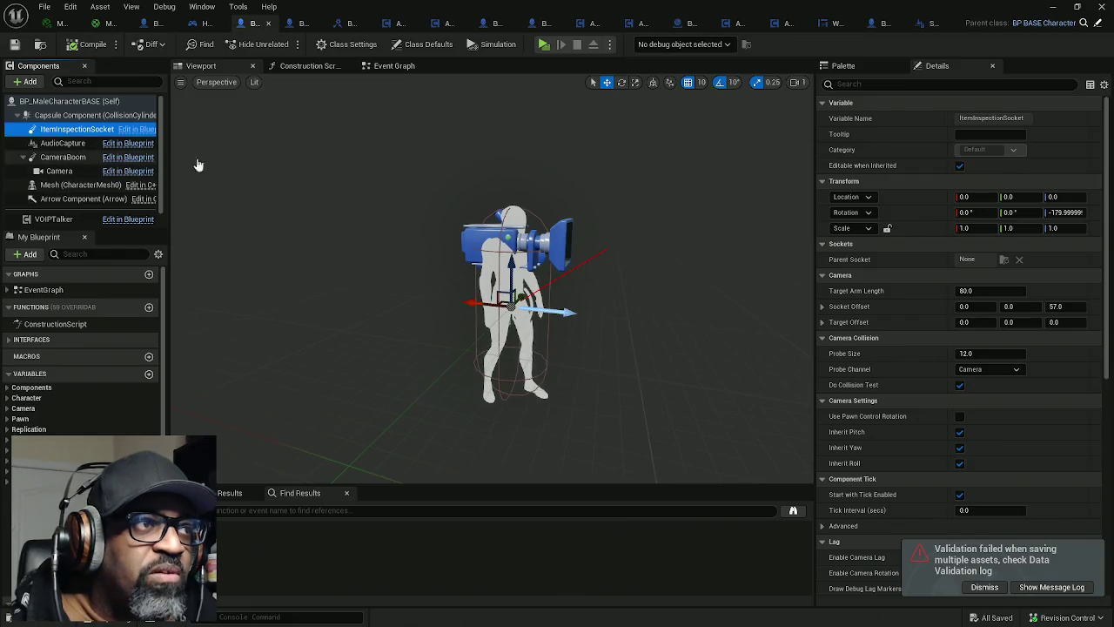
drag(978, 291, 973, 291)
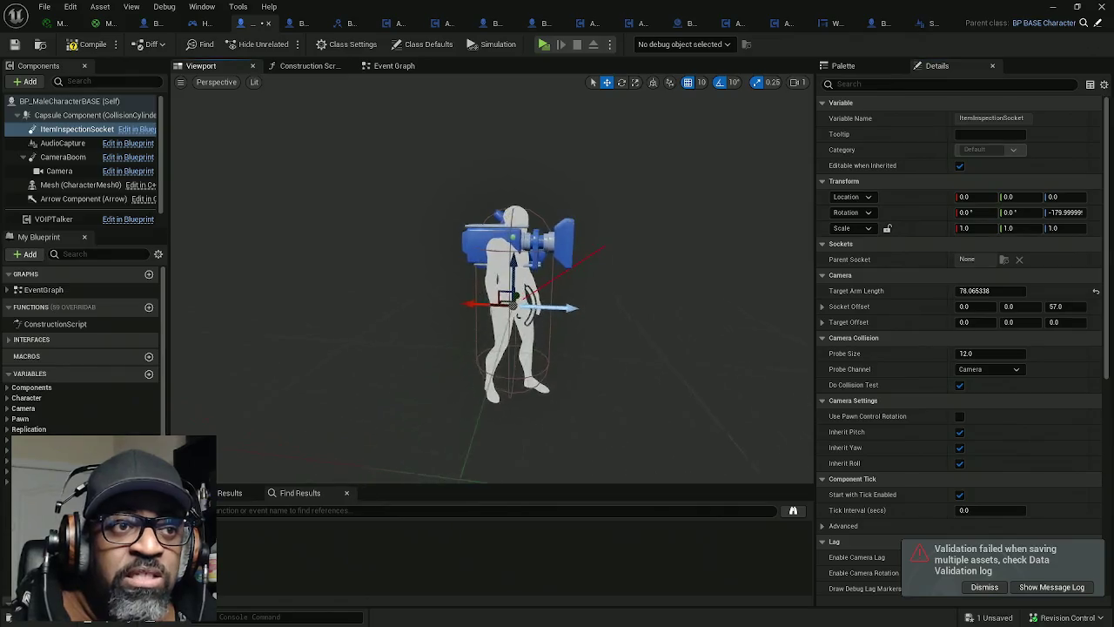
mouse_move(624, 234)
mouse_down()
mouse_move(634, 224)
mouse_move(593, 228)
mouse_up()
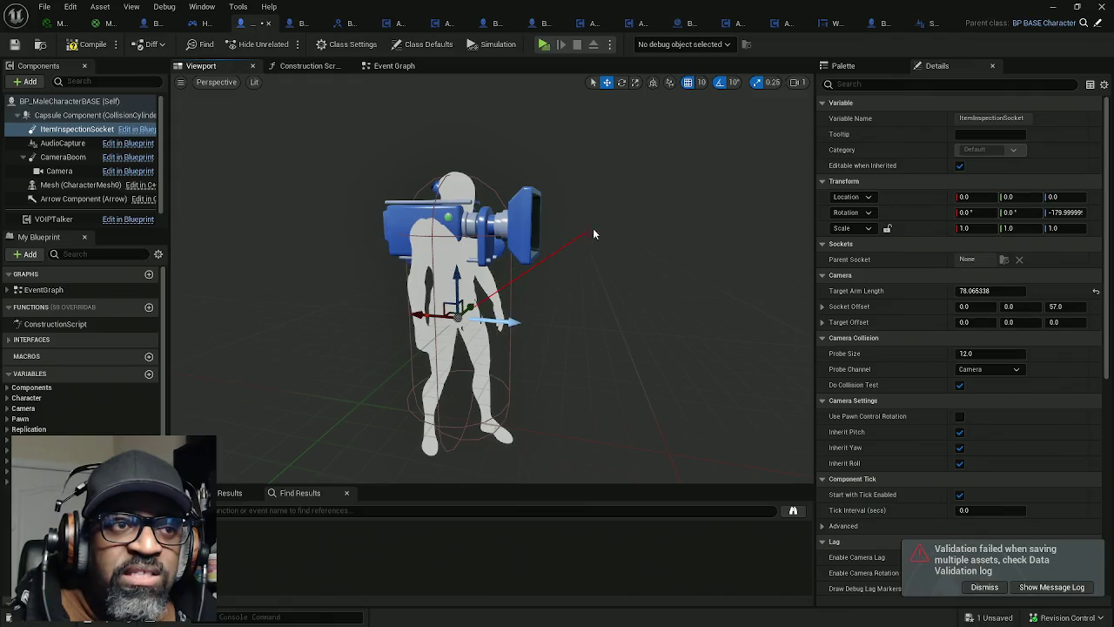
drag(977, 290, 1001, 290)
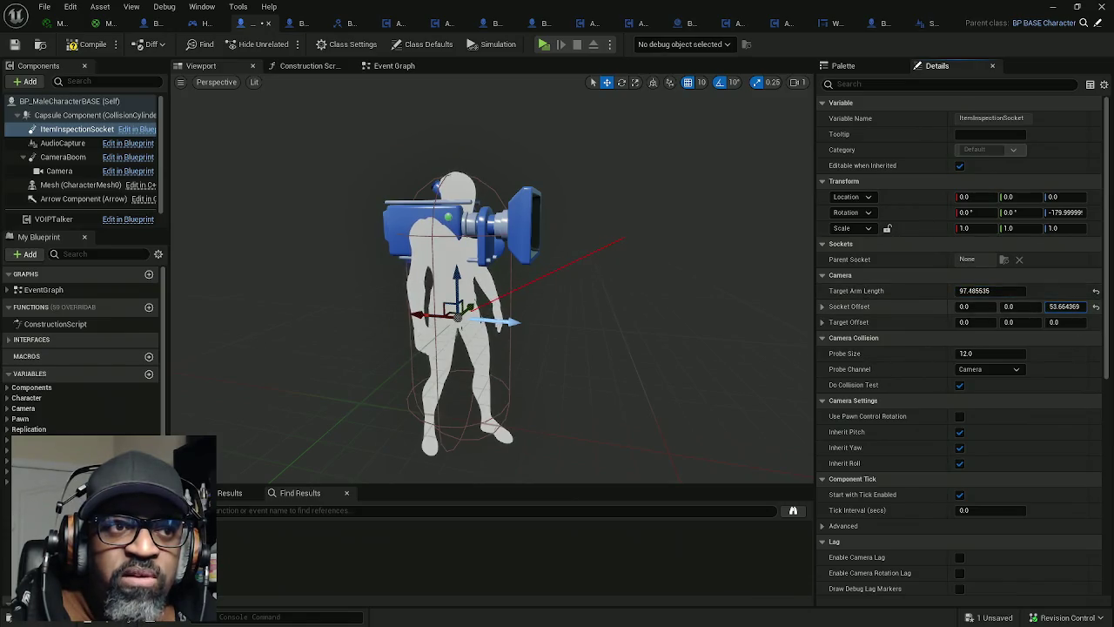
drag(1063, 307, 1063, 307)
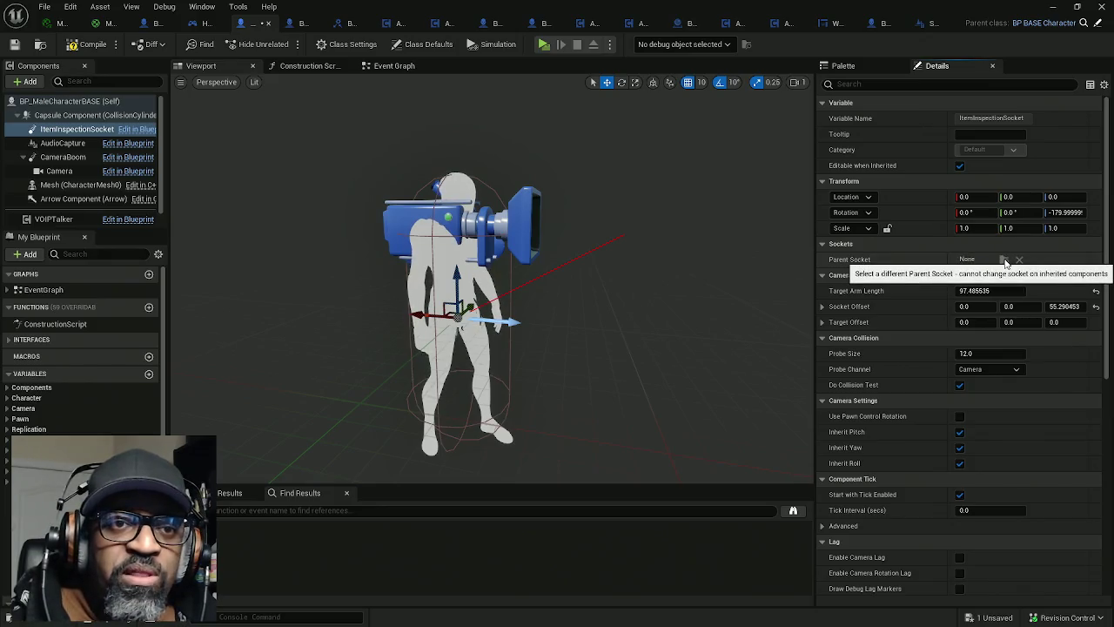
Step: Check the Parent Socket settings of the camera and CameraBoom components
click(57, 172)
click(990, 261)
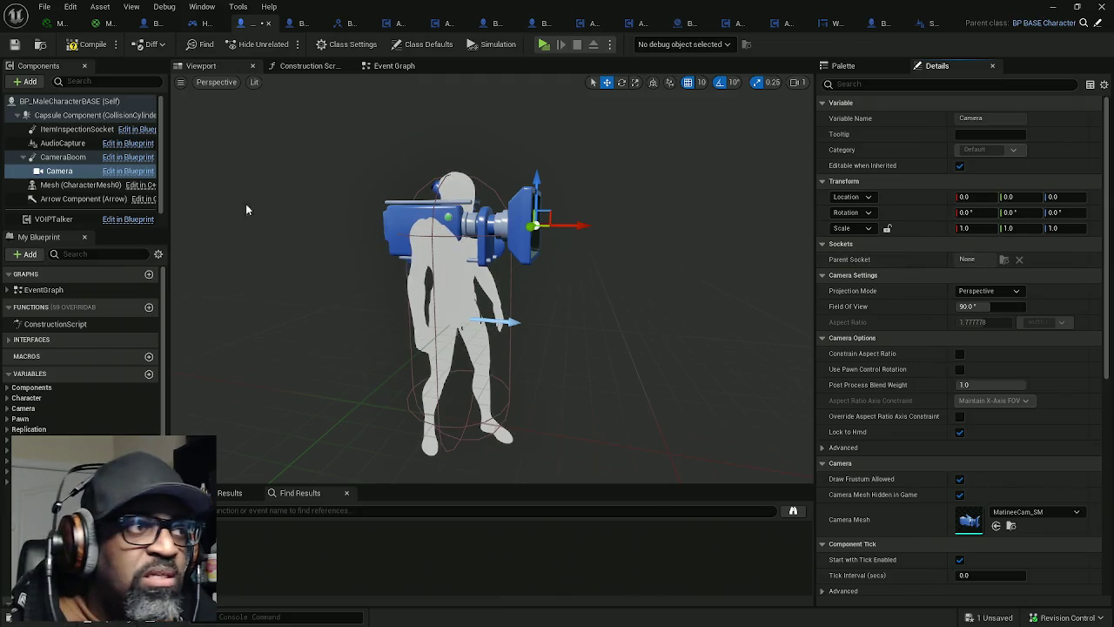
click(58, 171)
click(986, 262)
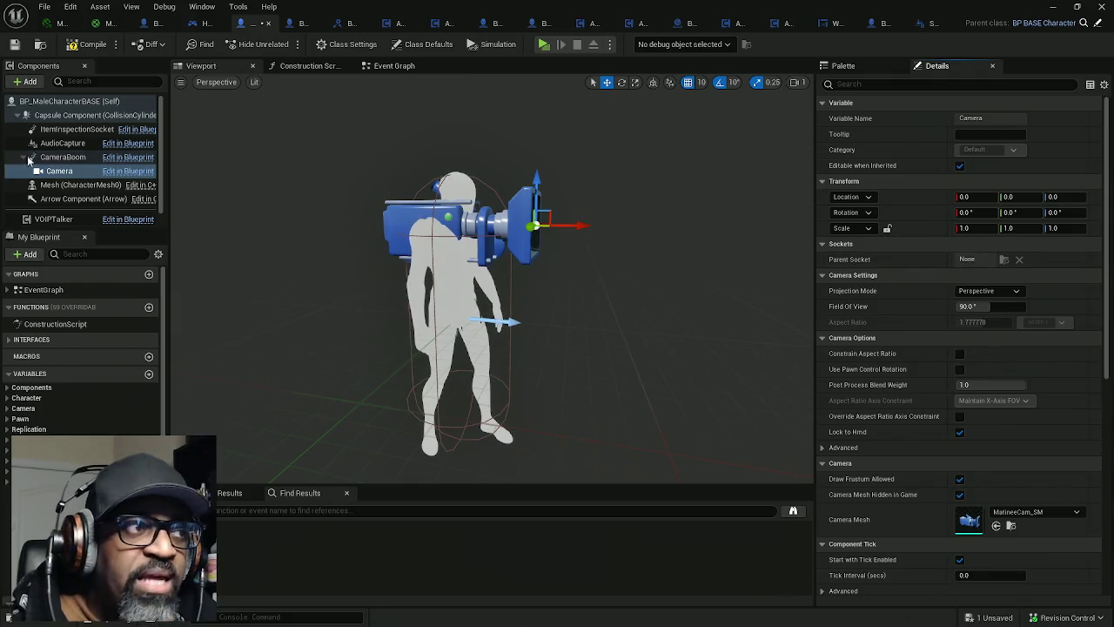
click(63, 157)
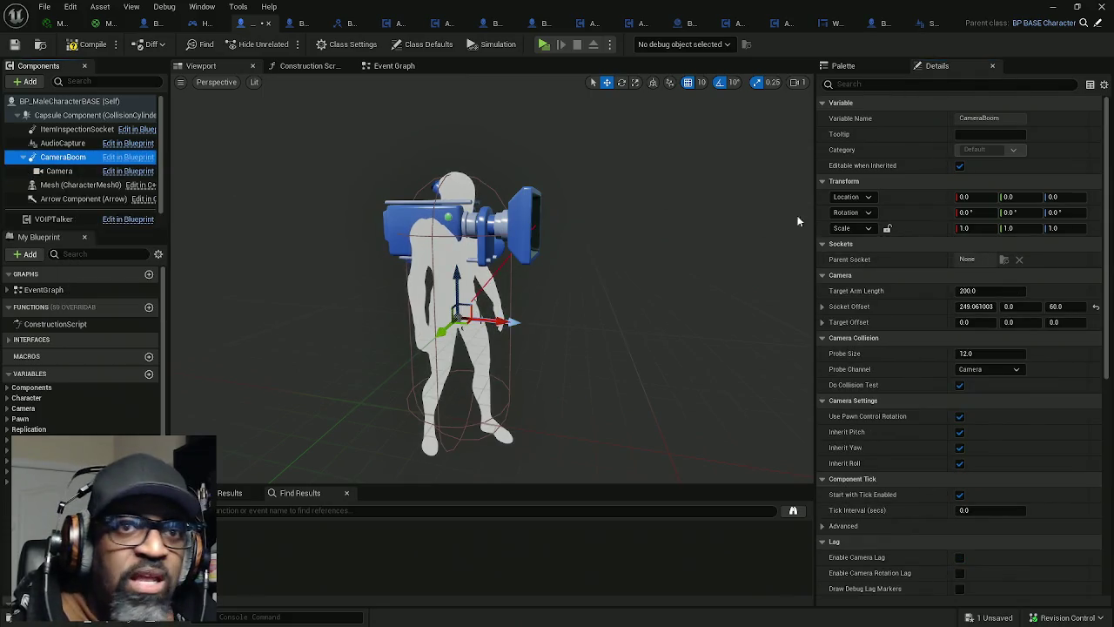
click(980, 263)
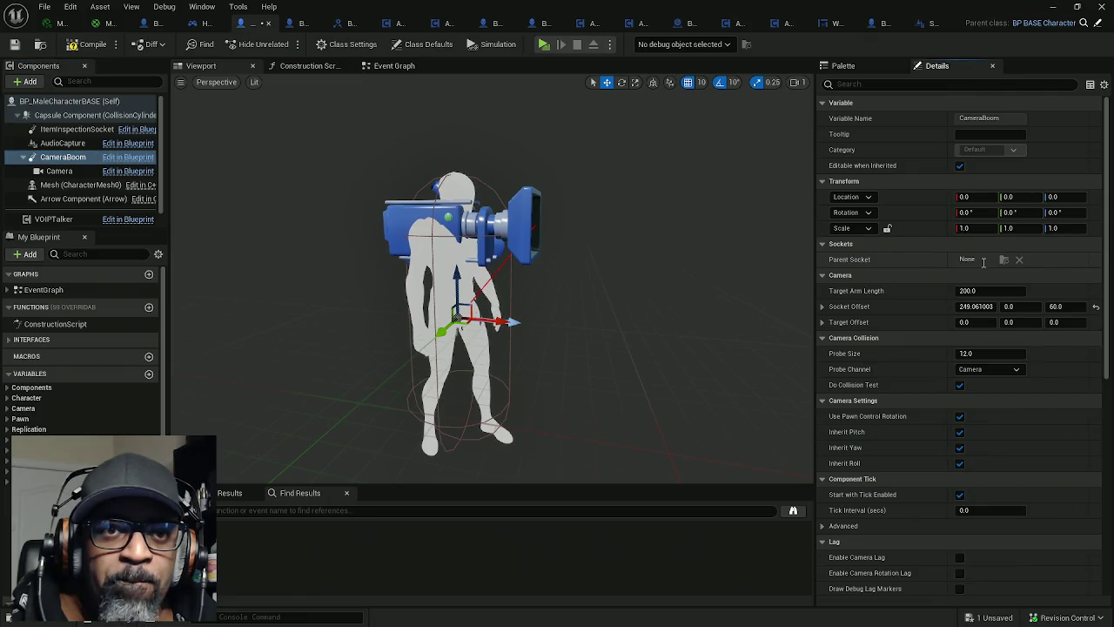
Step: In BP_BASE_Character, uncheck Do Collision Test on ItemInspectionSocket and save all assets
click(142, 24)
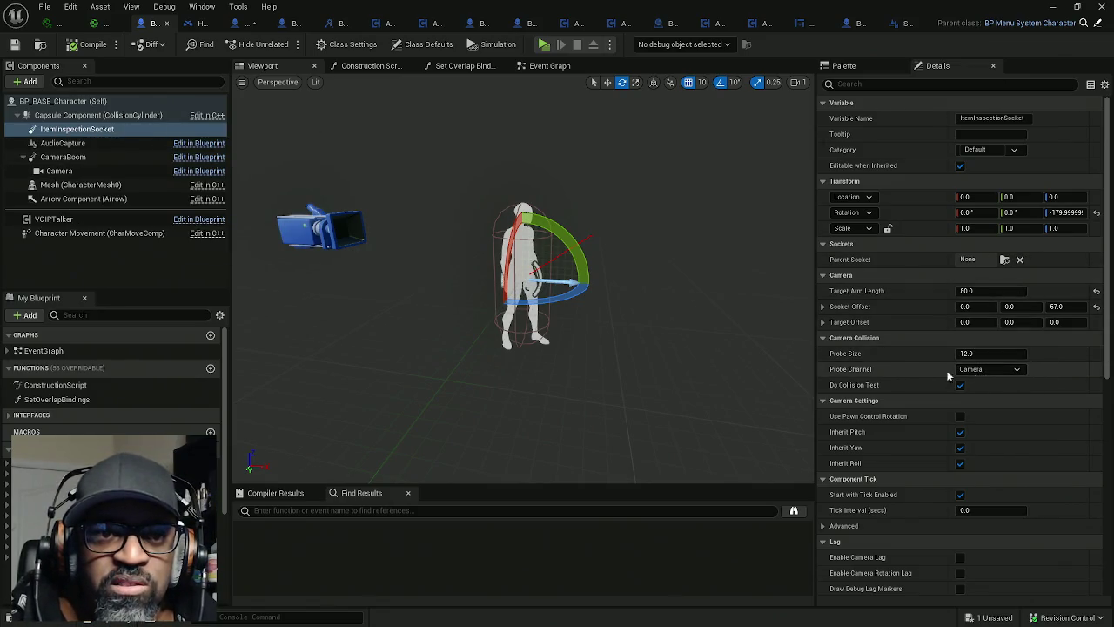
click(992, 370)
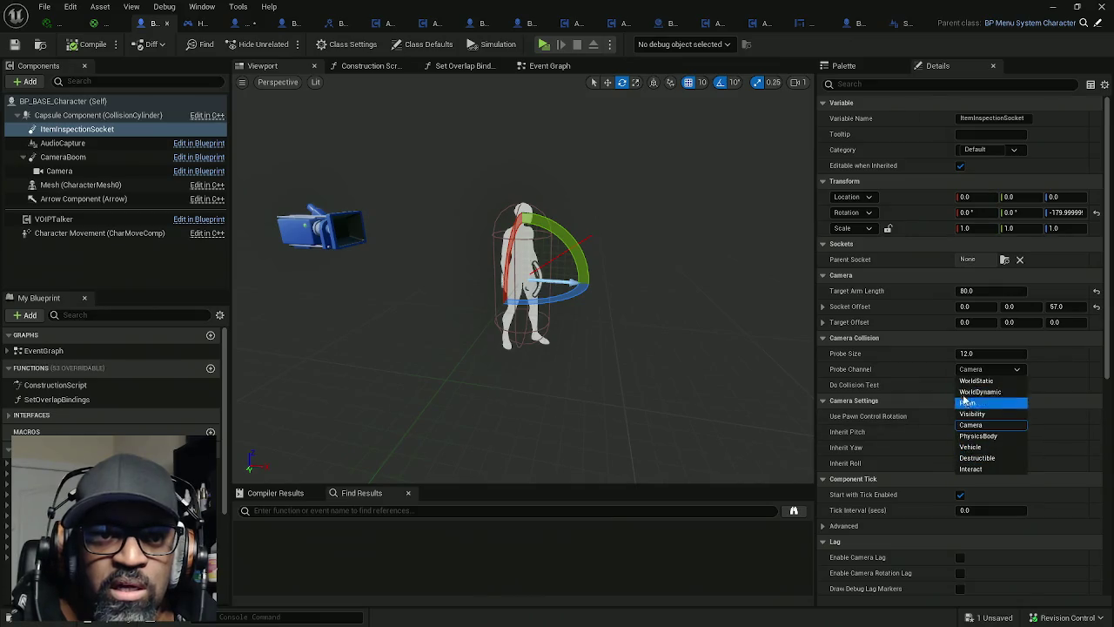
click(908, 389)
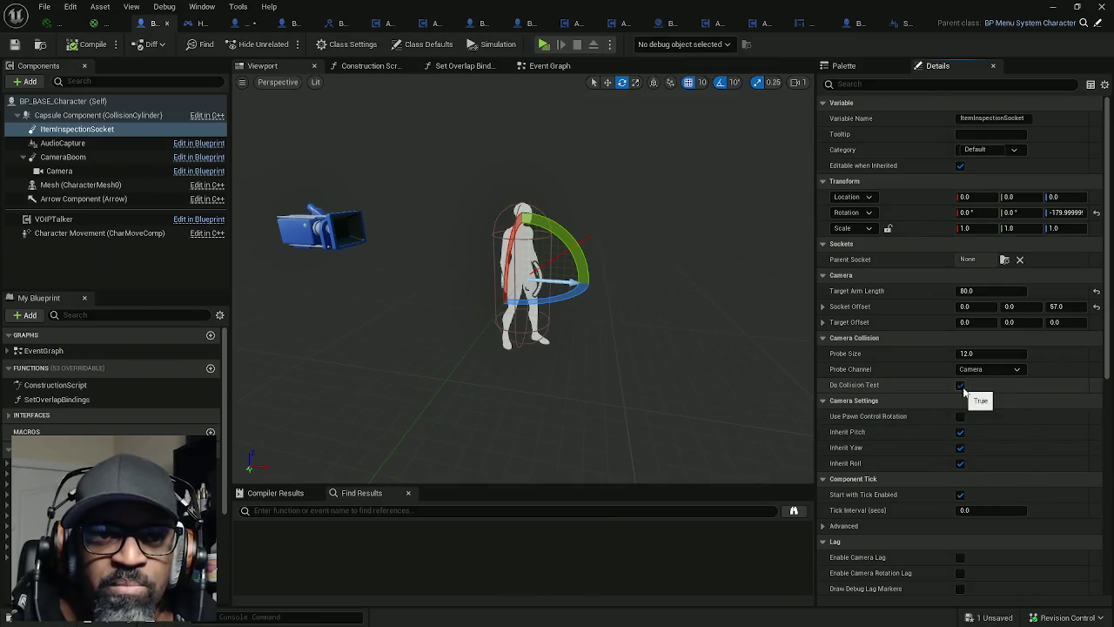
click(960, 385)
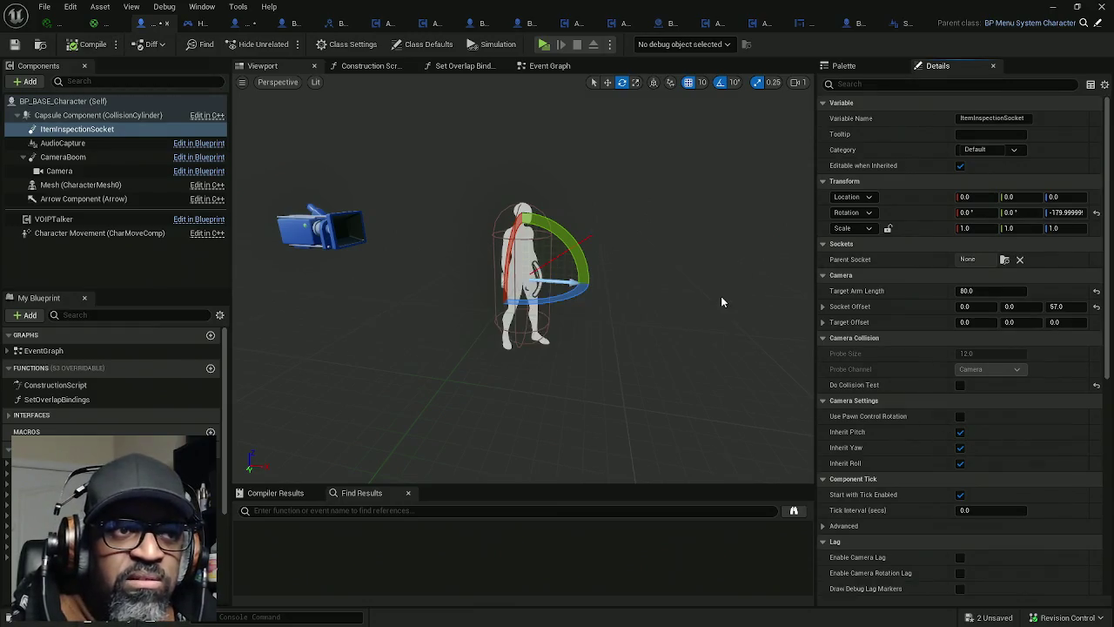
key(ctrl+shift+s)
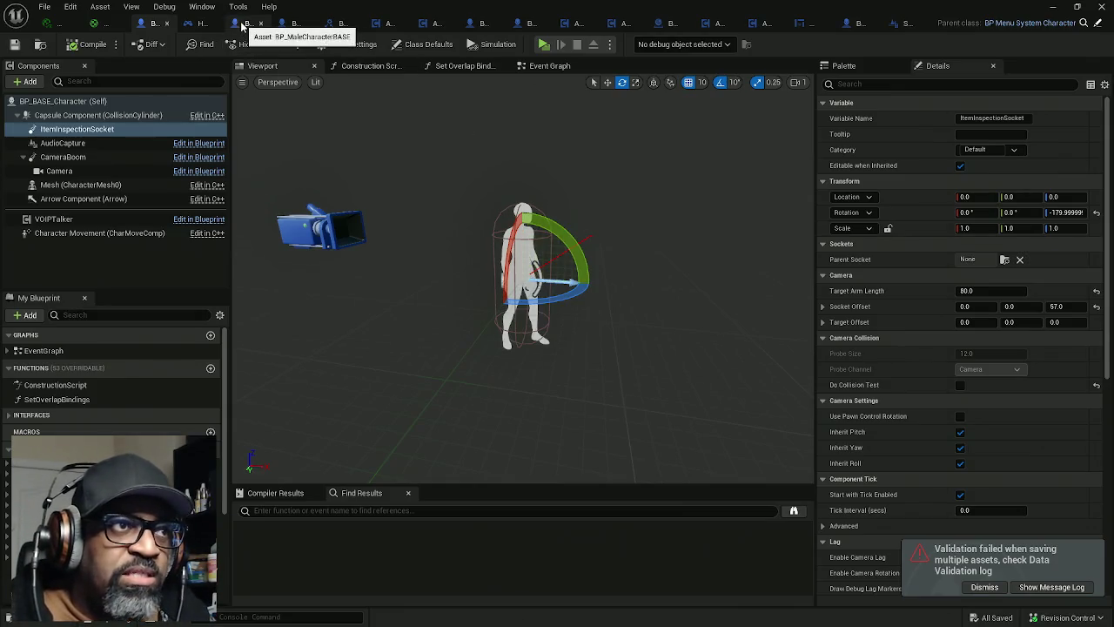
click(244, 24)
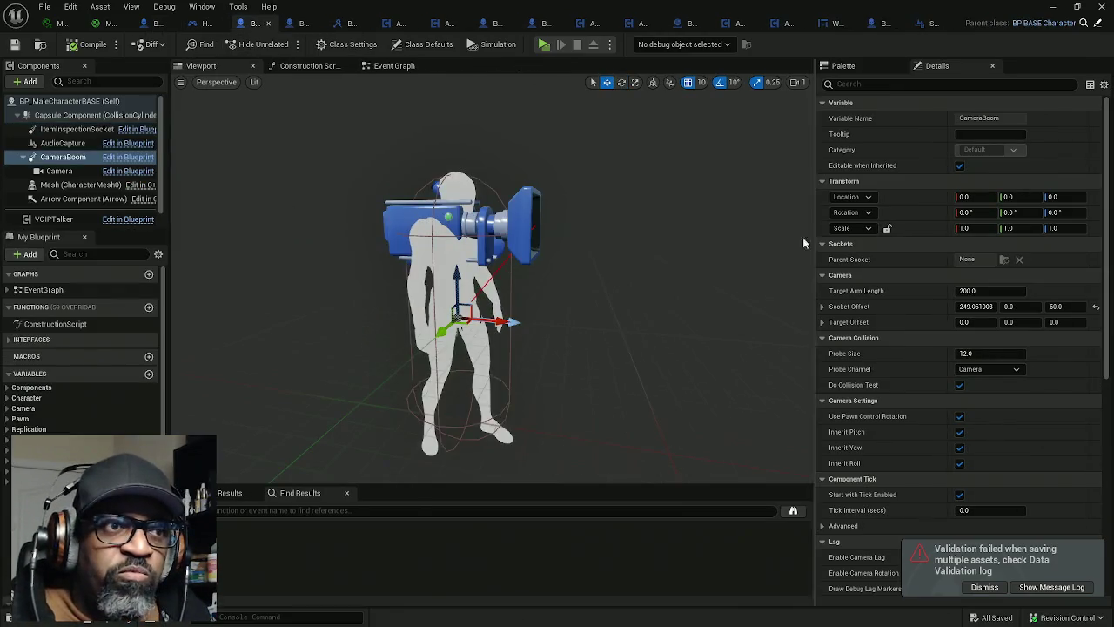
Step: Reset CameraBoom's Socket Offset to 0, 40, 60, save, and select ItemInspectionSocket
click(1095, 309)
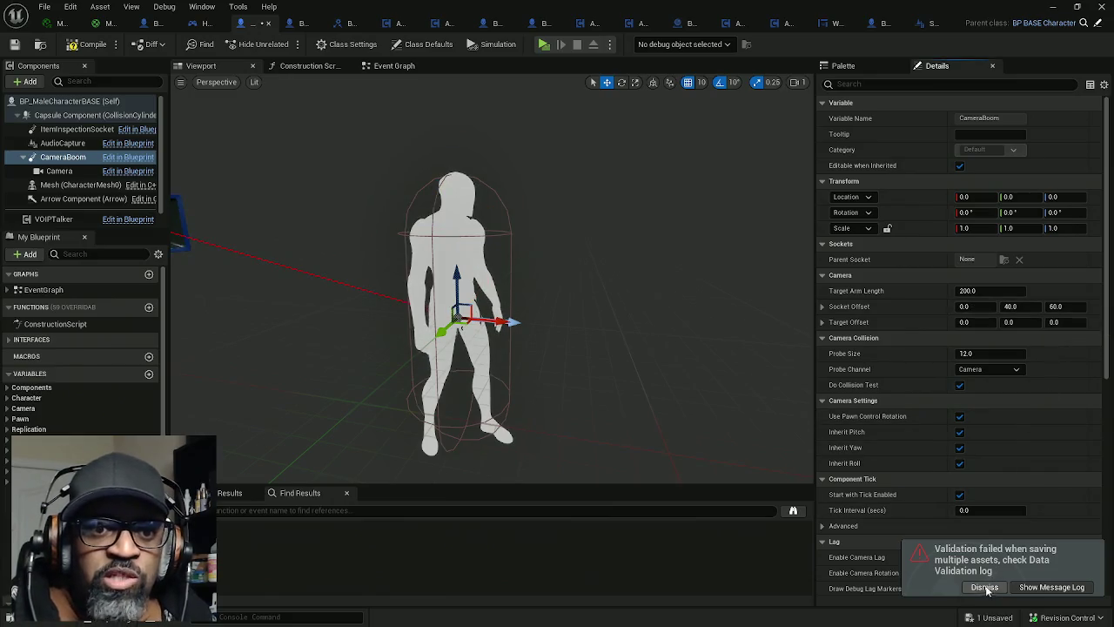
click(986, 589)
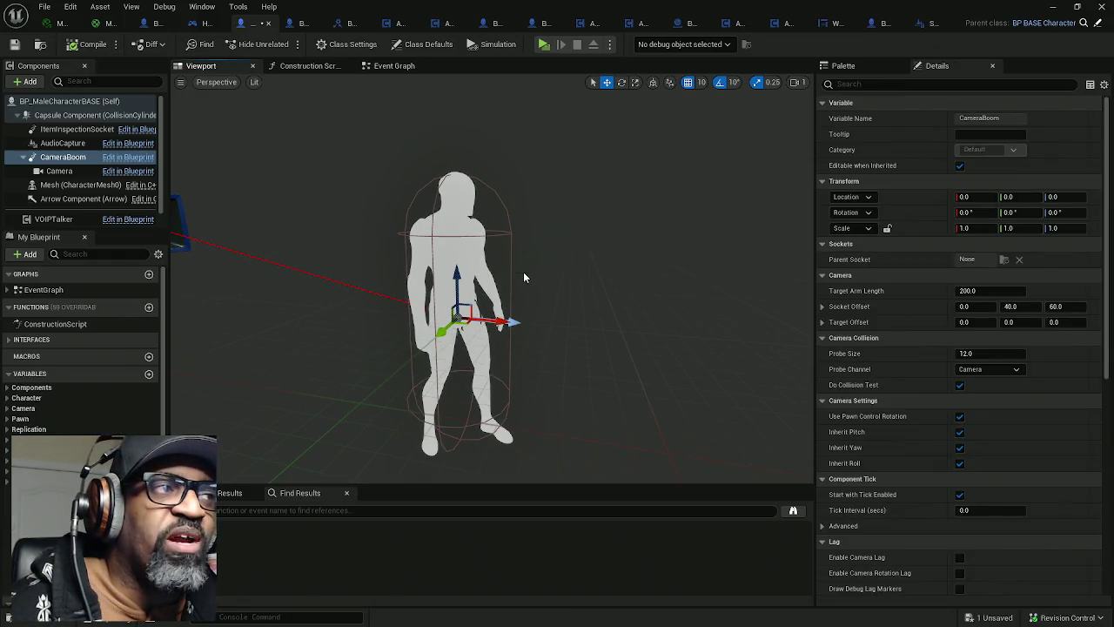
key(ctrl+s)
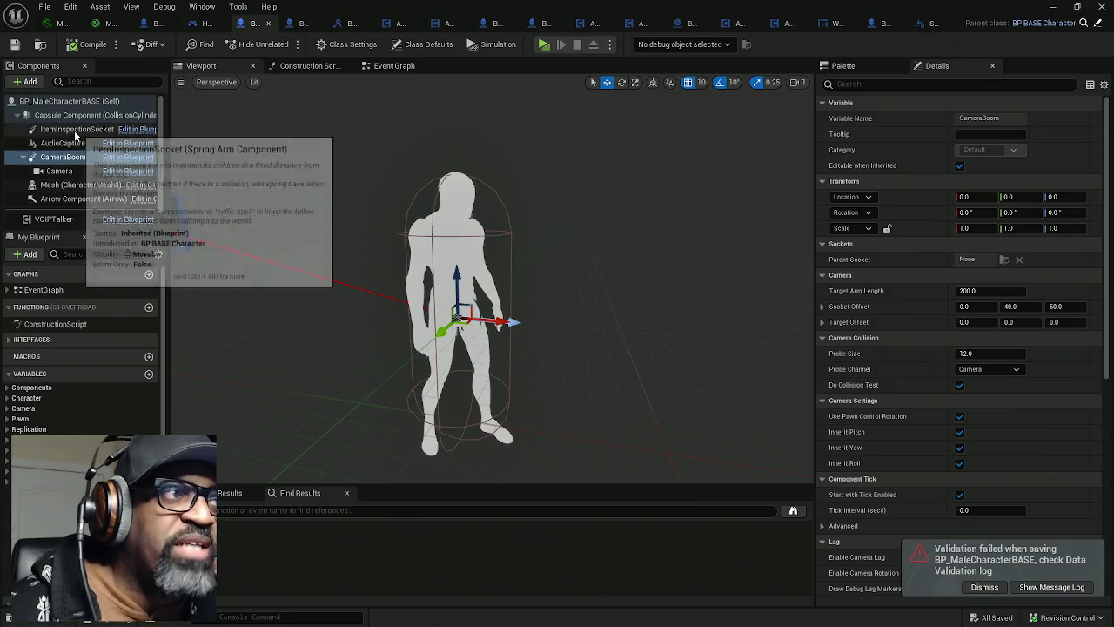
click(74, 131)
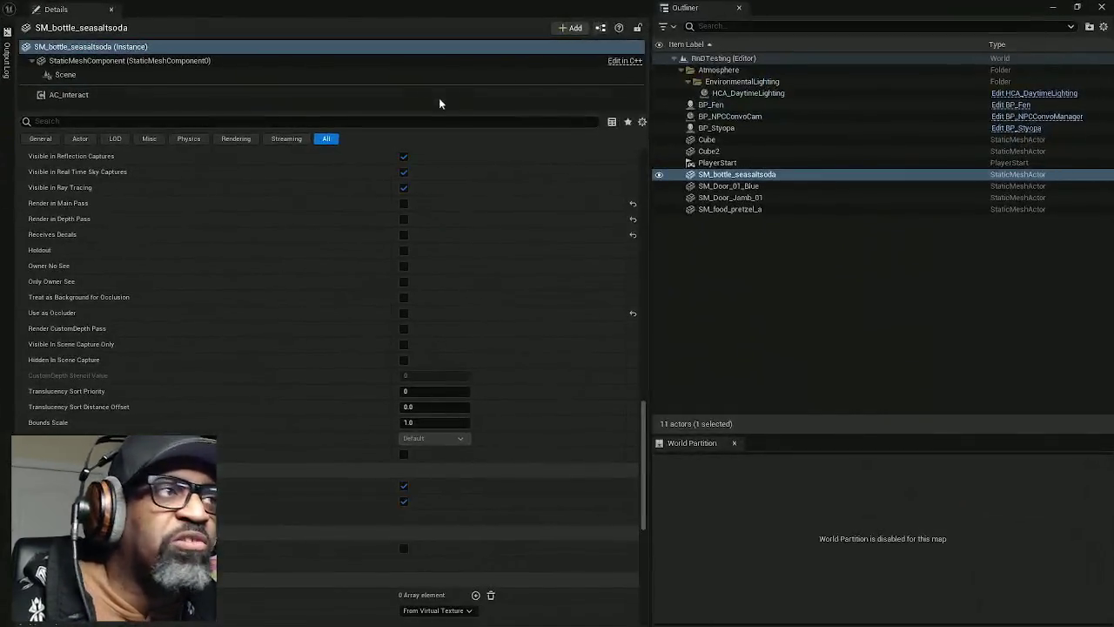
Step: Tick Can Tumble on AC_Interact for SM_bottle_seasaltsoda and SM_food_pretzel_a, then save the level
click(261, 95)
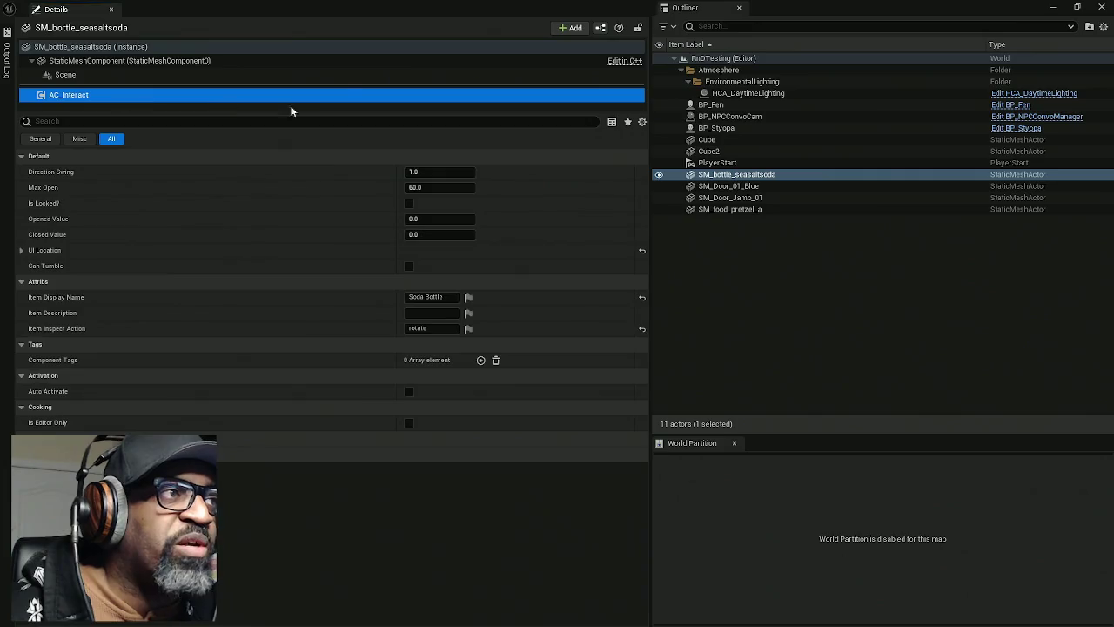
mouse_move(341, 112)
mouse_down()
mouse_move(340, 169)
mouse_move(335, 128)
mouse_up()
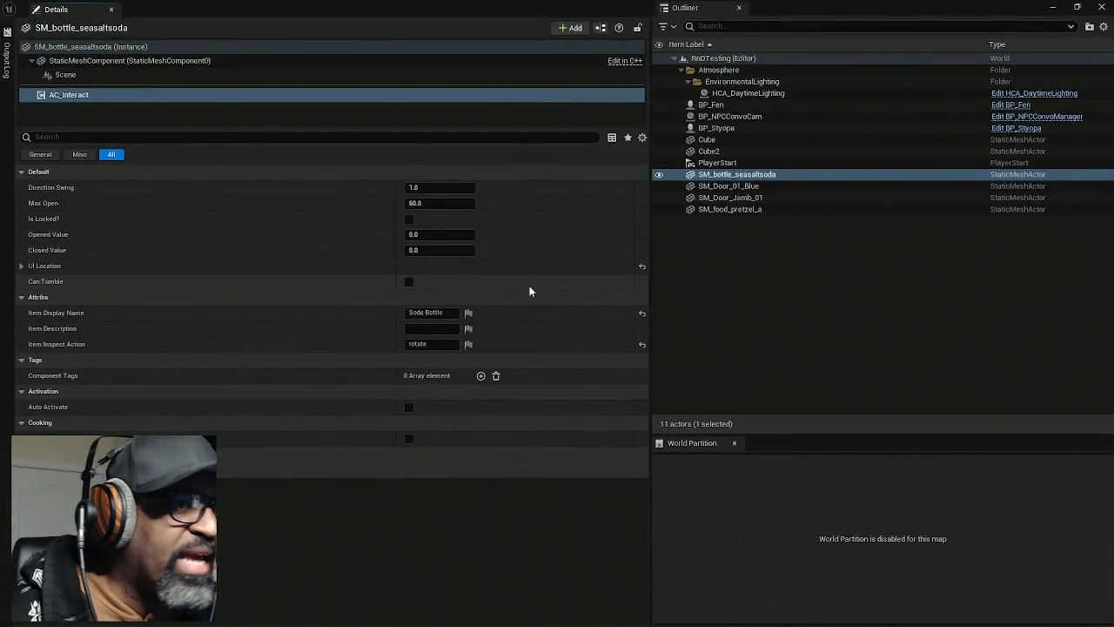
click(408, 283)
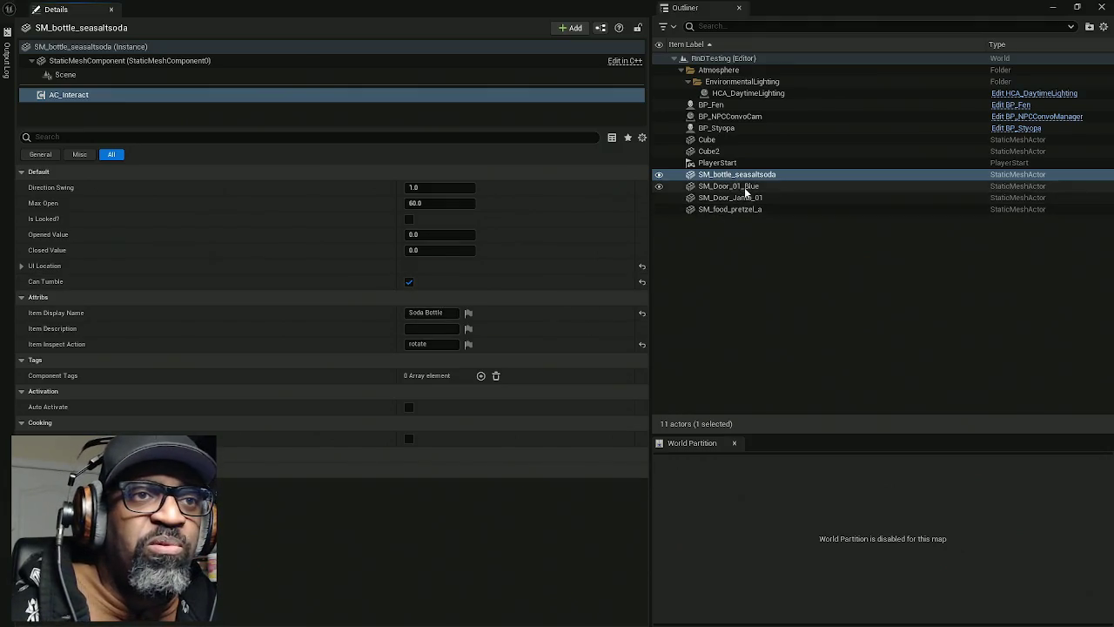
click(753, 211)
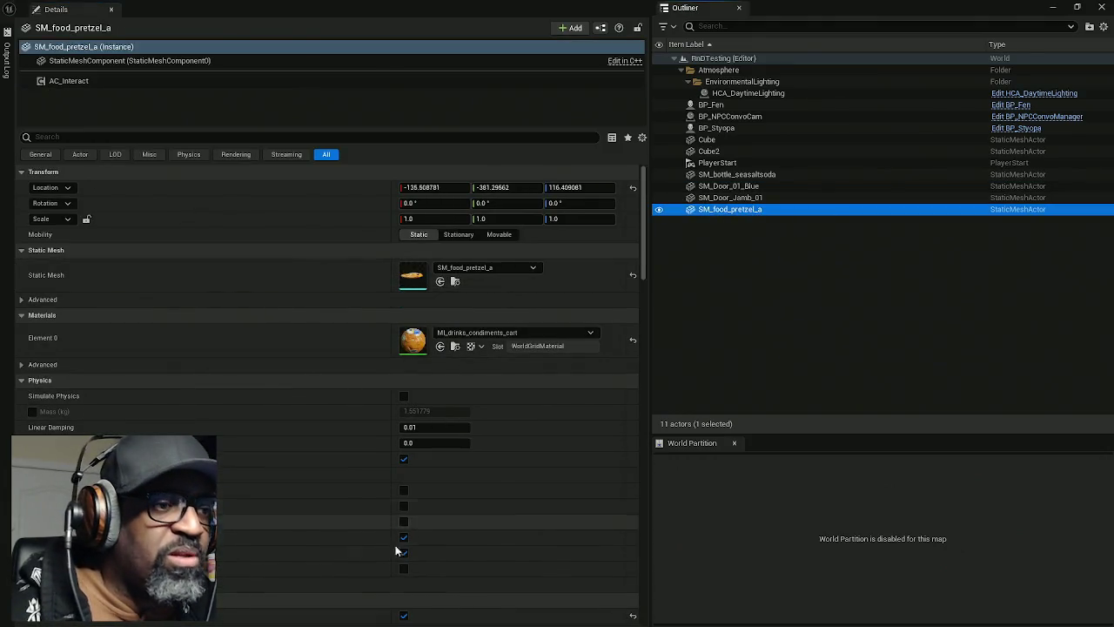
click(109, 82)
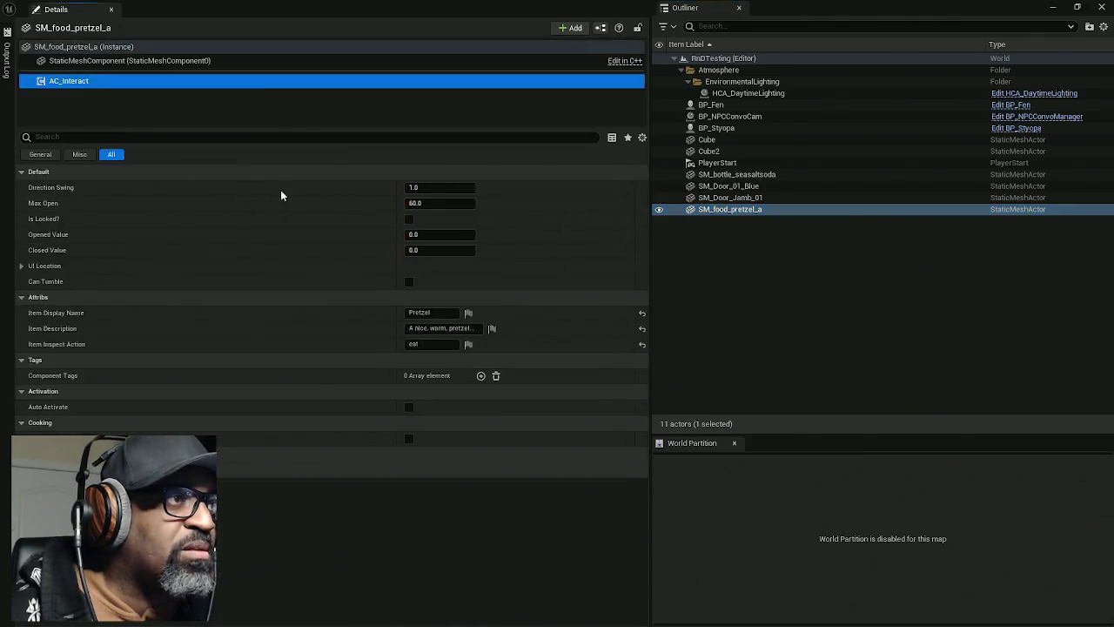
click(409, 282)
key(ctrl+s)
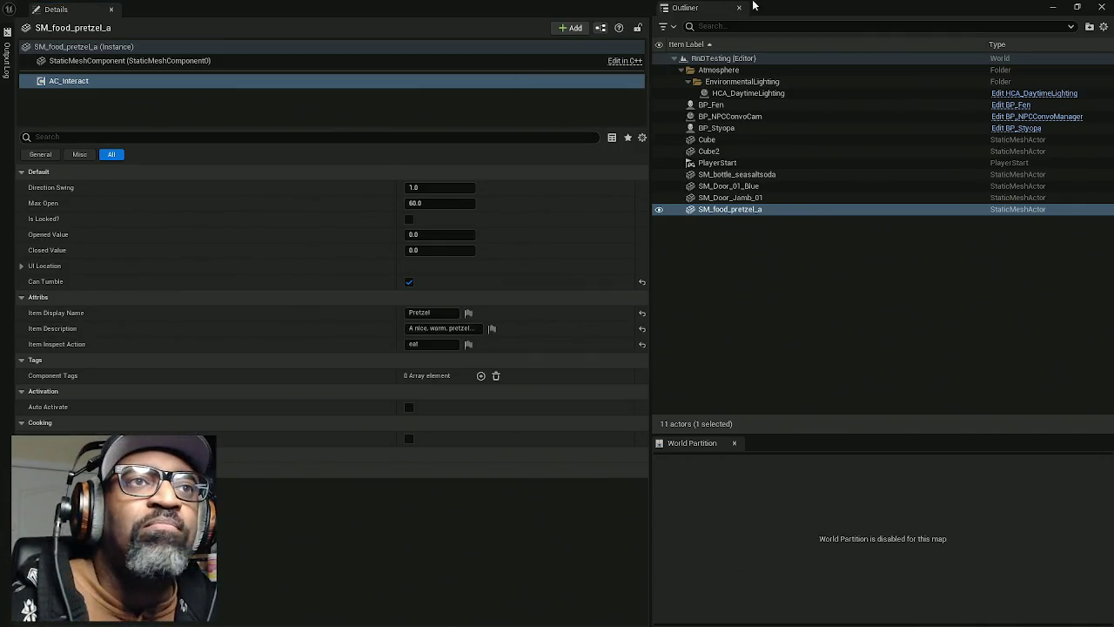
click(1052, 7)
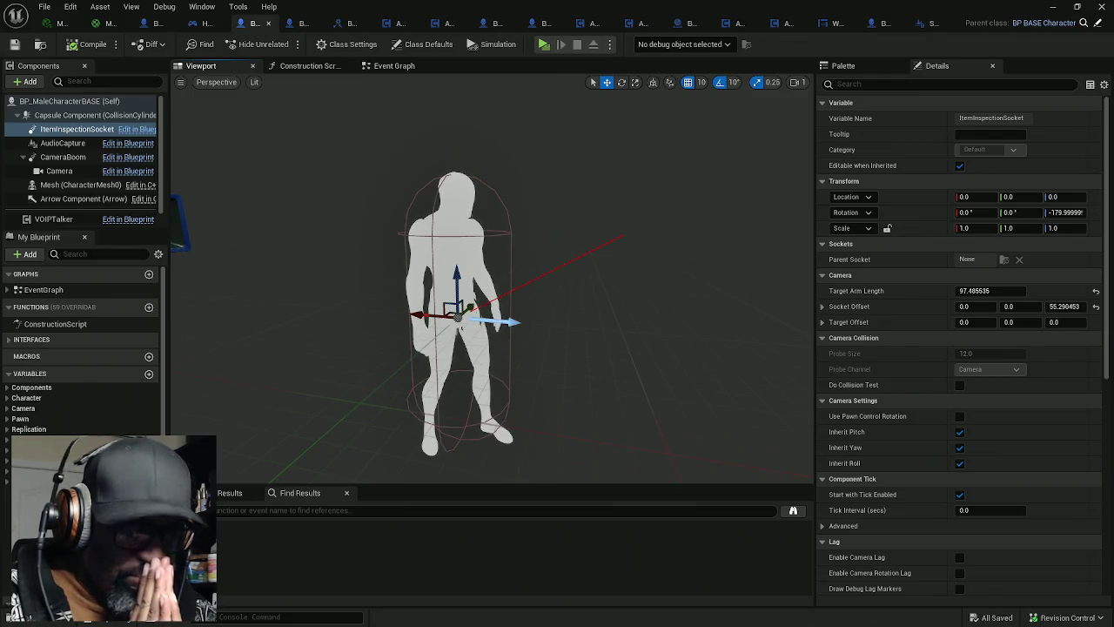
Step: Move the SetTumblerWidgetState event node lower in HC_PlayerController's event graph
click(196, 24)
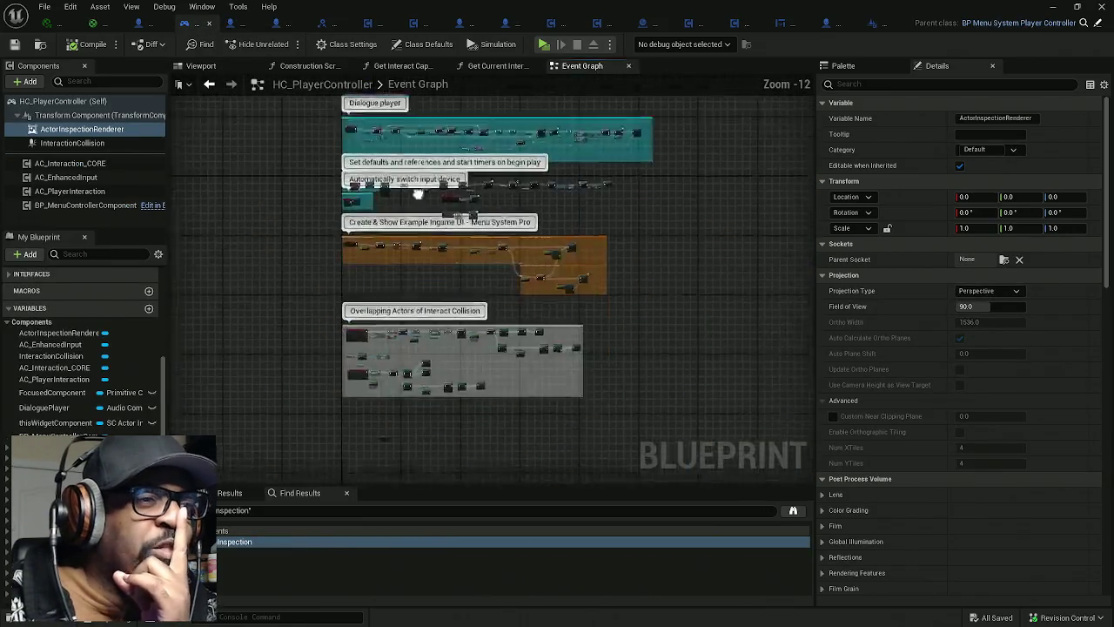
mouse_move(477, 218)
mouse_down()
mouse_move(375, 225)
mouse_move(350, 197)
mouse_up()
scroll(364, 198, up, 5)
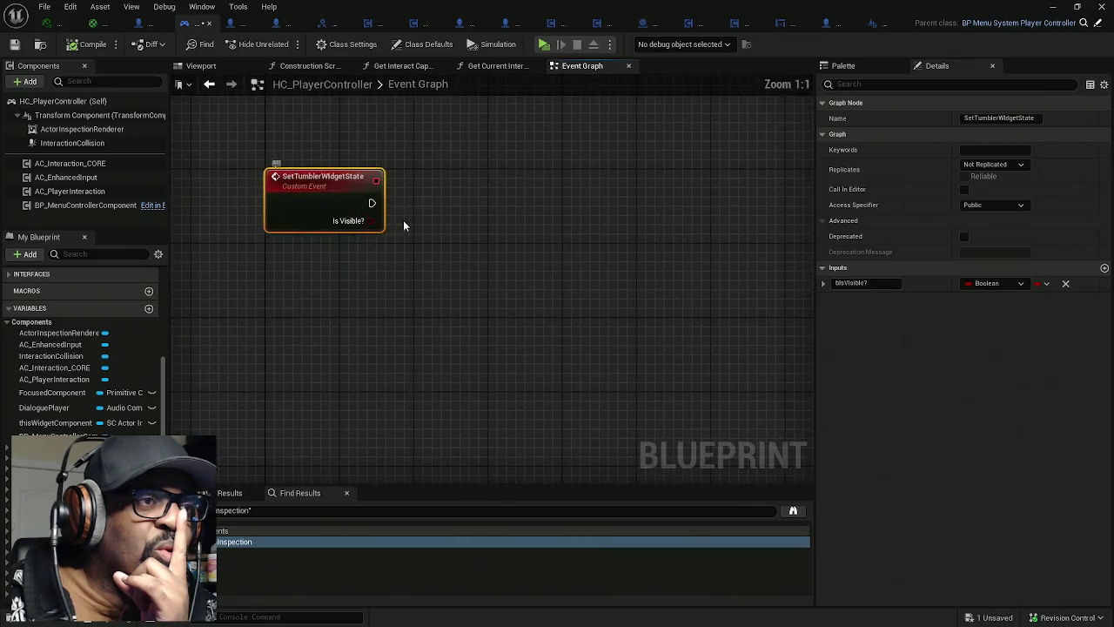
mouse_move(443, 236)
mouse_down()
mouse_move(435, 283)
mouse_move(343, 353)
mouse_up()
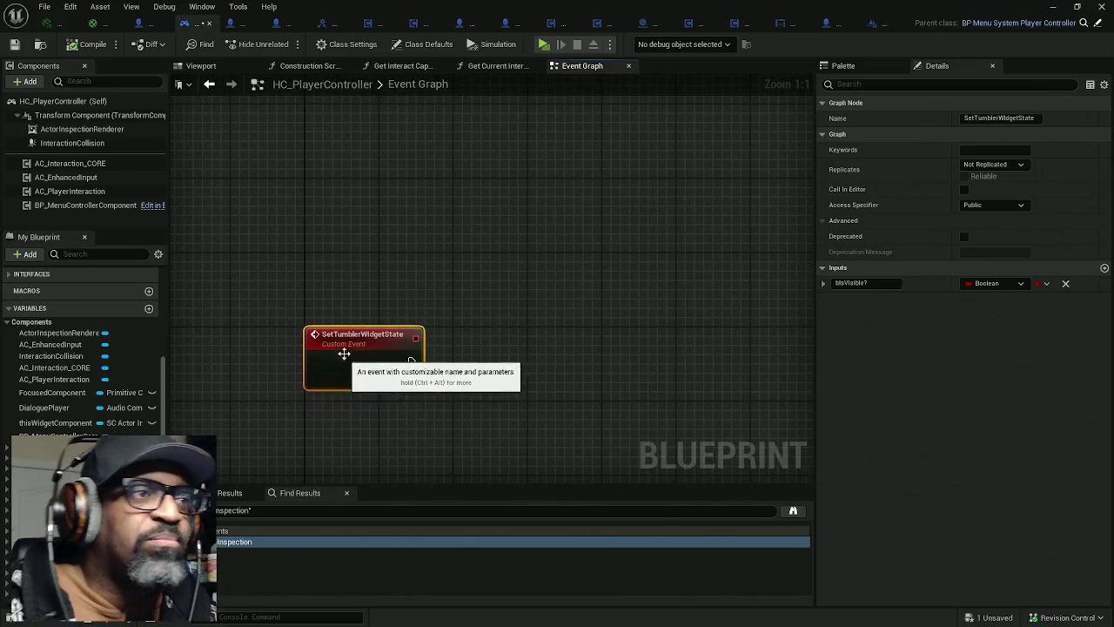
scroll(343, 354, down, 5)
mouse_move(440, 210)
mouse_down()
mouse_move(430, 317)
mouse_move(412, 301)
mouse_move(373, 348)
mouse_up()
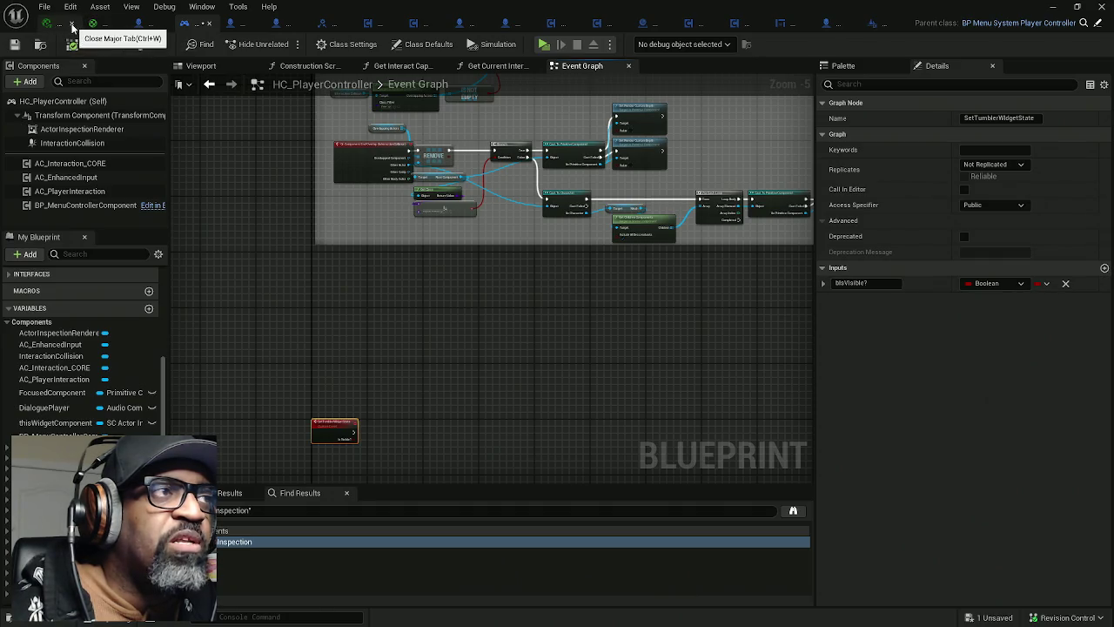
Step: Close the first asset tab and save the HC_PlayerController blueprint
click(73, 24)
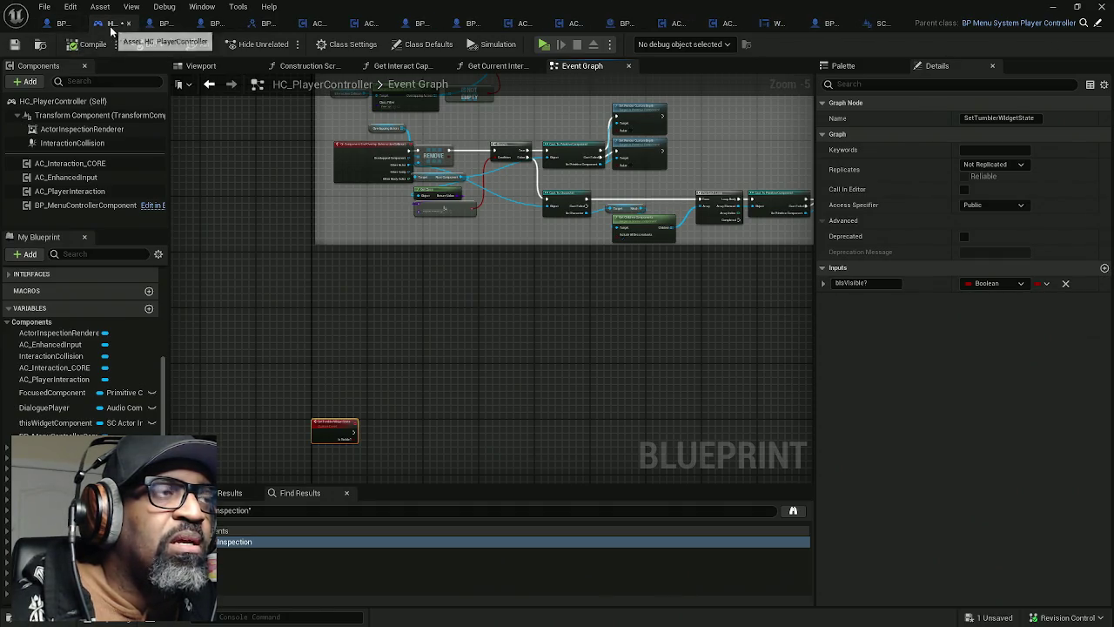
key(ctrl+s)
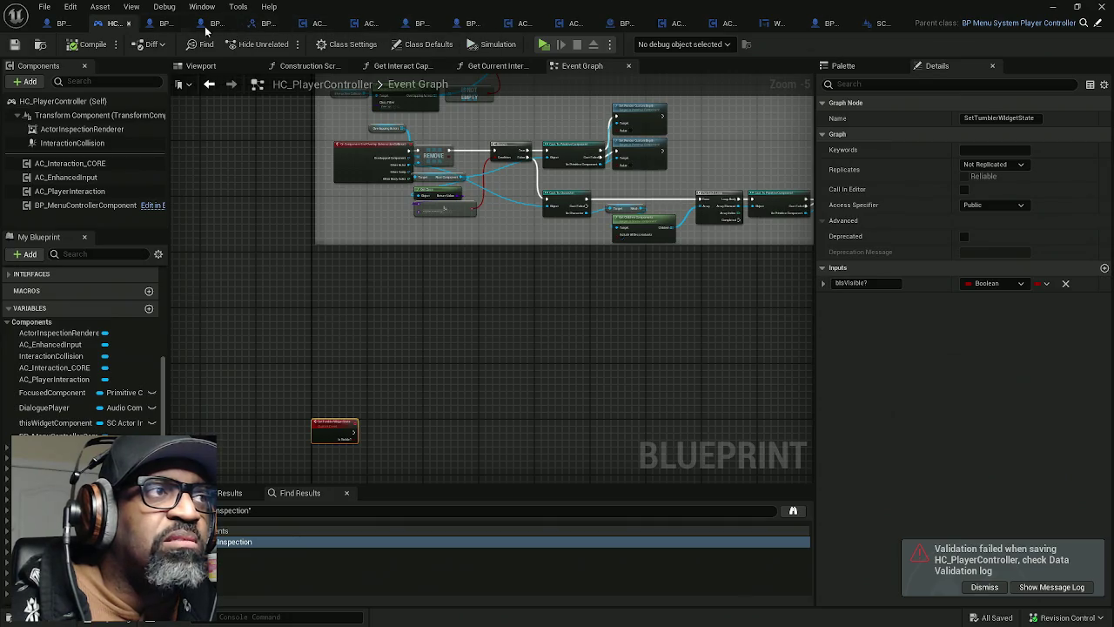
click(675, 24)
Step: Move the GET node below the Branch, closer to its inputs
drag(178, 29, 66, 29)
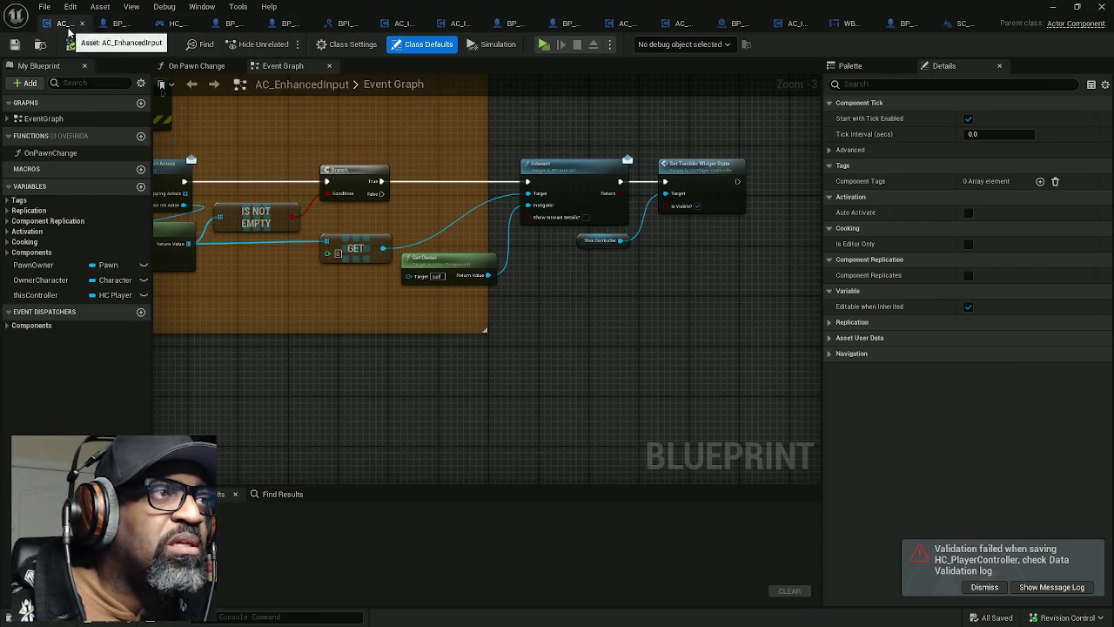
scroll(362, 195, down, 4)
scroll(473, 192, up, 4)
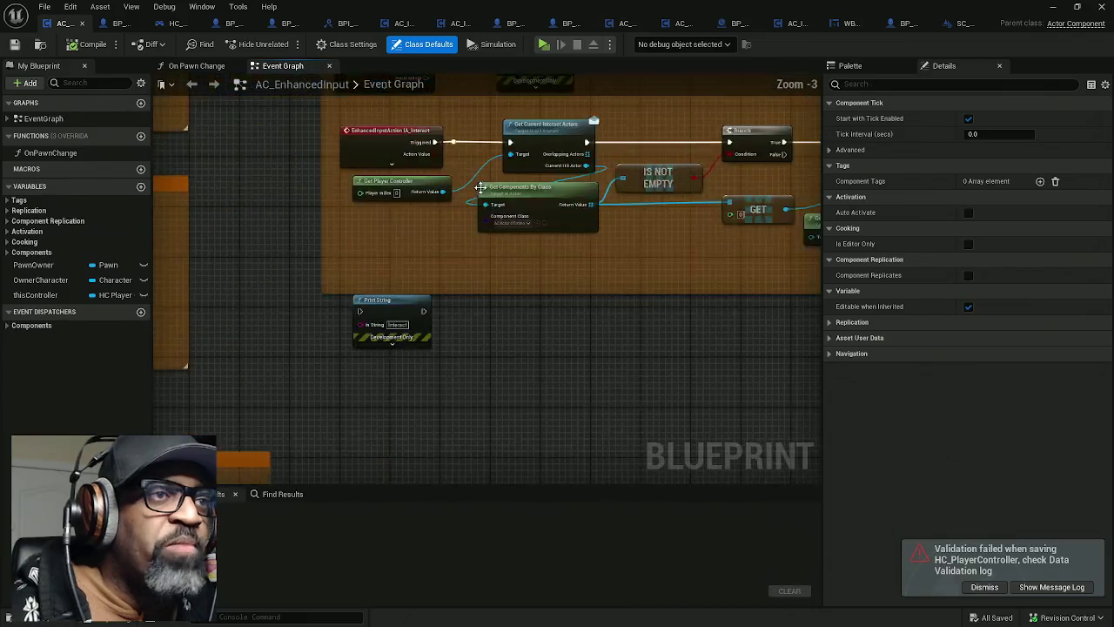
scroll(481, 188, down, 2)
scroll(459, 154, up, 2)
scroll(488, 167, up, 2)
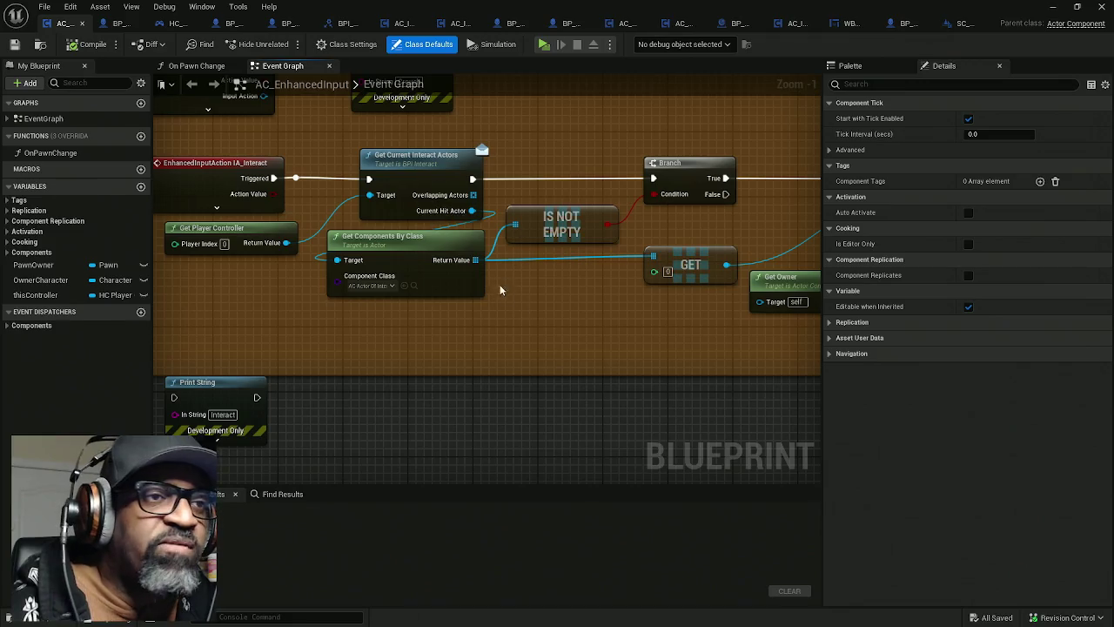
scroll(544, 258, down, 1)
scroll(539, 210, up, 1)
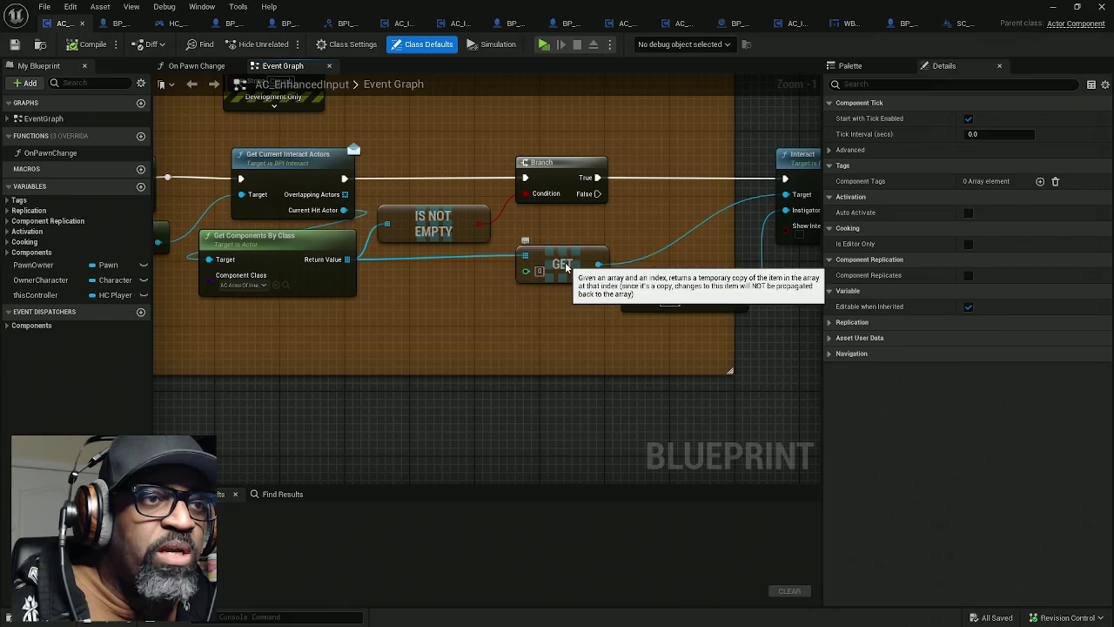
drag(530, 250, 506, 258)
drag(547, 309, 321, 264)
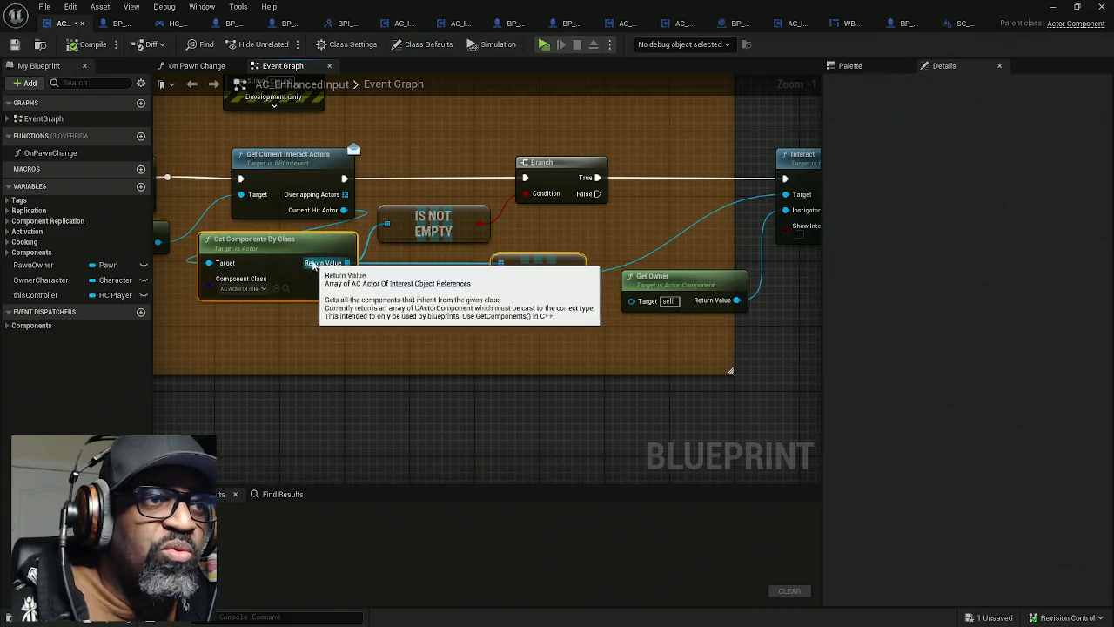
Step: Move the Get Owner node down beneath the GET node
scroll(549, 273, right, 3)
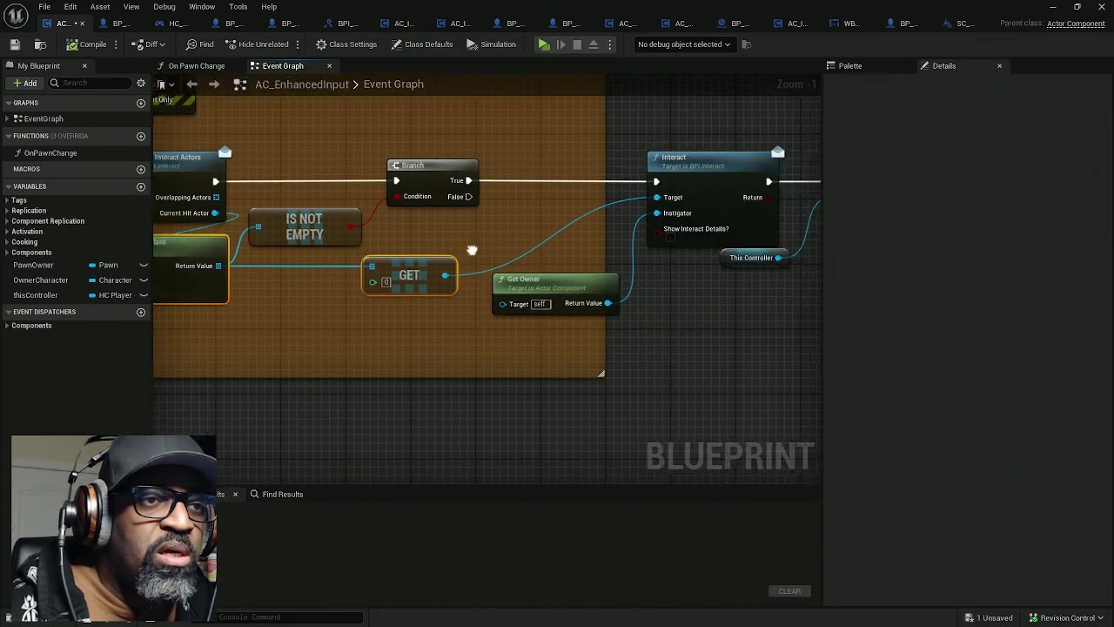
scroll(522, 304, right, 5)
drag(443, 216, 609, 212)
mouse_move(513, 281)
mouse_down()
mouse_move(392, 313)
mouse_move(767, 273)
mouse_move(614, 269)
mouse_move(477, 287)
mouse_up()
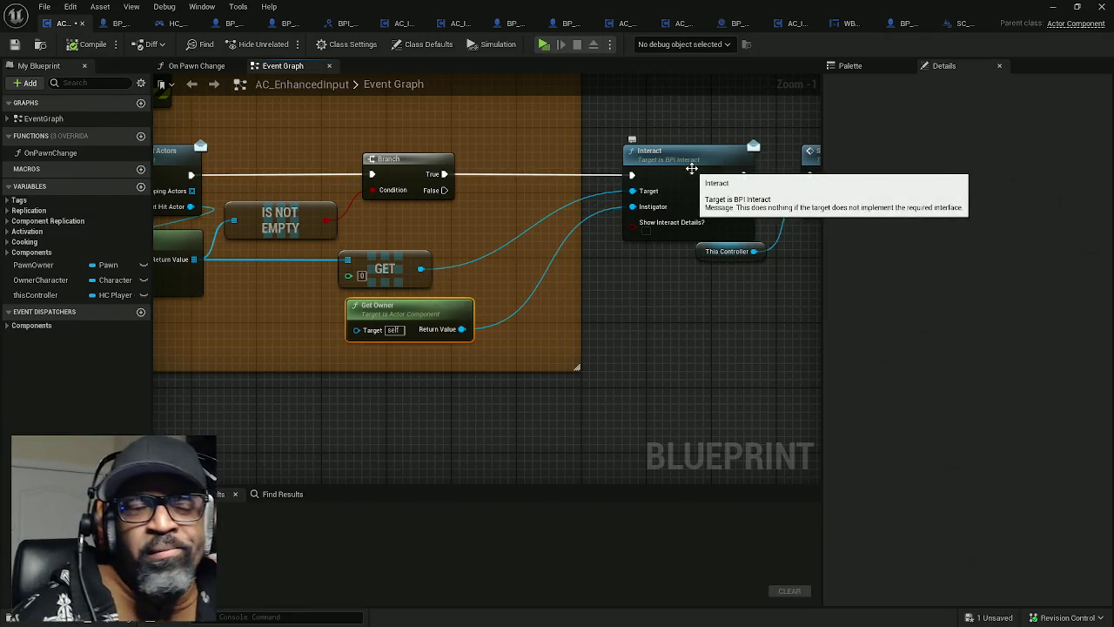
Step: Reposition the Interact node, save AC_EnhancedInput, and switch to AC_ActorOfInterest's event graph
drag(643, 108, 684, 295)
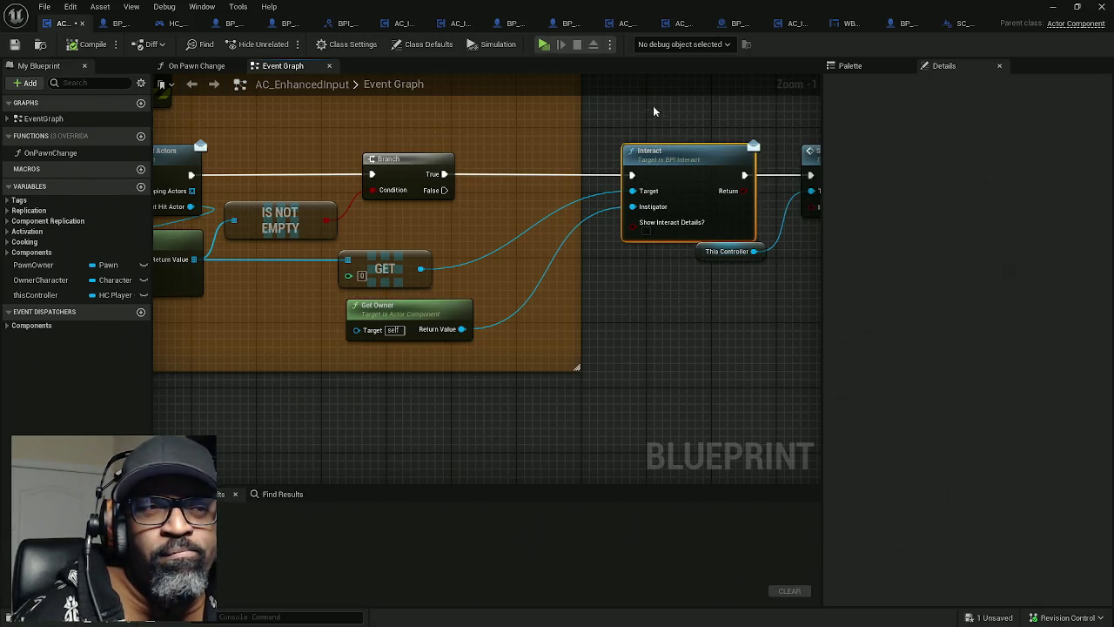
drag(653, 120, 666, 296)
drag(667, 112, 664, 283)
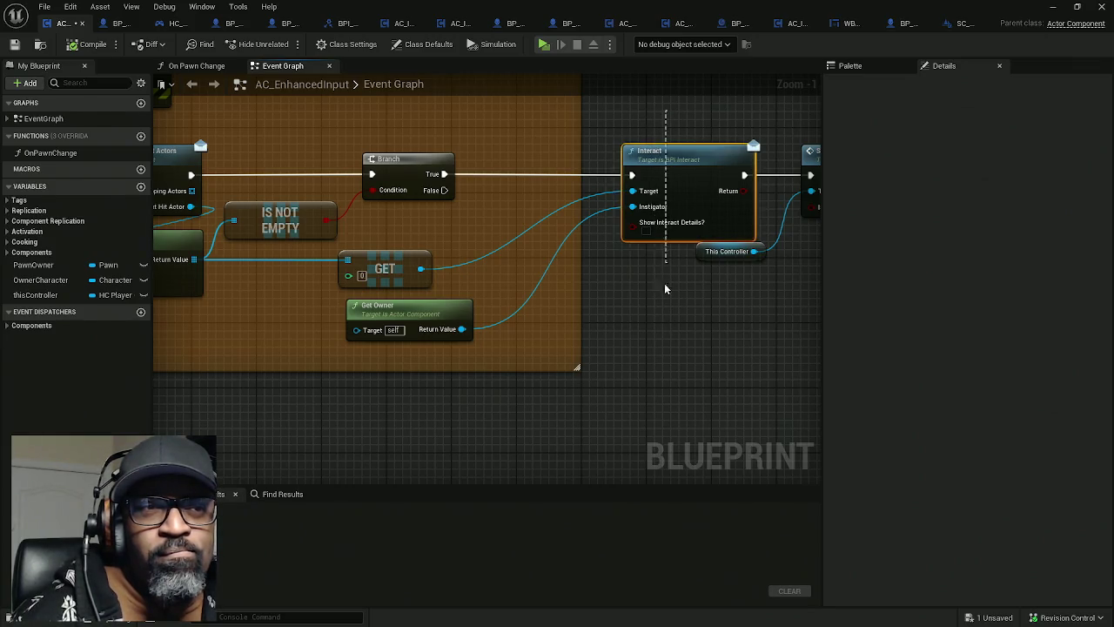
mouse_move(656, 175)
mouse_down()
mouse_move(657, 127)
mouse_move(670, 299)
mouse_move(658, 106)
mouse_move(668, 317)
mouse_move(651, 104)
mouse_move(671, 301)
mouse_up()
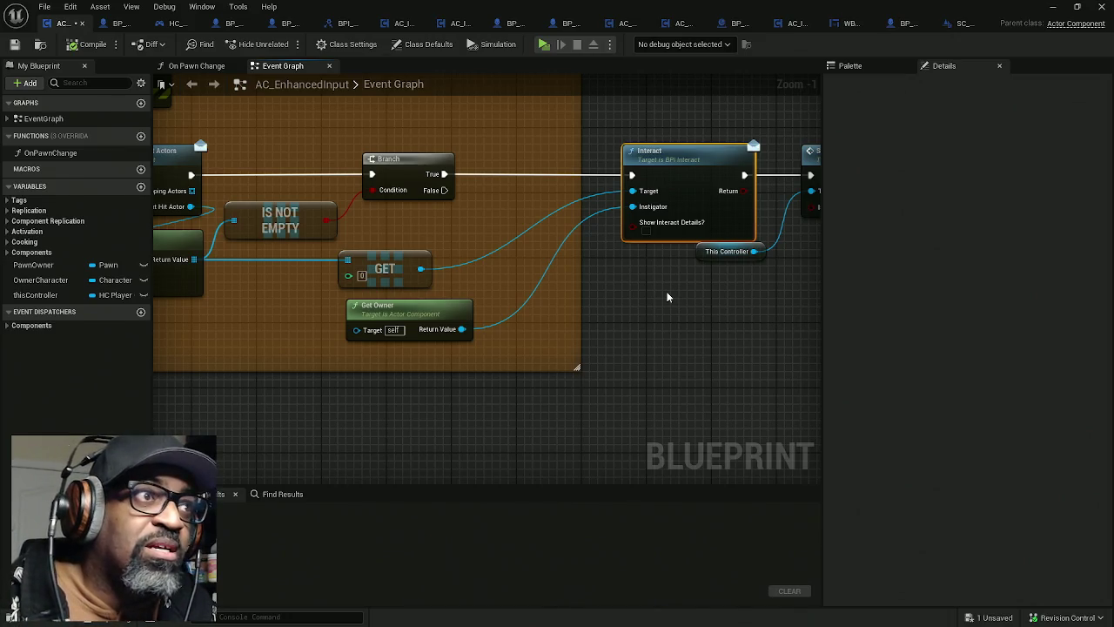
key(ctrl+s)
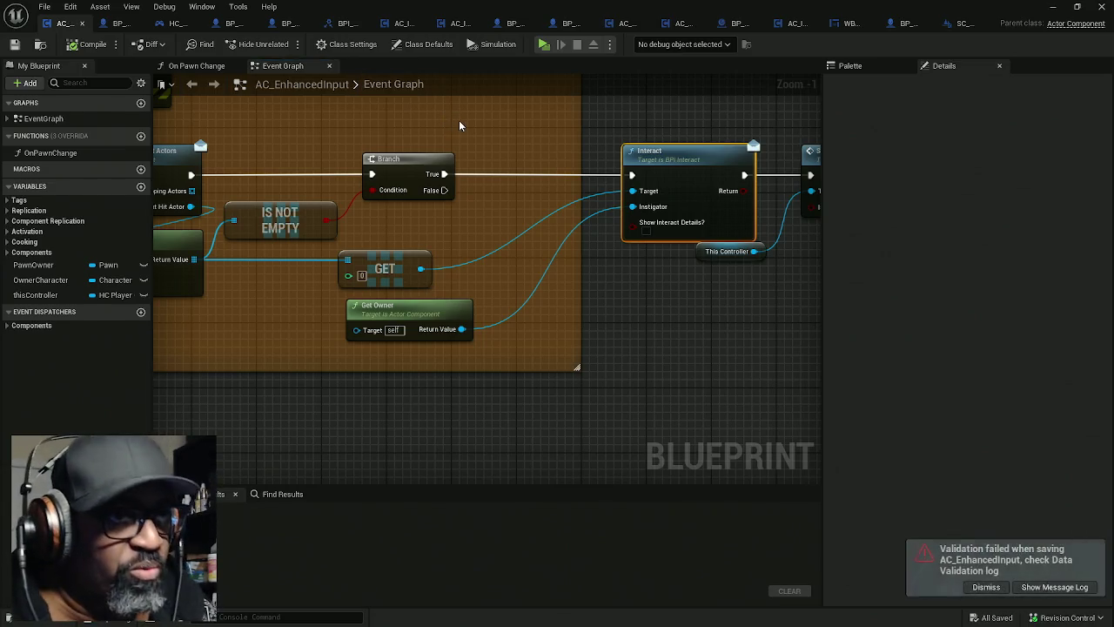
drag(623, 25, 122, 24)
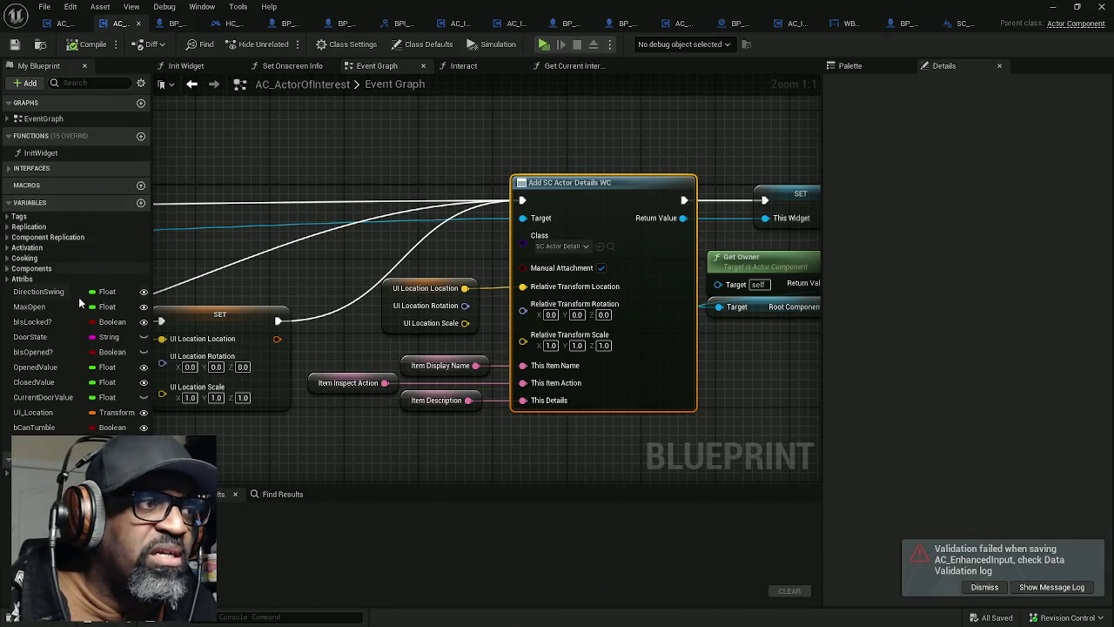
mouse_move(222, 241)
mouse_down()
mouse_move(307, 218)
mouse_move(255, 228)
mouse_up()
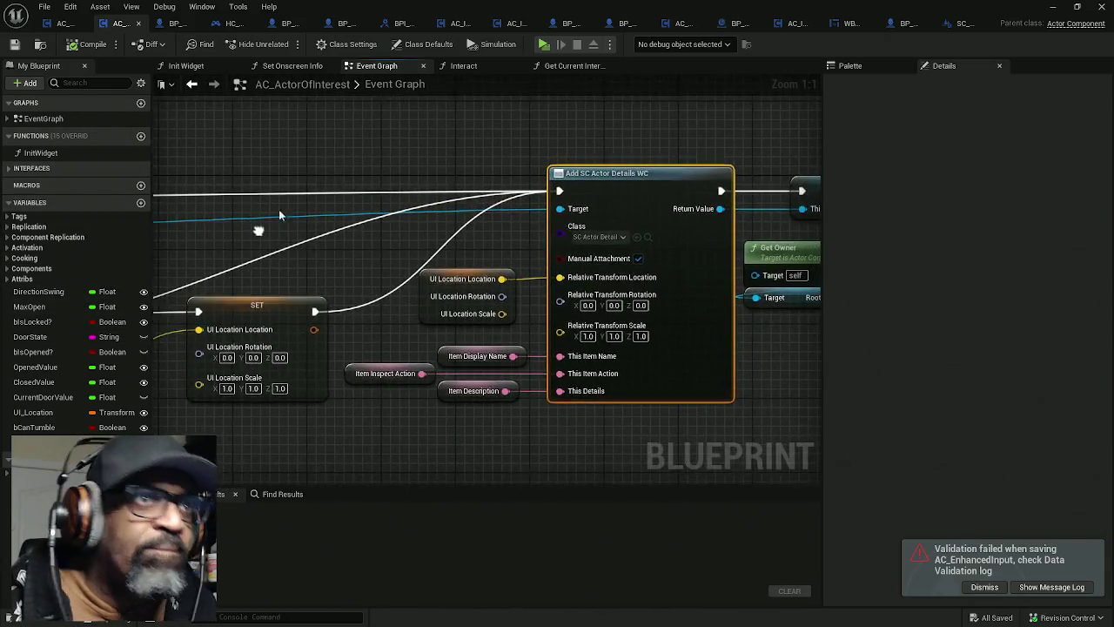
click(801, 23)
click(184, 23)
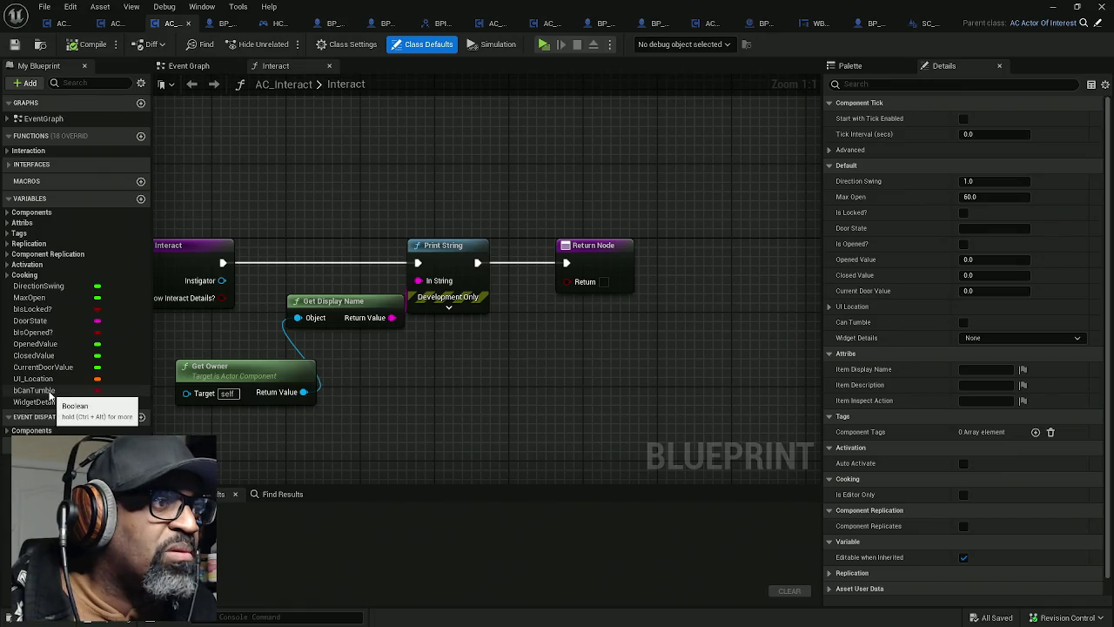
click(111, 26)
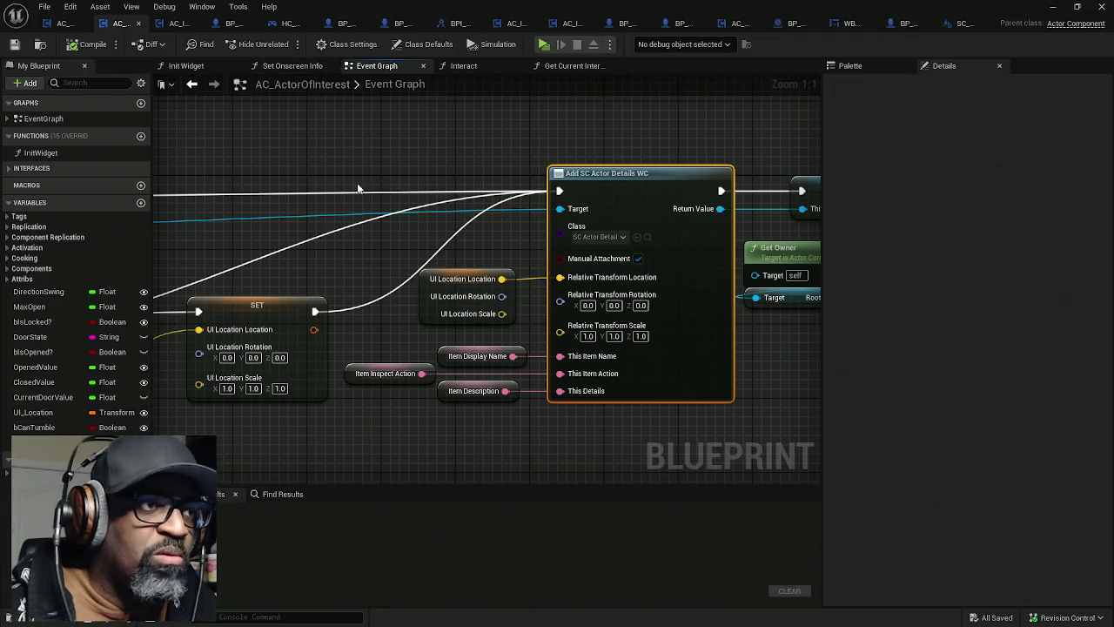
drag(292, 181, 368, 154)
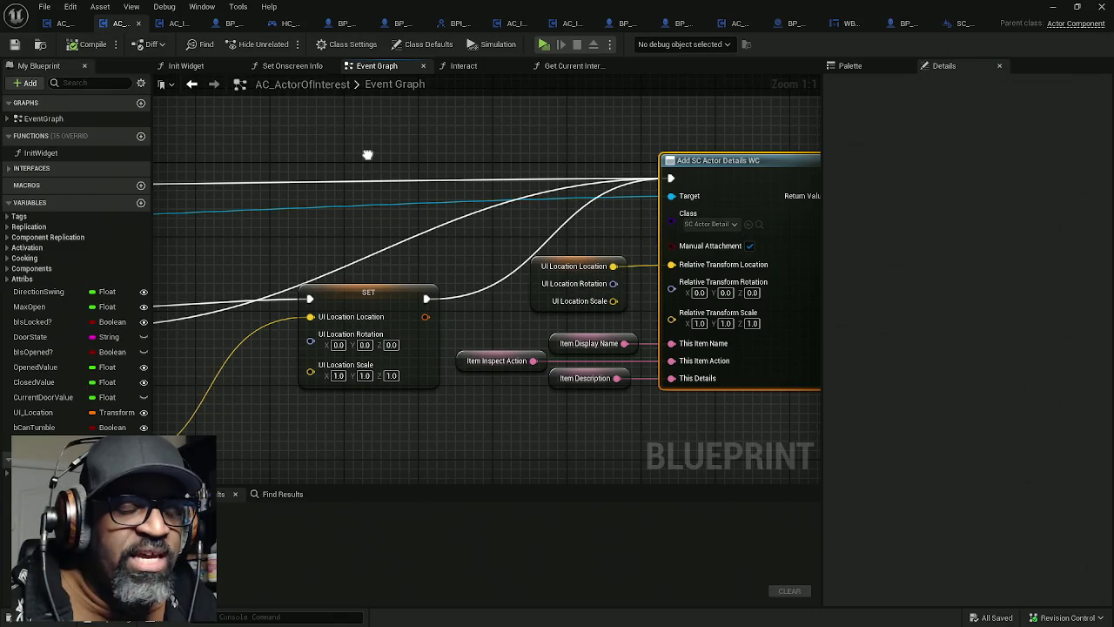
Step: In the Interact function graph, wire Branch True to Print String and arrange Get Owner and Get Display Name
click(21, 171)
double_click(42, 264)
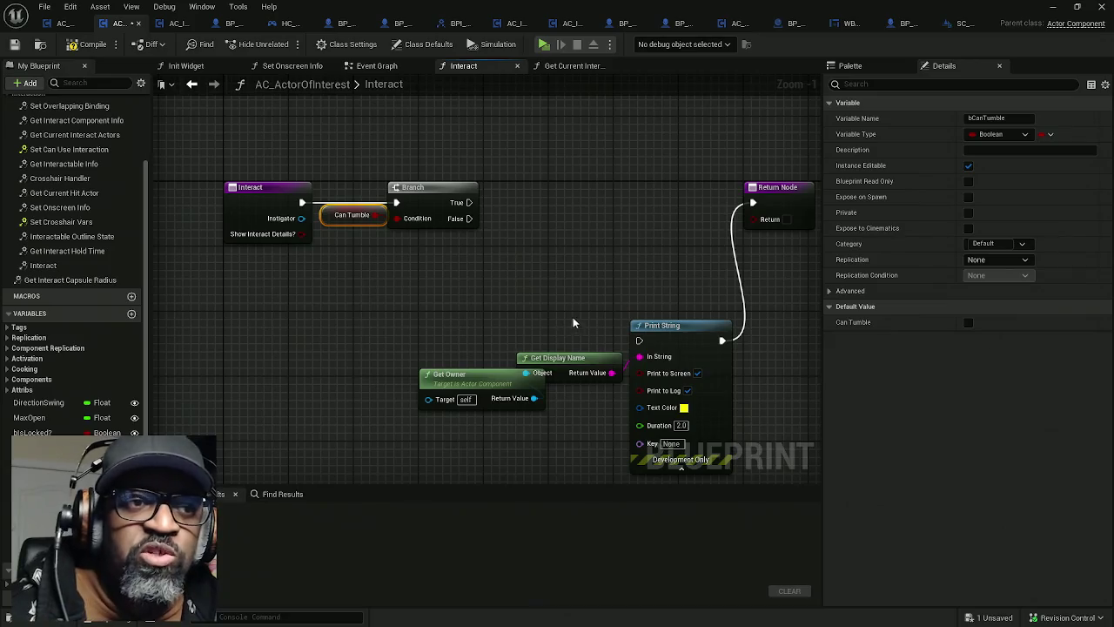
mouse_move(639, 341)
mouse_down()
mouse_move(629, 321)
mouse_move(468, 202)
mouse_up()
mouse_move(517, 370)
mouse_down()
mouse_move(432, 354)
mouse_move(458, 346)
mouse_move(619, 393)
mouse_up()
drag(565, 359, 402, 352)
click(577, 382)
Step: Replace the direct display-name link with a Format Text node feeding Print String
right_click(640, 356)
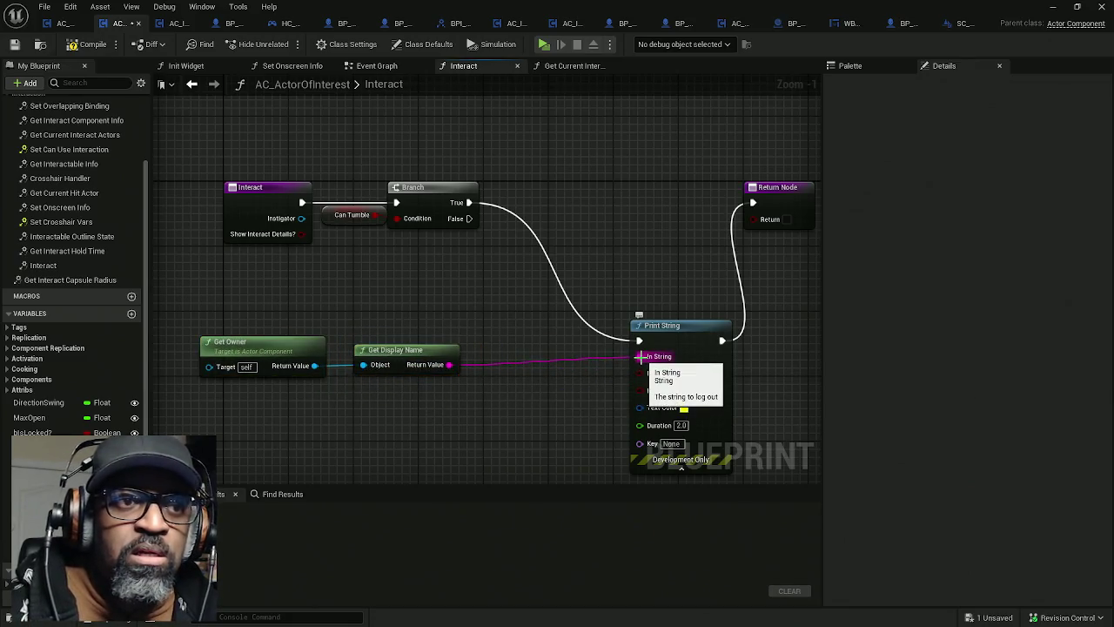
click(675, 399)
right_click(530, 378)
text(form)
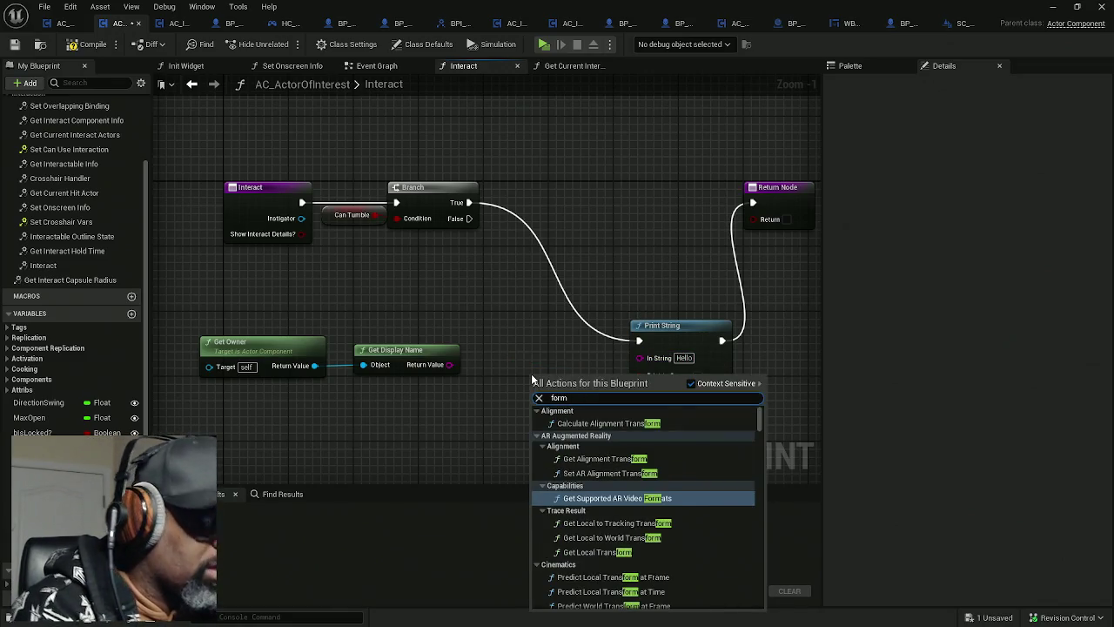
text(attext)
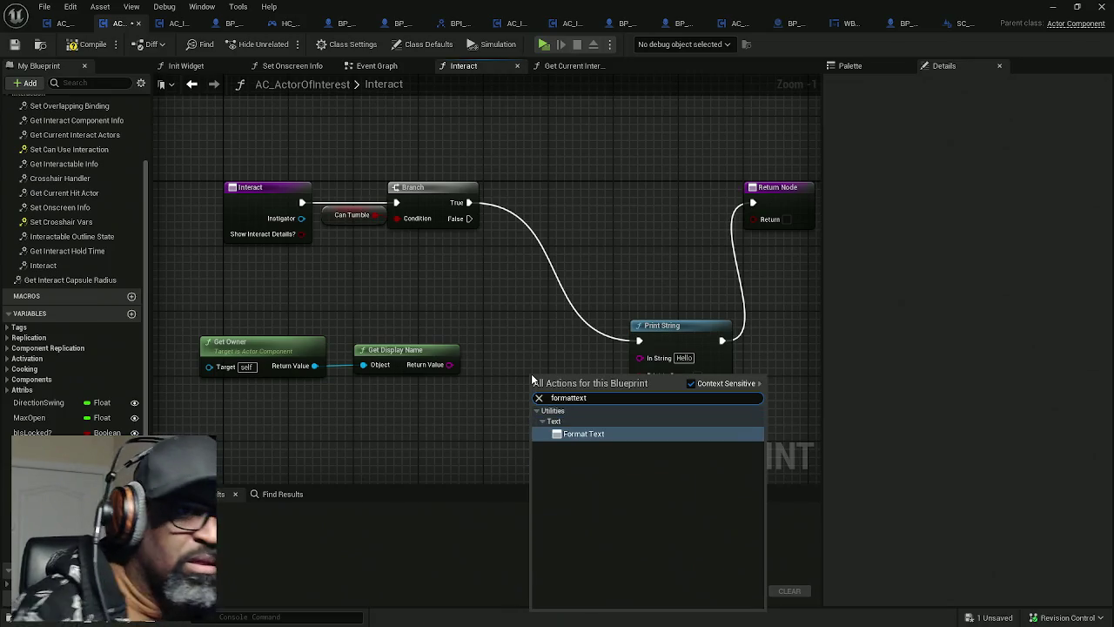
key(Return)
drag(535, 383, 496, 383)
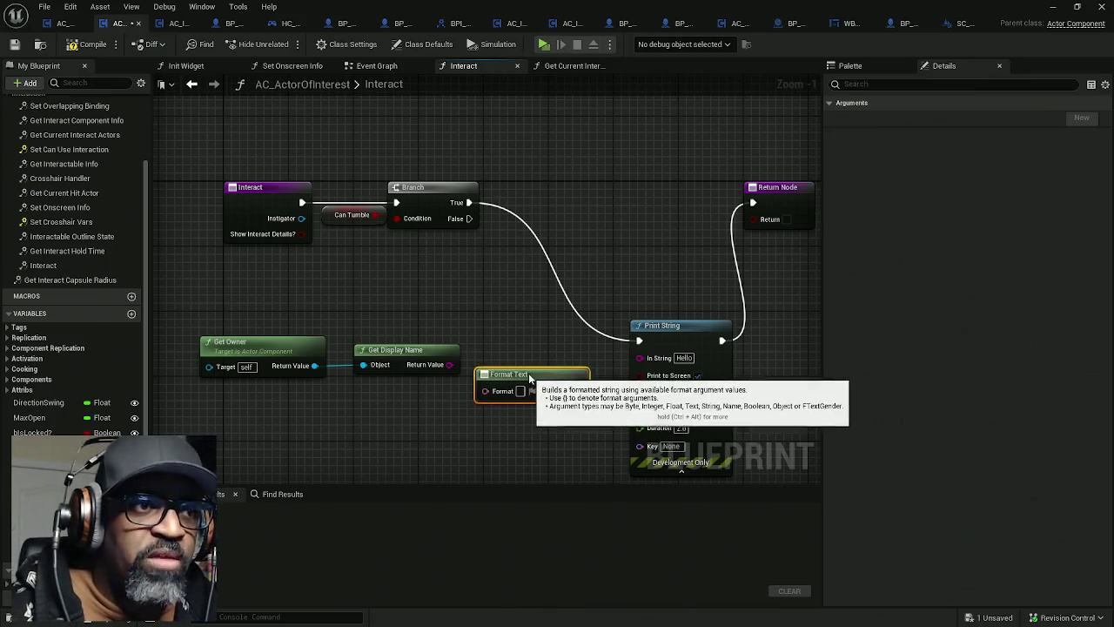
drag(568, 388, 640, 357)
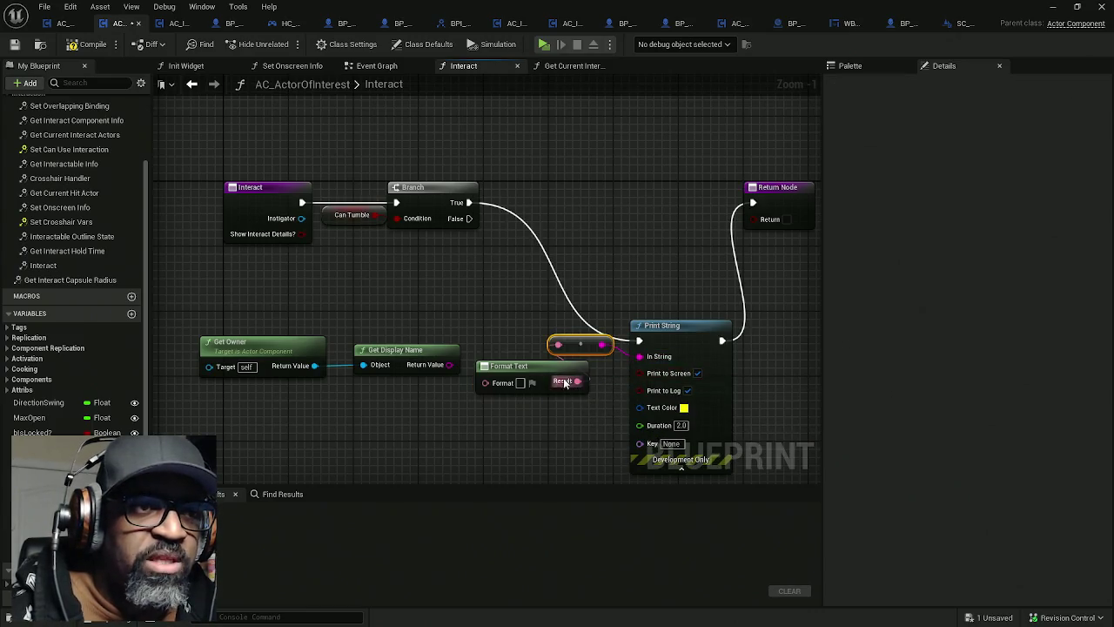
drag(549, 372, 558, 375)
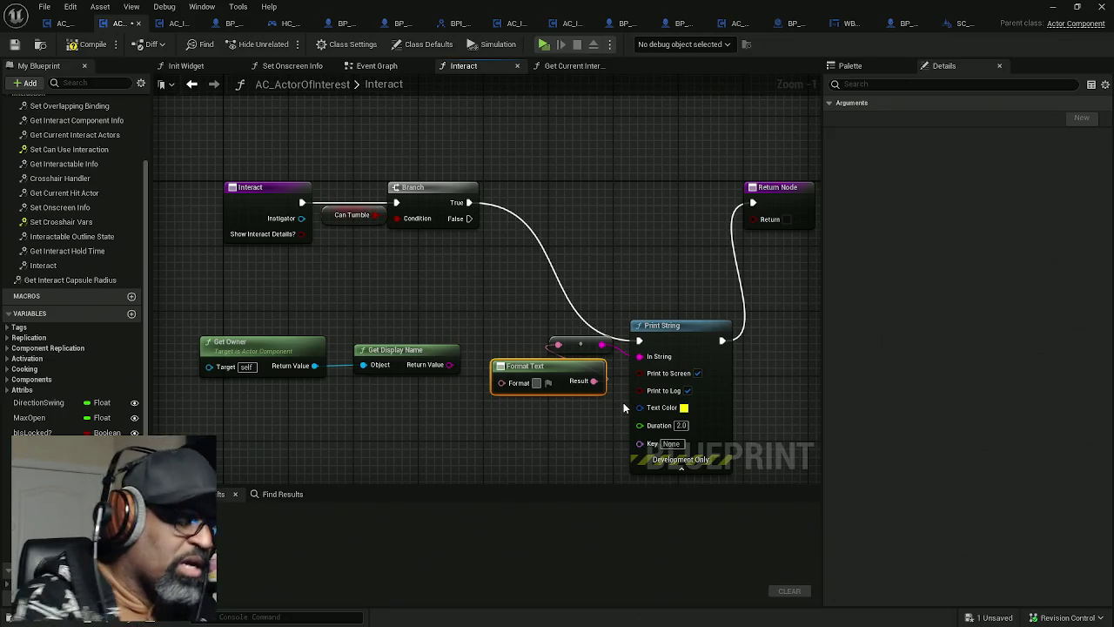
Step: Set the format to "{Item} can be tumbled!!!", connect the display name to Item, and compile
text({)
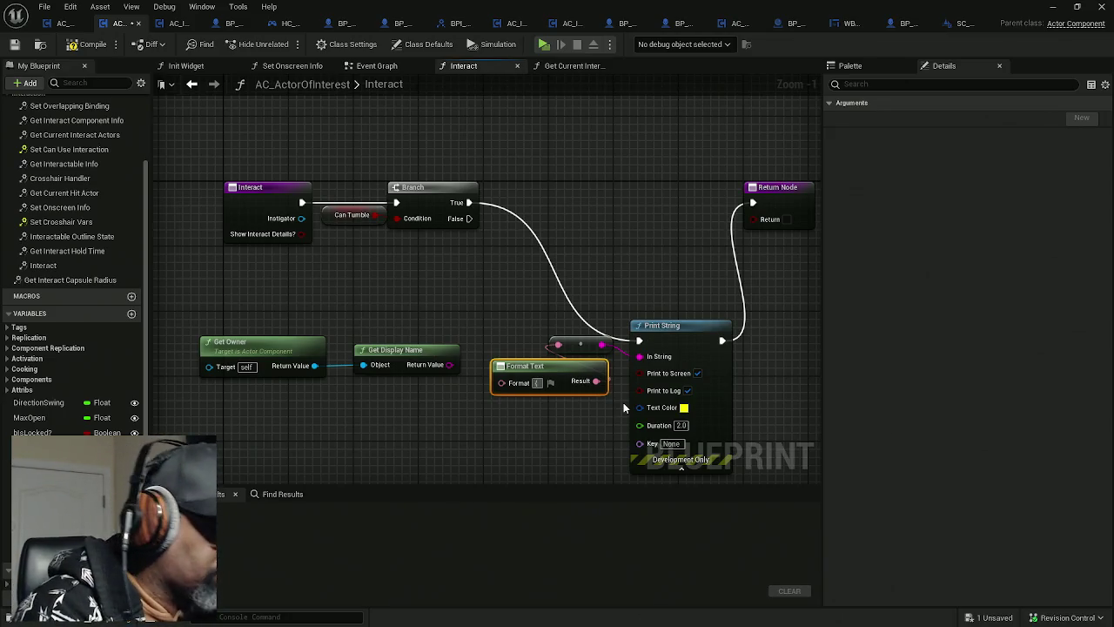
text(Item)
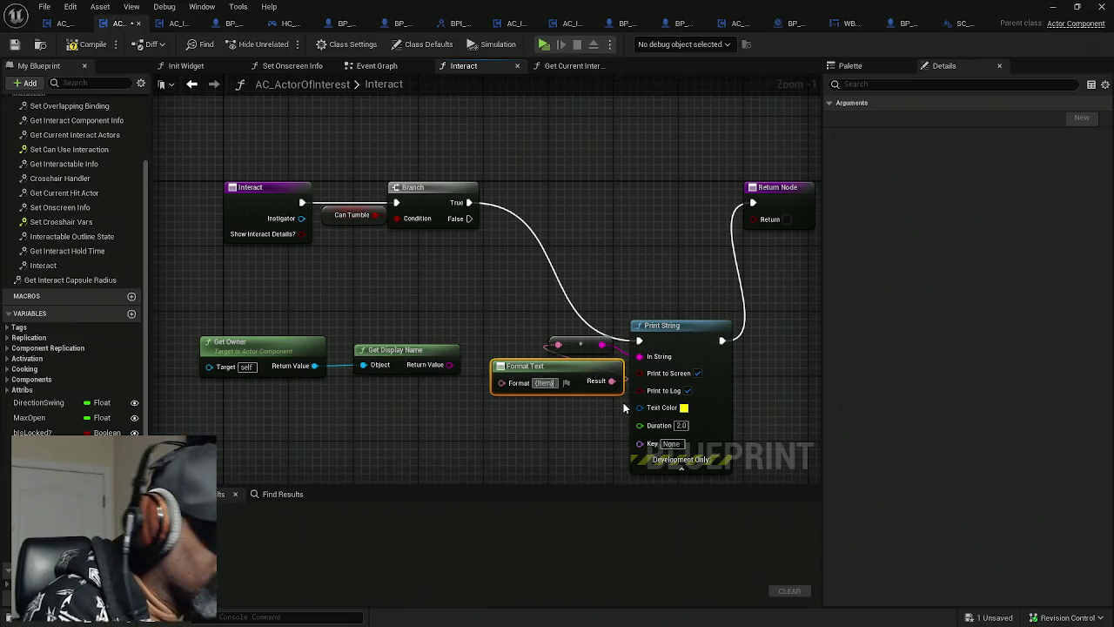
text(can be tumbled!!!)
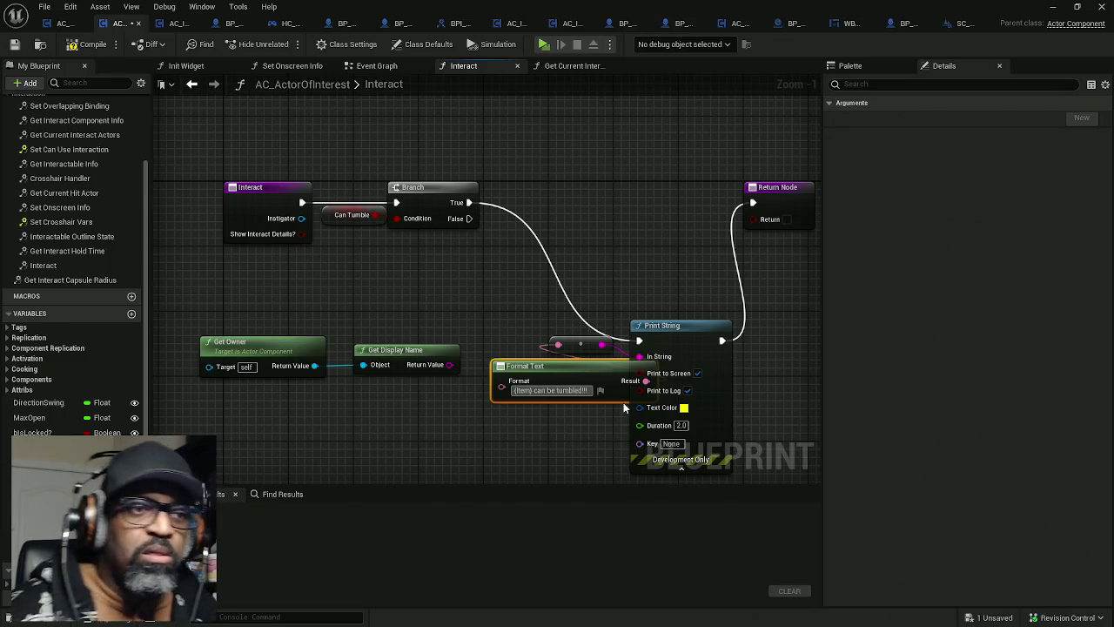
key(Return)
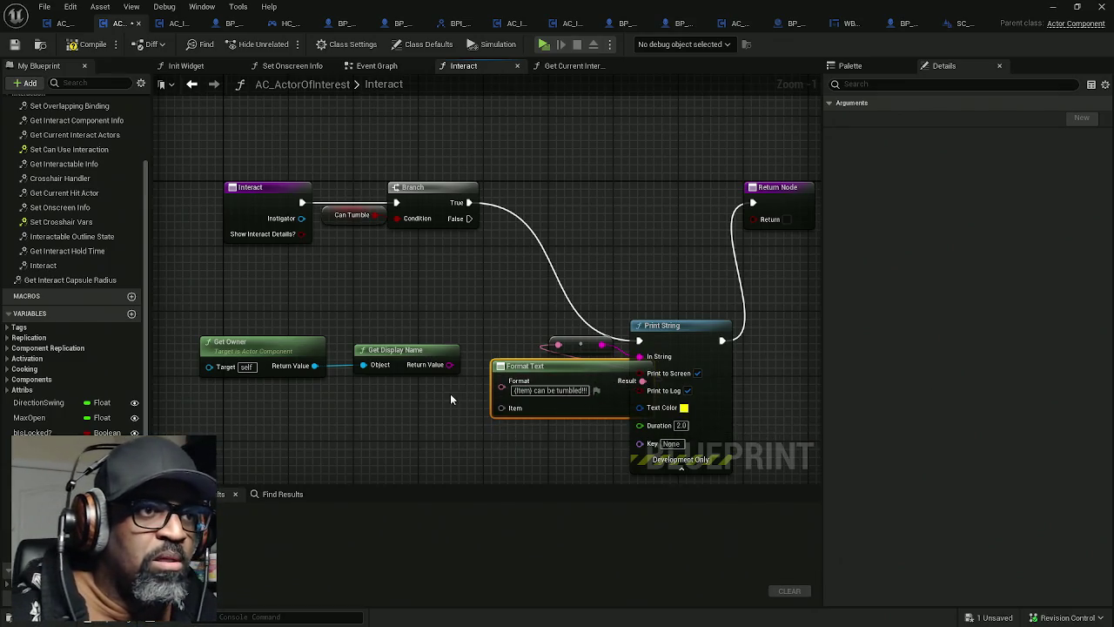
drag(450, 398, 195, 334)
drag(366, 349, 348, 389)
drag(433, 405, 502, 408)
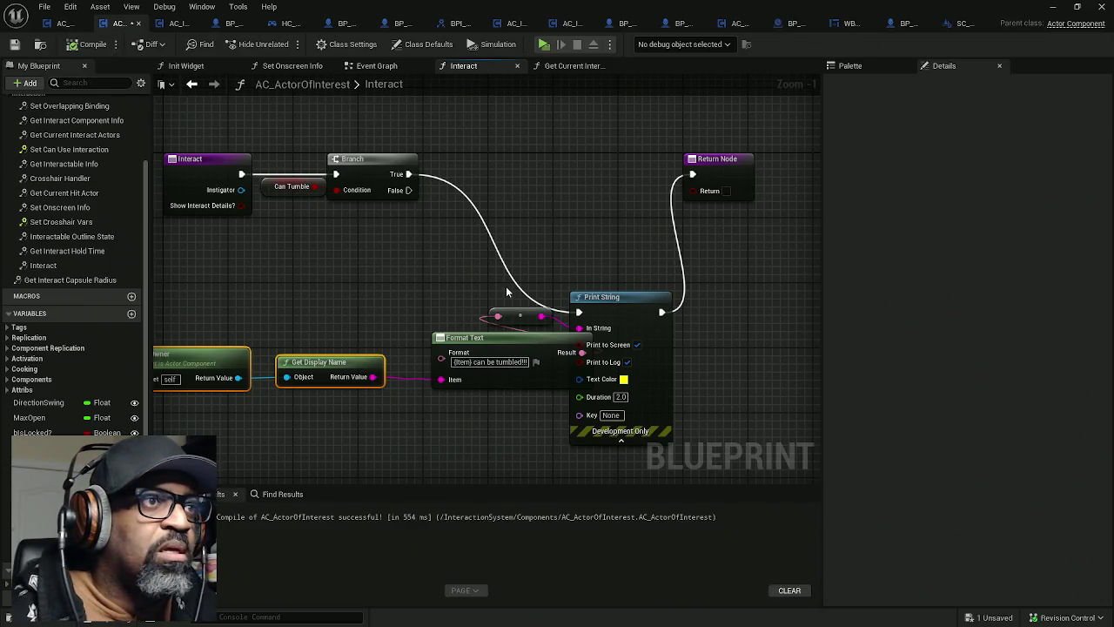
key(ctrl+s)
Step: Play-test by walking to and interacting with the door, the pretzel and the soda bottle
click(543, 45)
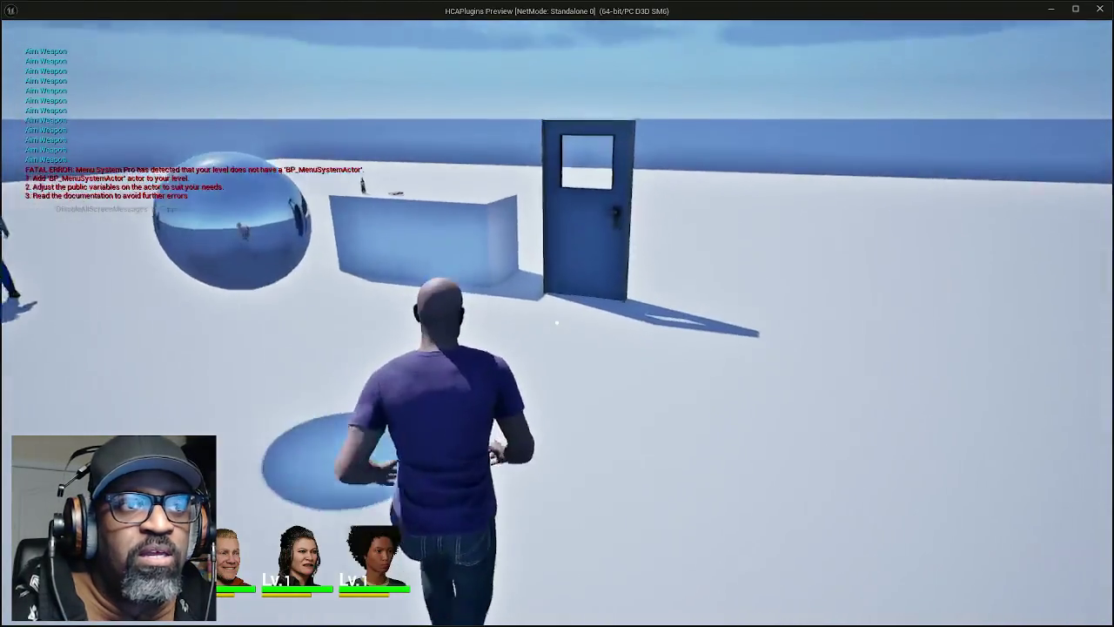
key(w)
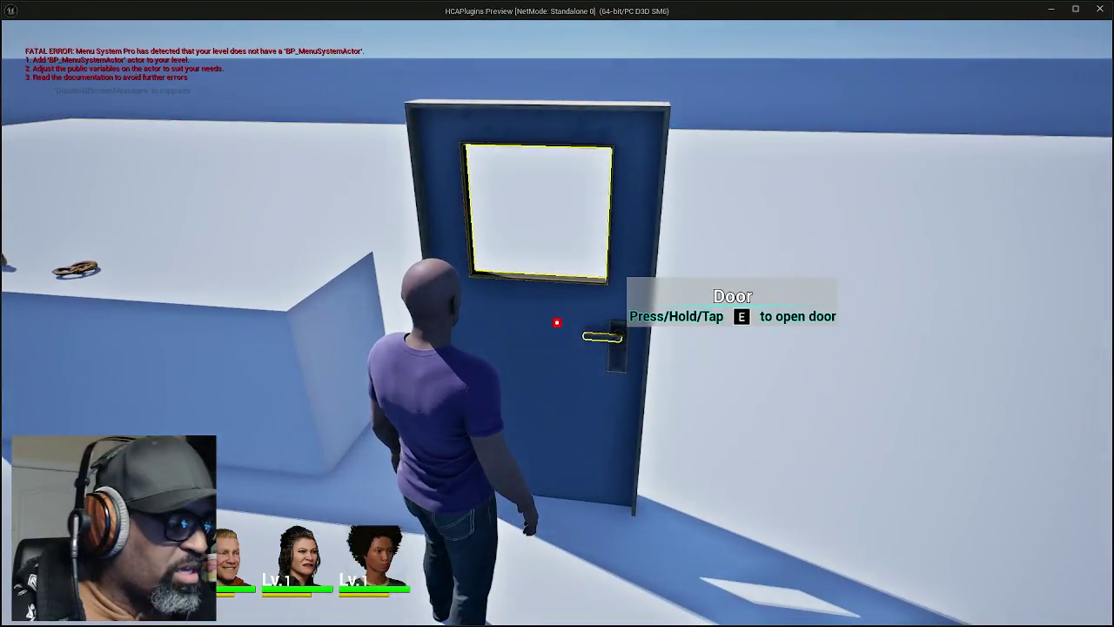
key(e)
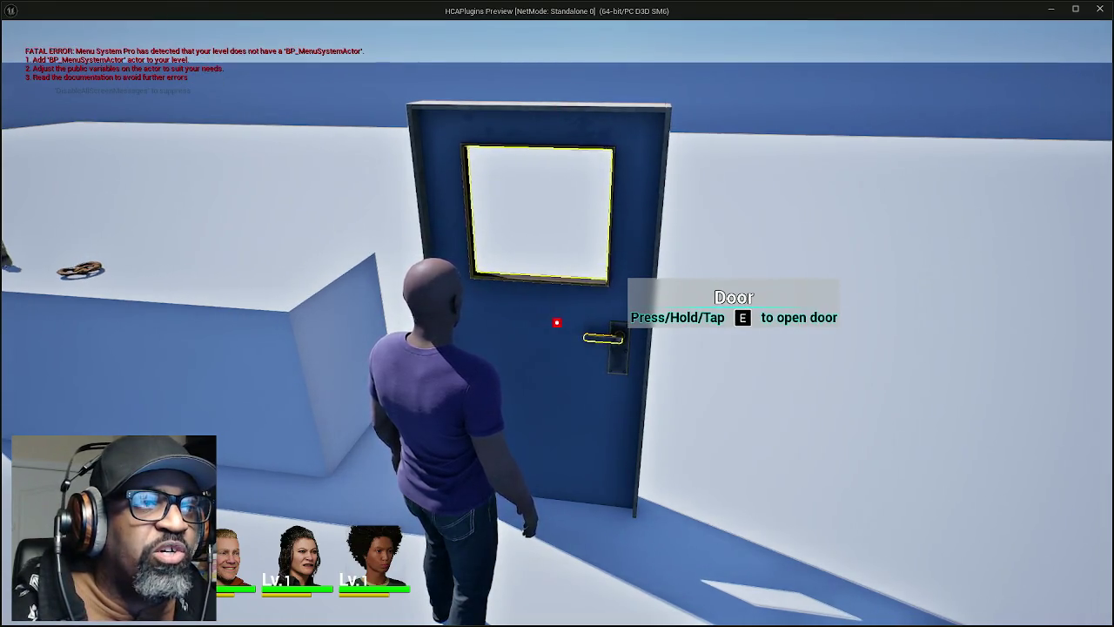
key(w)
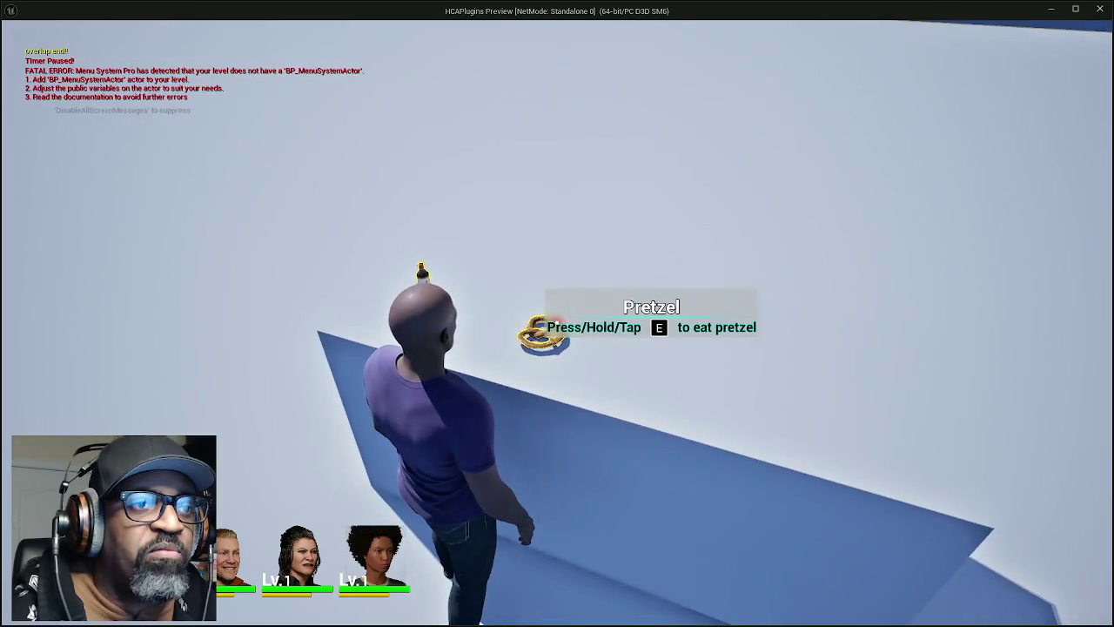
key(e)
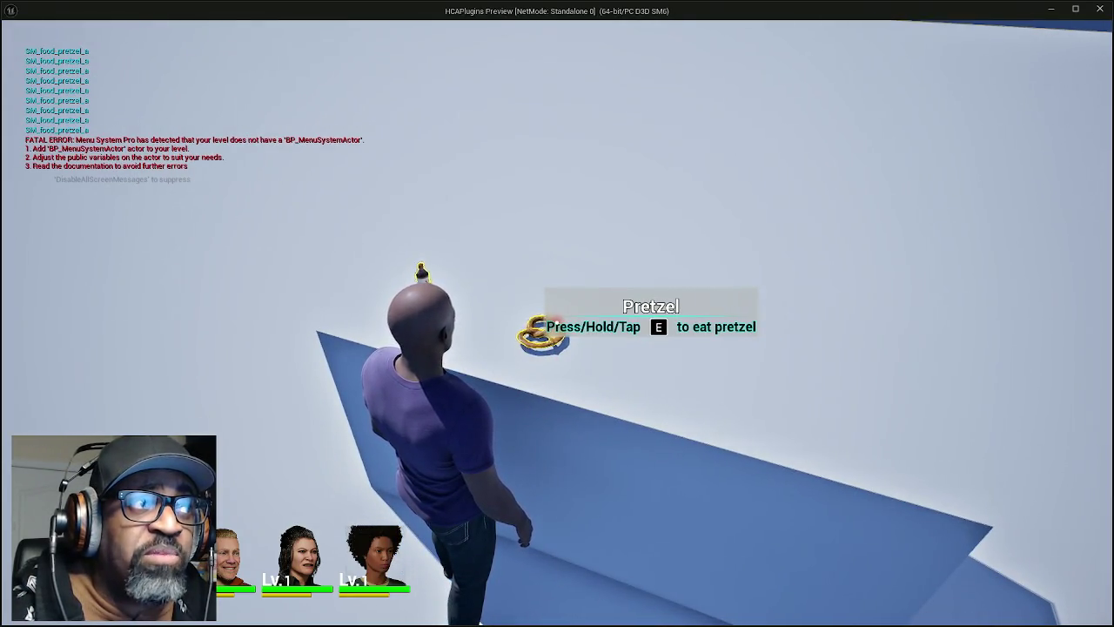
key(s)
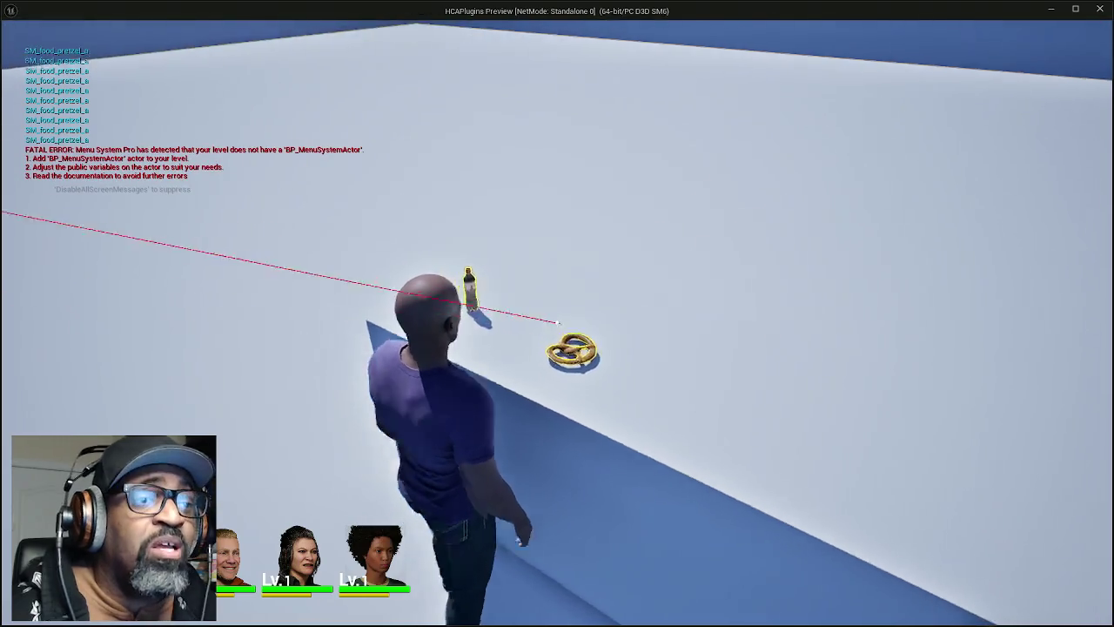
key(w)
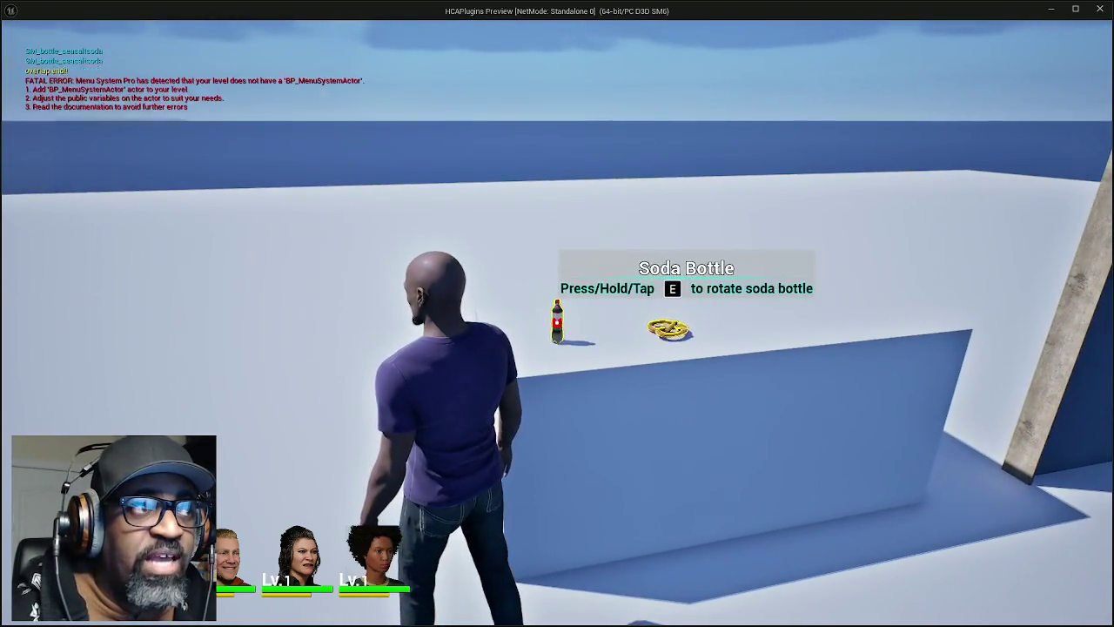
key(e)
key(e)
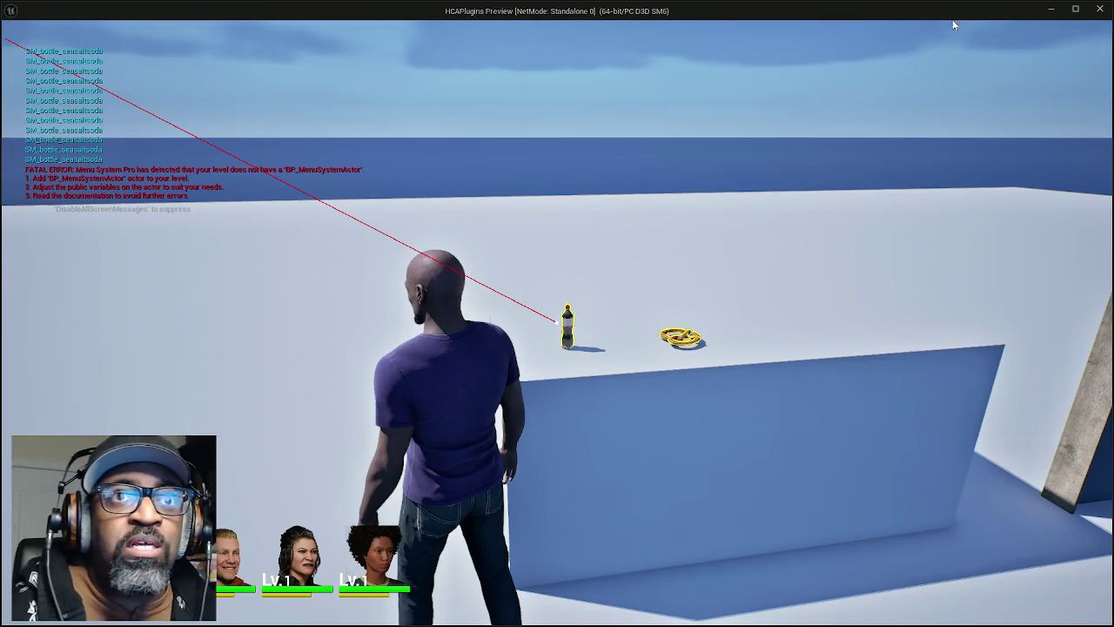
Step: Exit the play session and select the Can Tumble getter in the Interact graph
key(Escape)
mouse_move(483, 297)
mouse_down()
mouse_move(632, 281)
mouse_move(499, 299)
mouse_up()
click(404, 180)
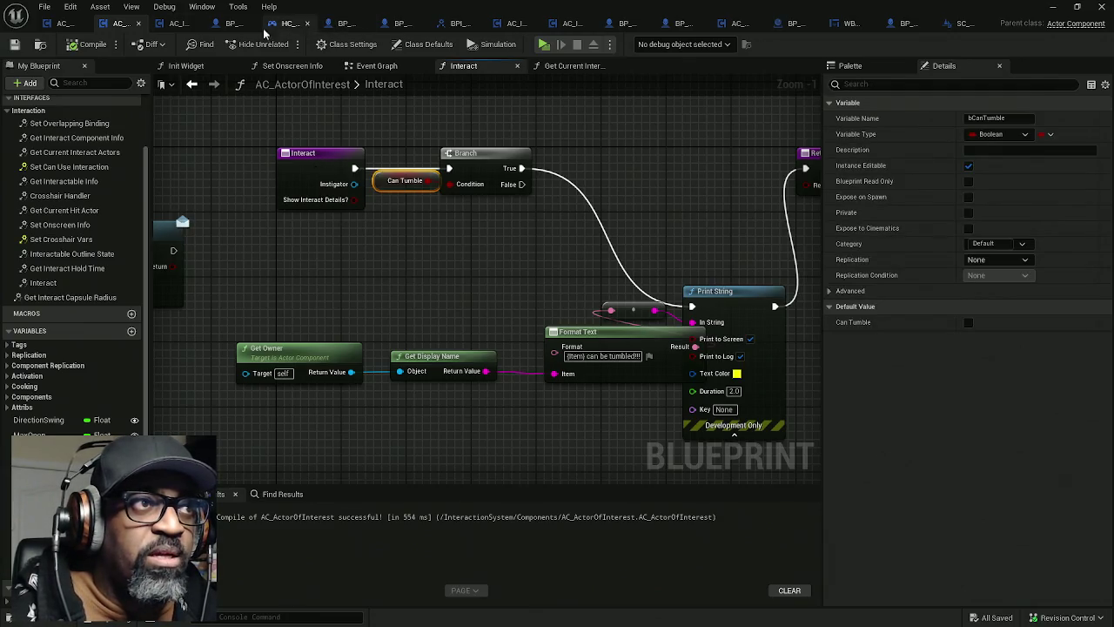
Step: In AC_EnhancedInput's Event Graph, trace IA_Interact from Get Current Interact Actors through the Branch to Interact
click(65, 23)
drag(415, 252, 650, 241)
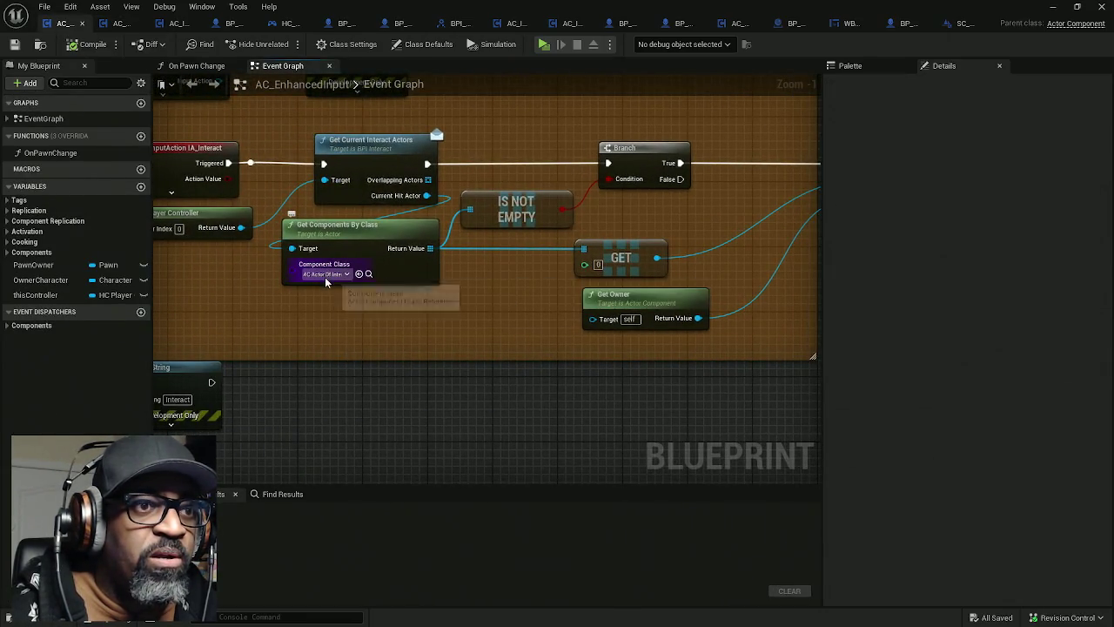
mouse_move(244, 259)
mouse_down()
mouse_move(332, 259)
mouse_move(218, 210)
mouse_up()
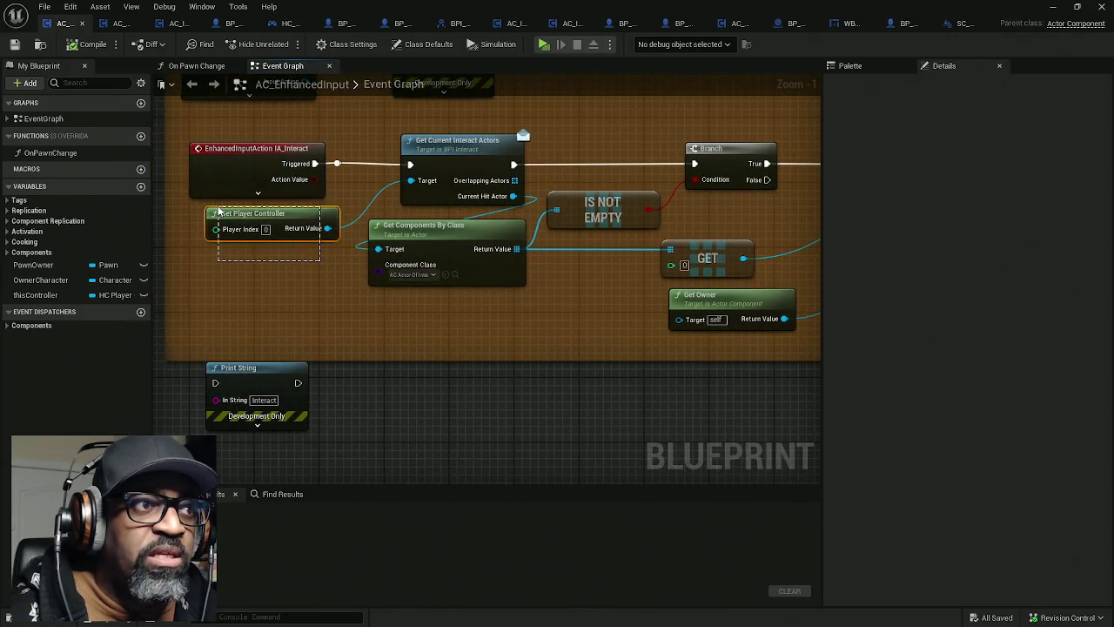
click(477, 202)
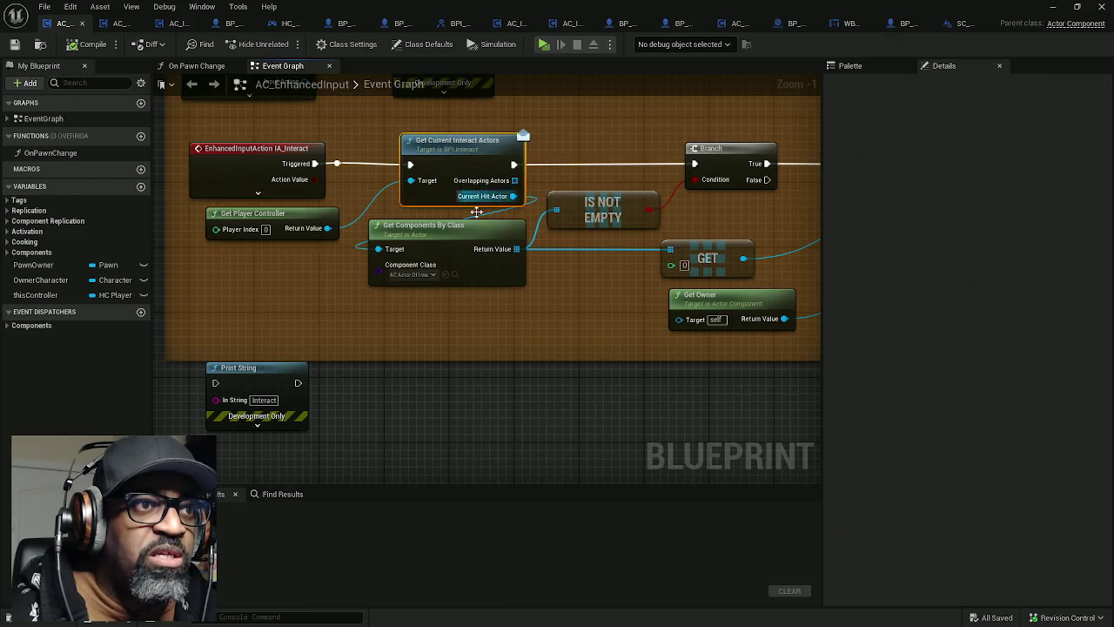
drag(578, 257, 459, 266)
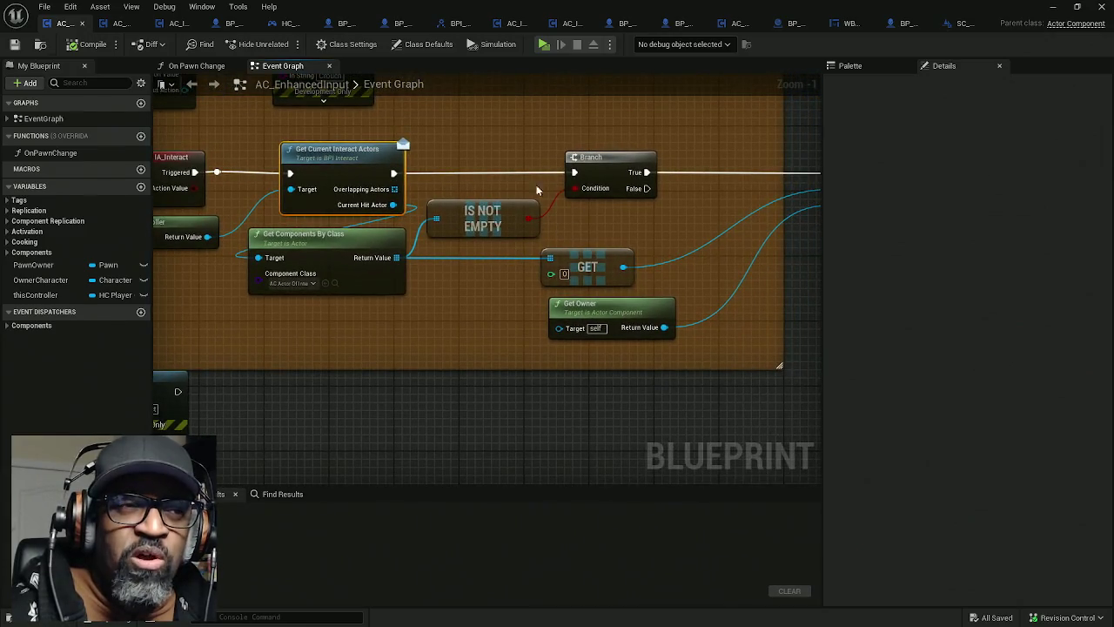
mouse_move(571, 209)
mouse_down()
mouse_move(225, 215)
mouse_move(469, 204)
mouse_move(306, 210)
mouse_up()
drag(685, 187, 575, 190)
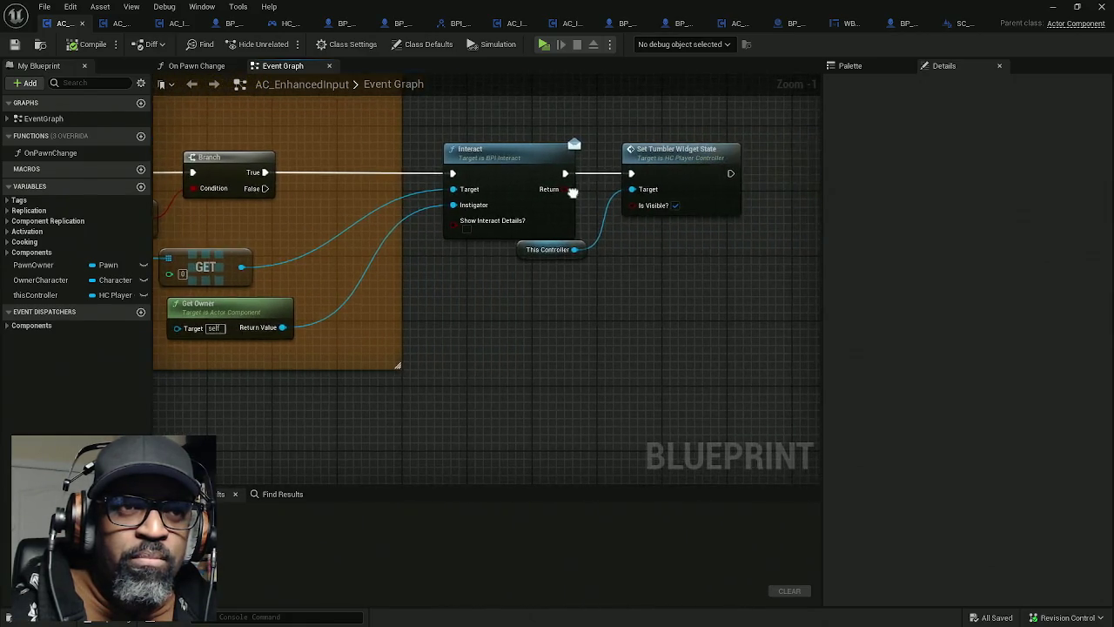
mouse_move(331, 241)
mouse_down()
mouse_move(561, 221)
mouse_move(470, 194)
mouse_move(505, 207)
mouse_move(460, 220)
mouse_up()
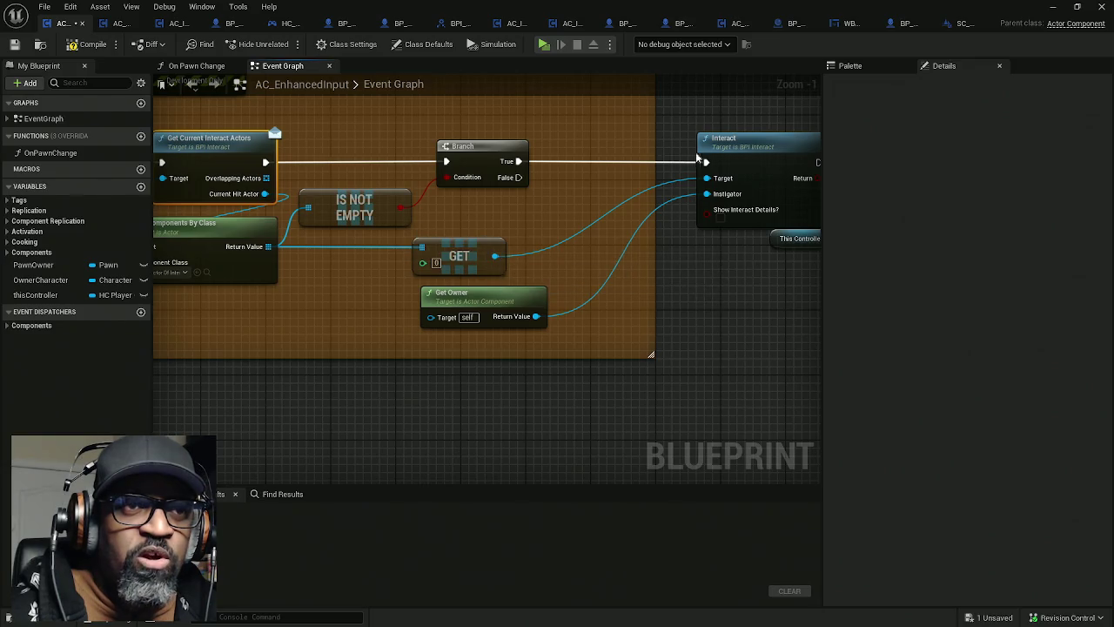
drag(311, 258, 412, 248)
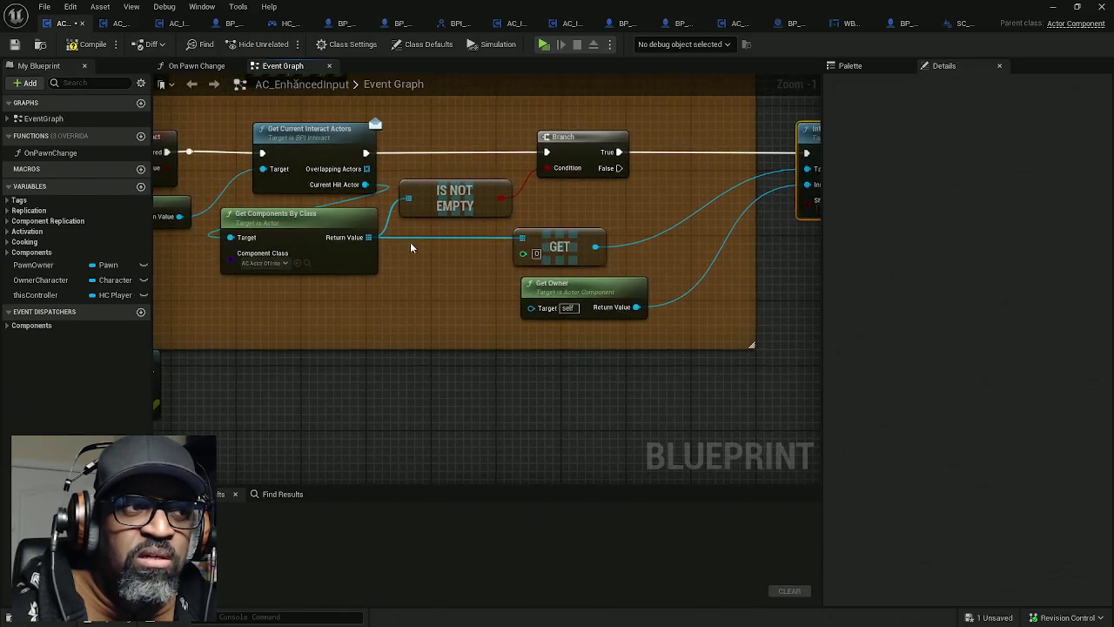
mouse_move(597, 225)
mouse_down()
mouse_move(485, 226)
mouse_move(492, 233)
mouse_up()
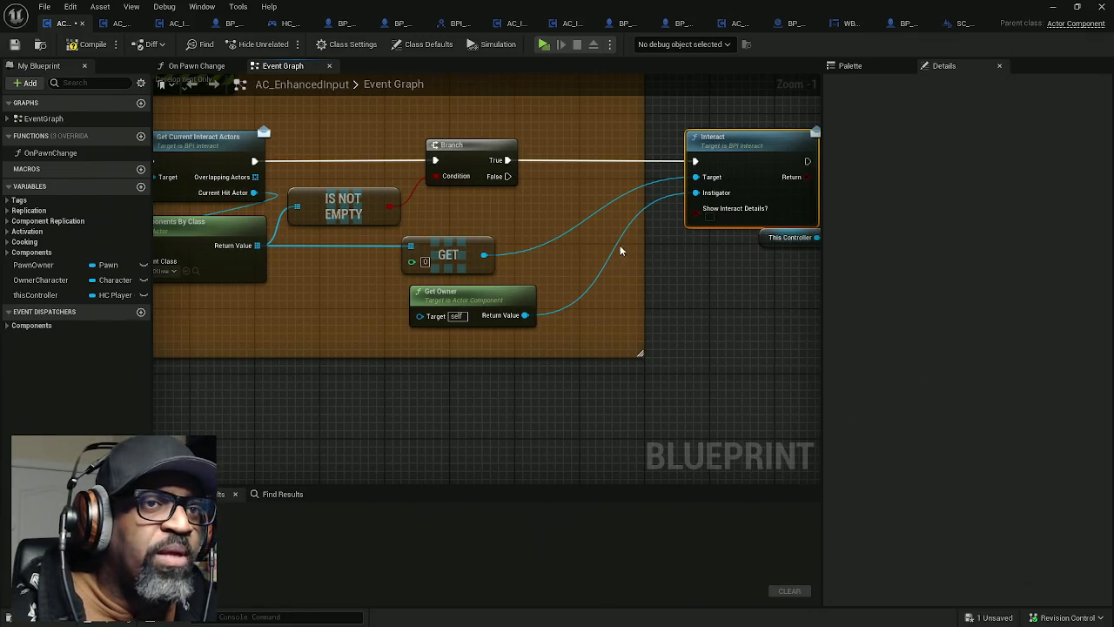
right_click(470, 156)
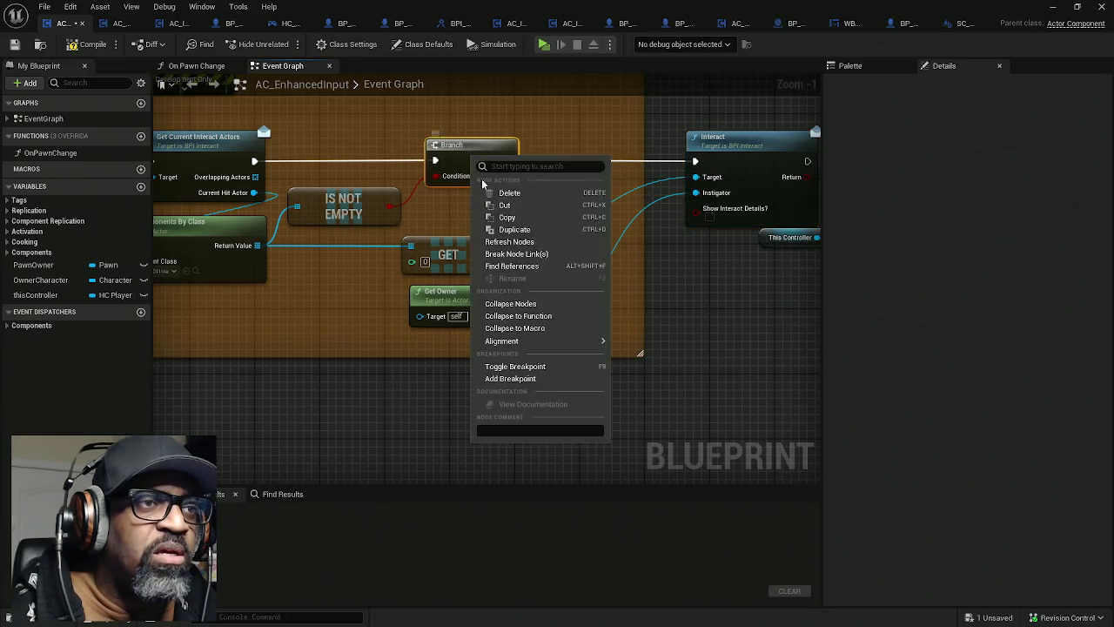
Step: Add a breakpoint on the Branch, compile, then hit it by interacting with the door in Play
click(531, 379)
click(89, 45)
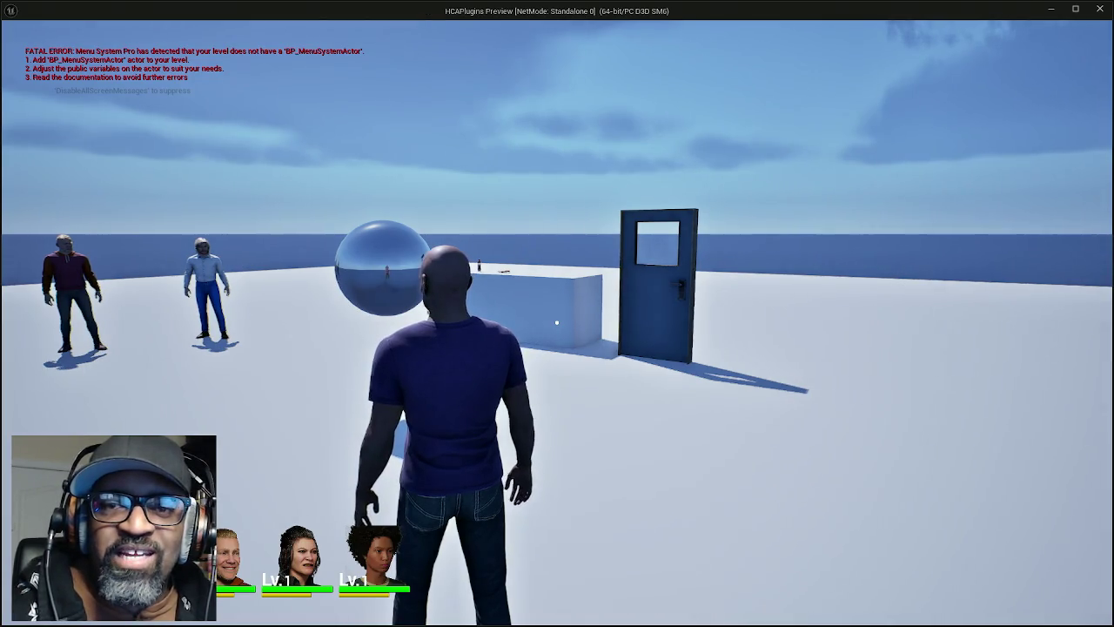
key(w)
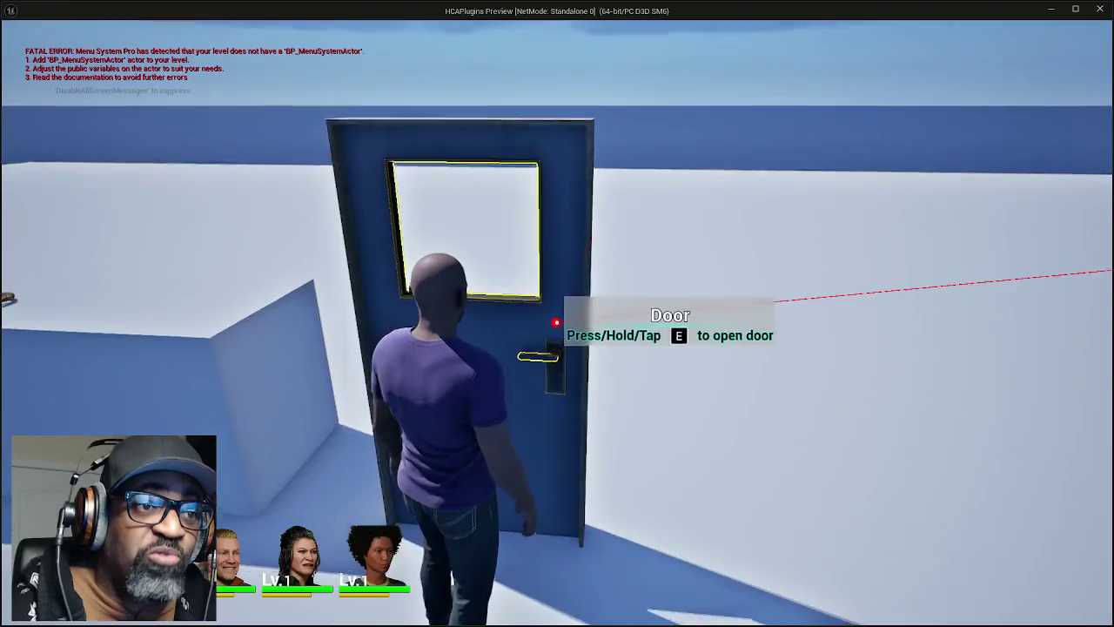
key(e)
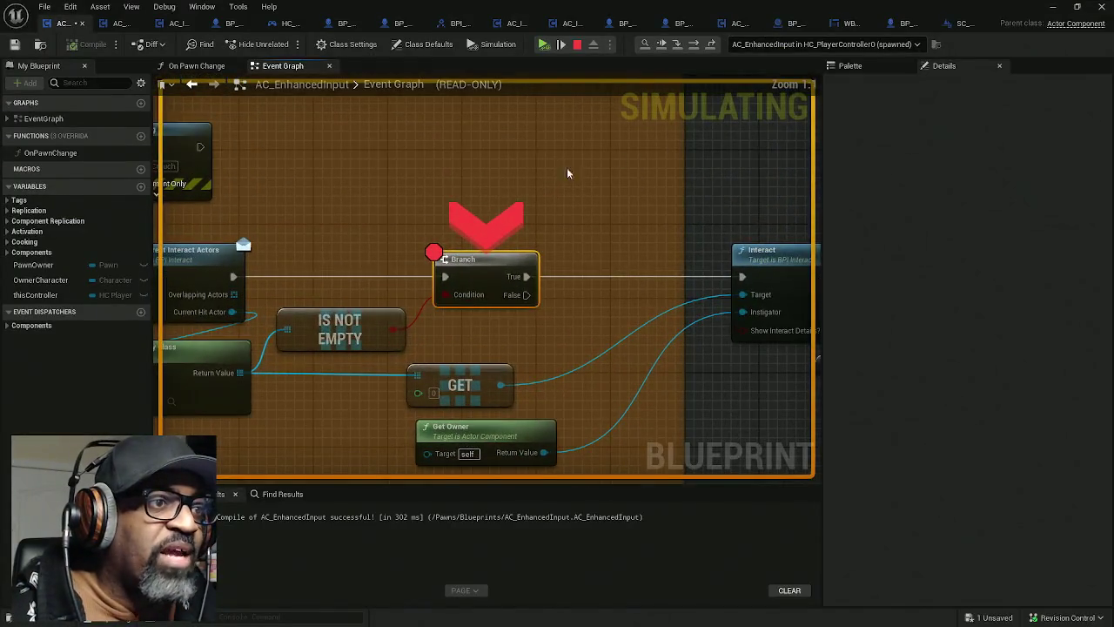
Step: Inspect the Current Hit Actor and Get Components By Class debug values at the breakpoint
mouse_move(346, 274)
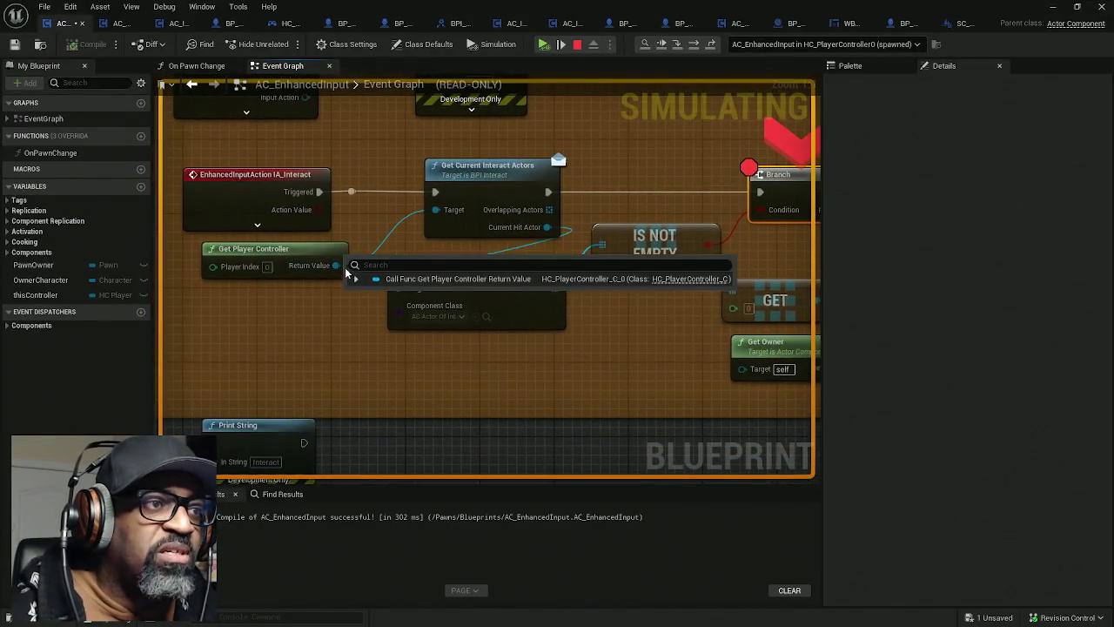
mouse_move(537, 229)
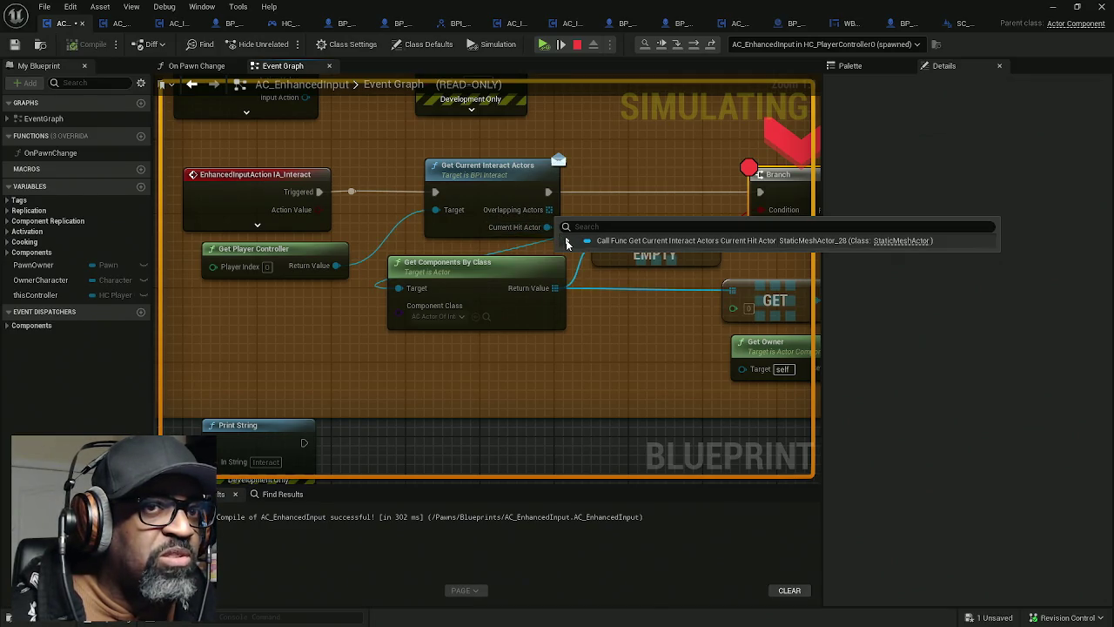
click(566, 241)
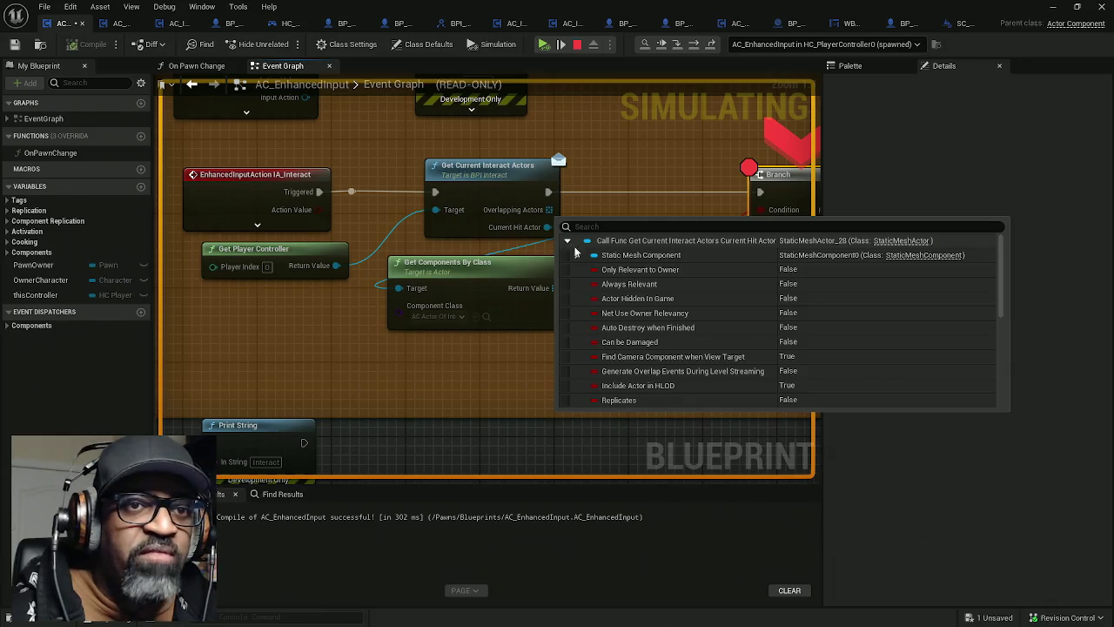
click(576, 255)
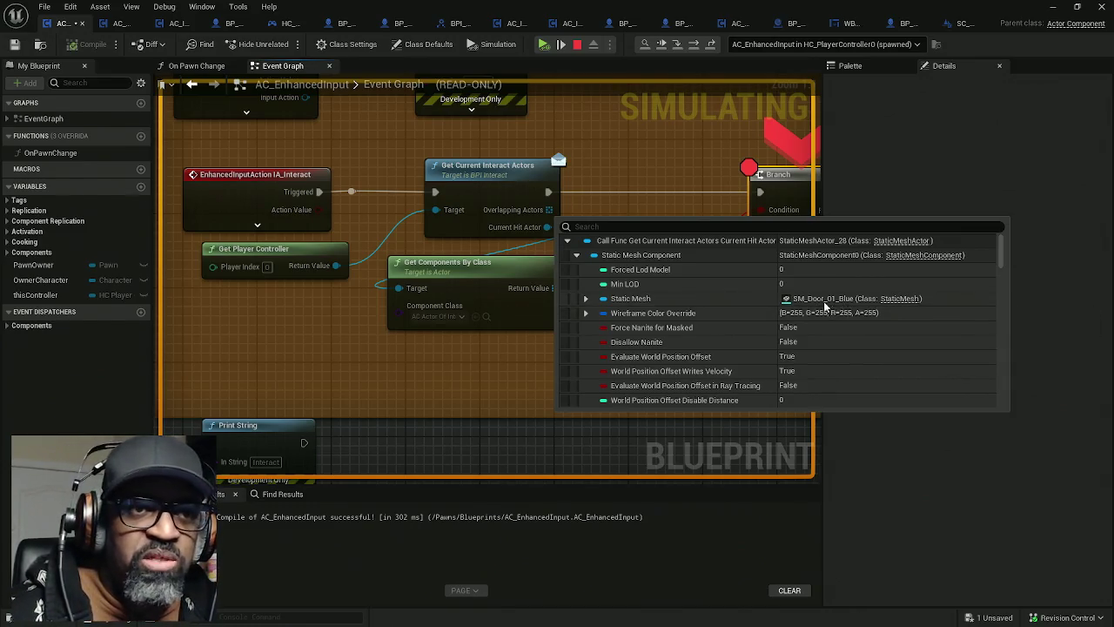
click(576, 256)
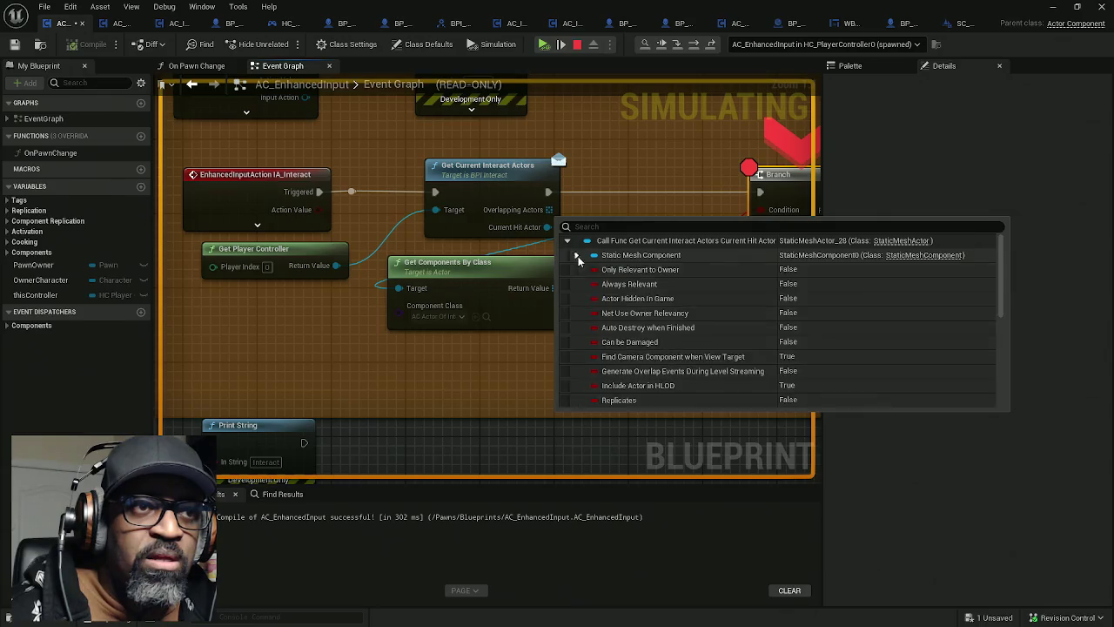
mouse_move(546, 297)
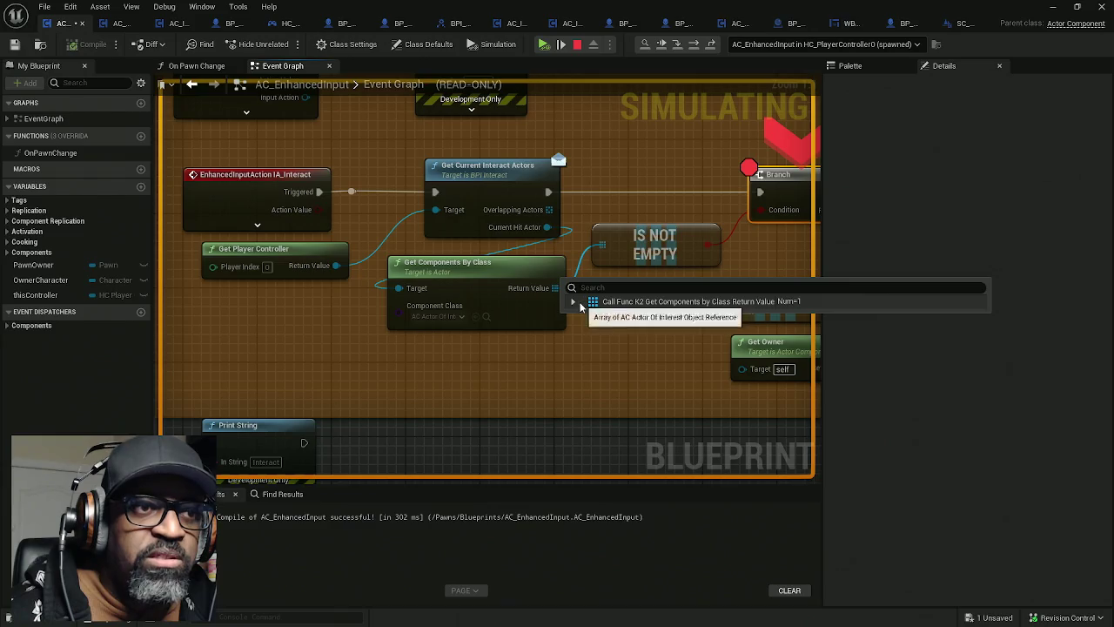
click(573, 302)
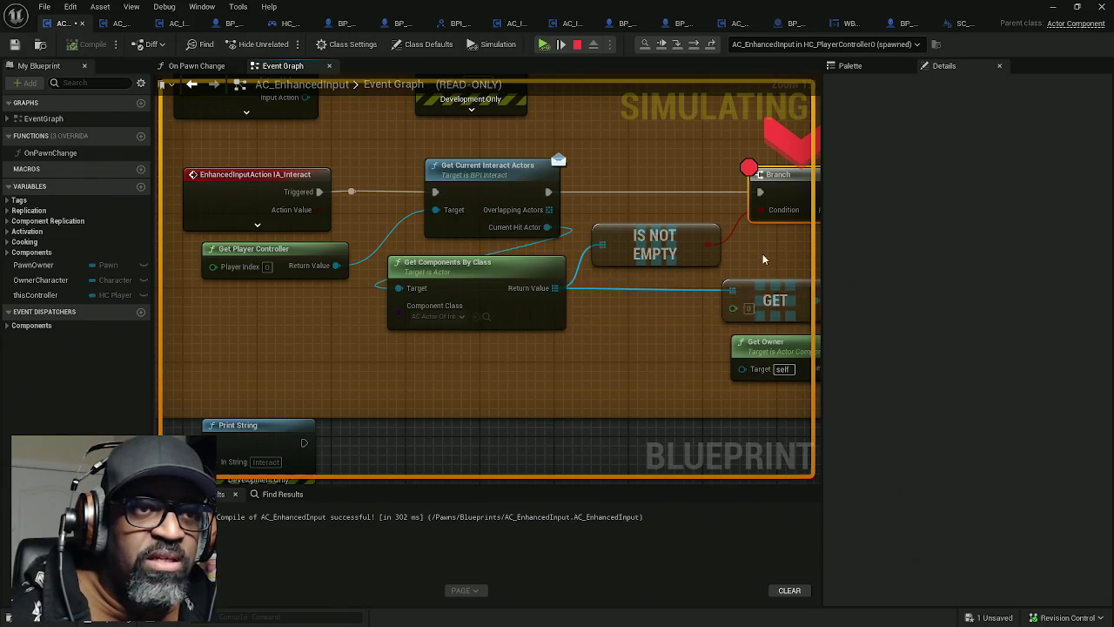
Step: Move the breakpoint from the Branch node to the Interact node
drag(731, 249, 529, 262)
mouse_move(504, 257)
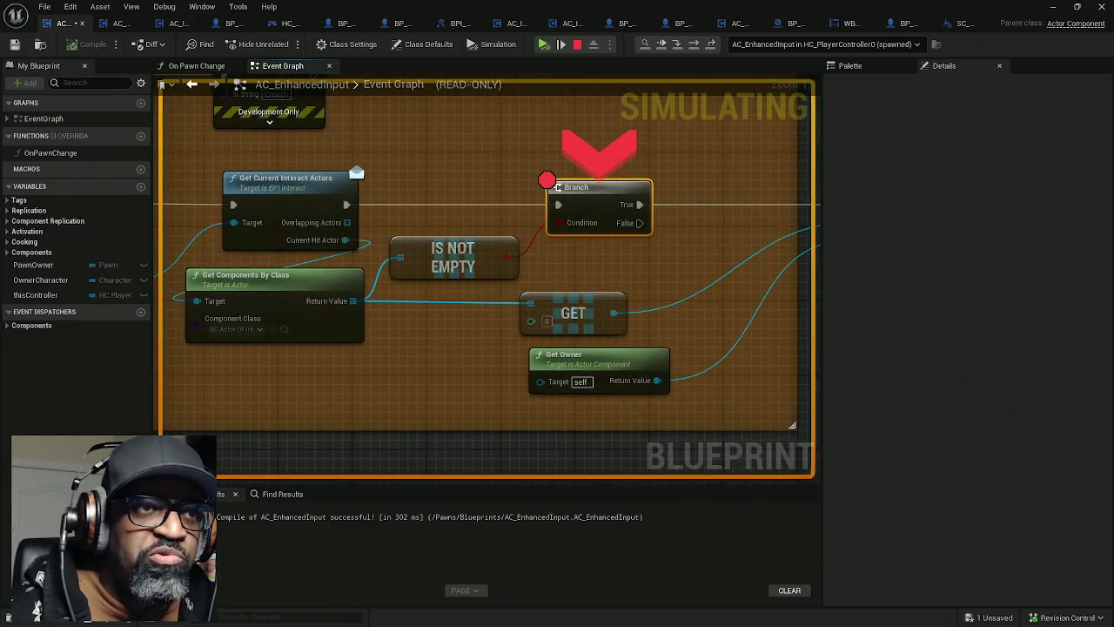
drag(681, 245, 430, 263)
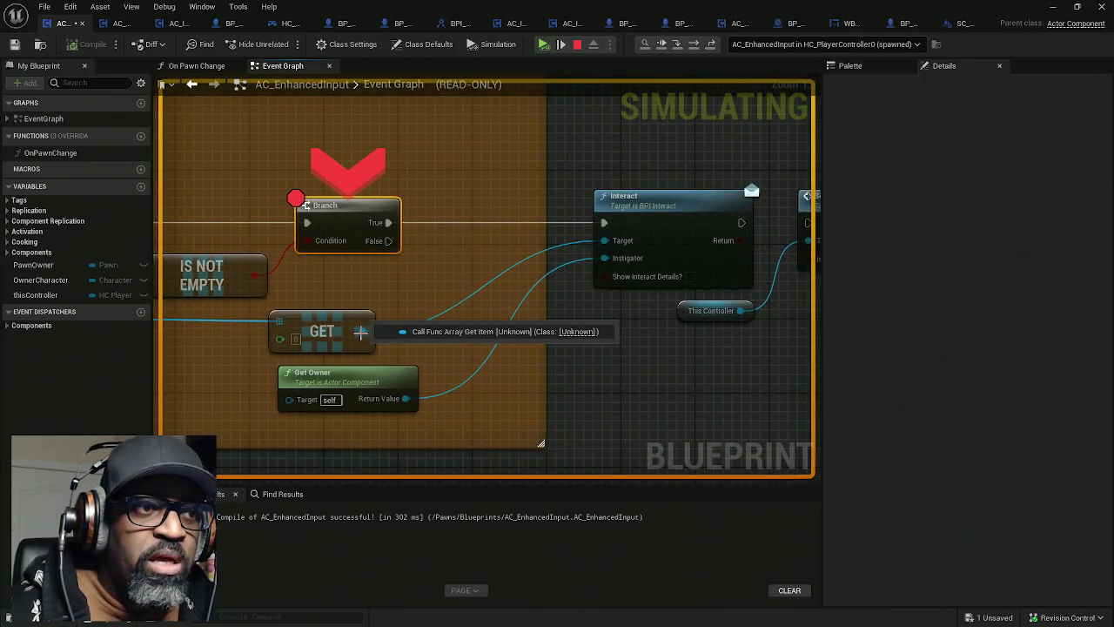
drag(348, 331, 398, 312)
right_click(701, 199)
click(715, 279)
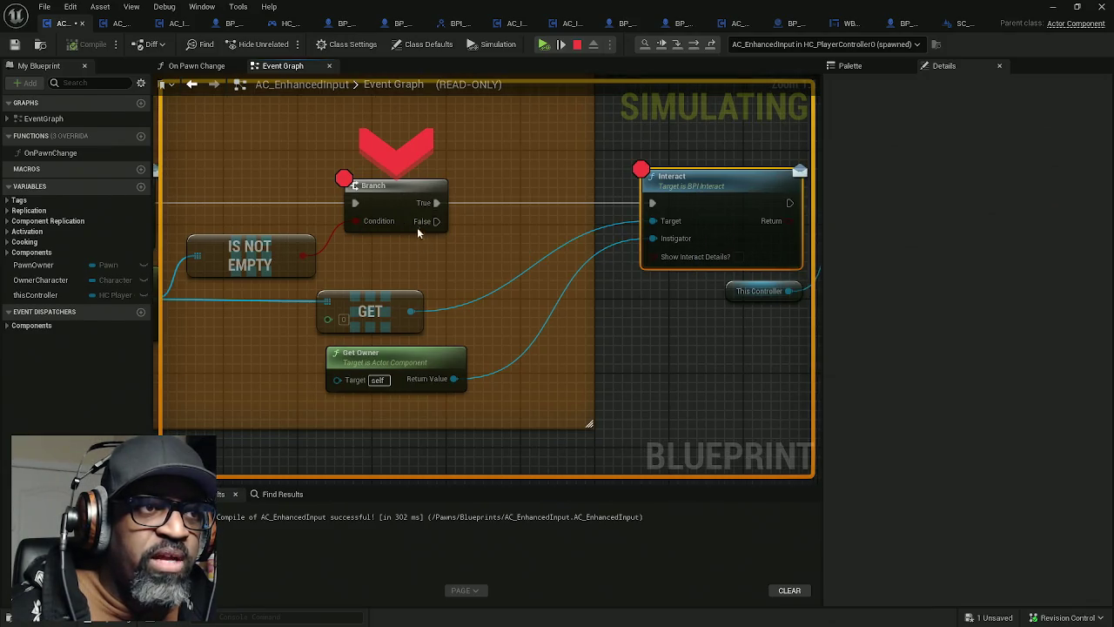
right_click(402, 206)
click(437, 264)
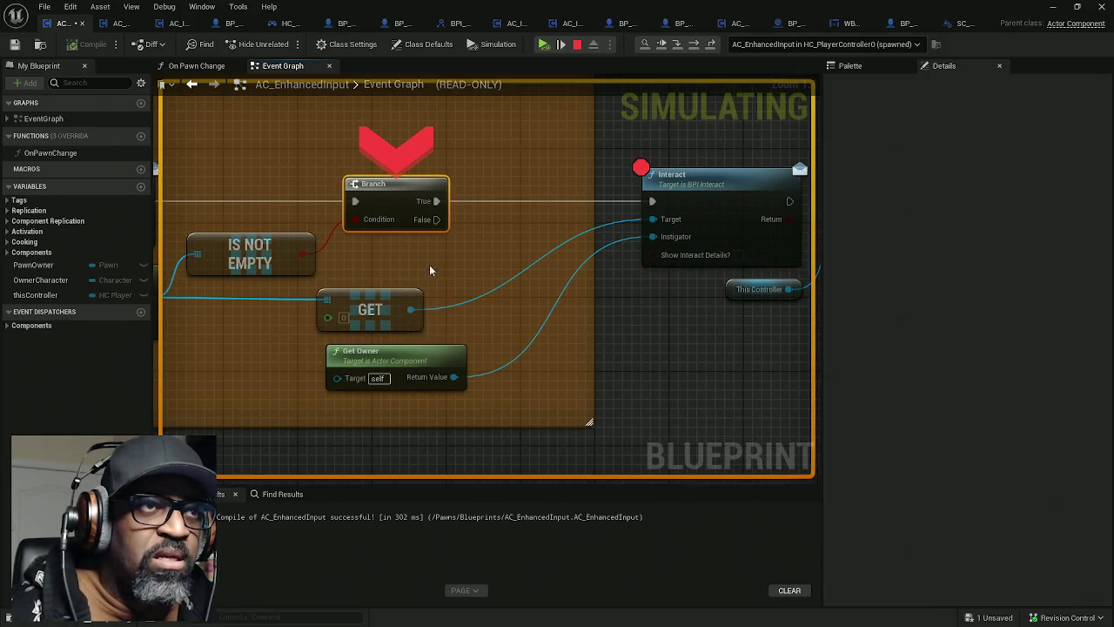
Step: Step to Interact, check the GET item value, remove its breakpoint and stop the simulation
click(662, 45)
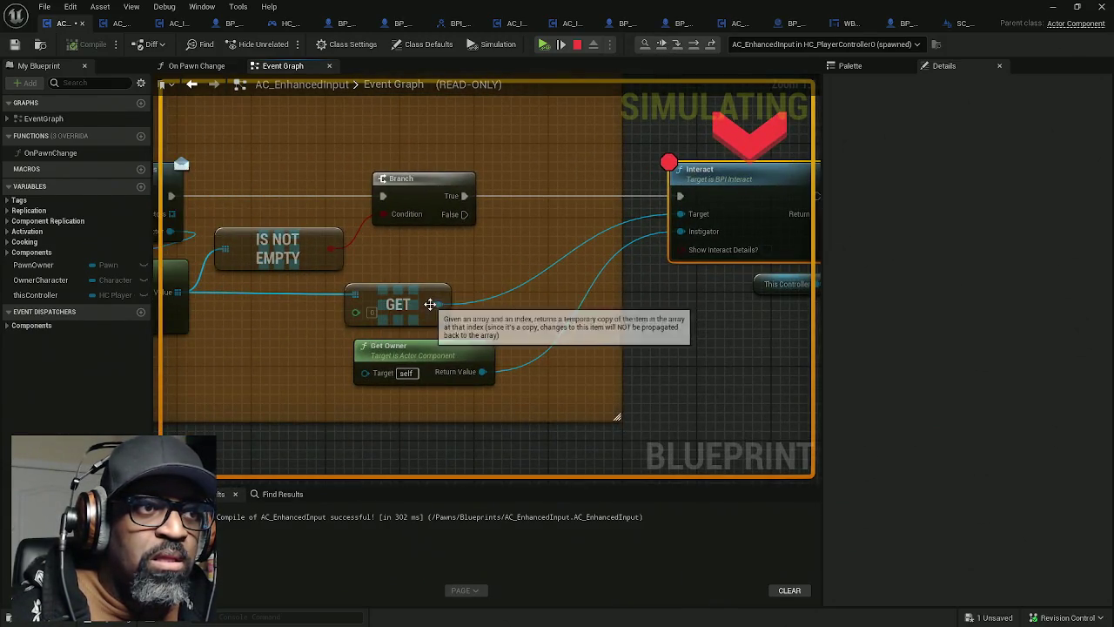
mouse_move(437, 305)
click(460, 320)
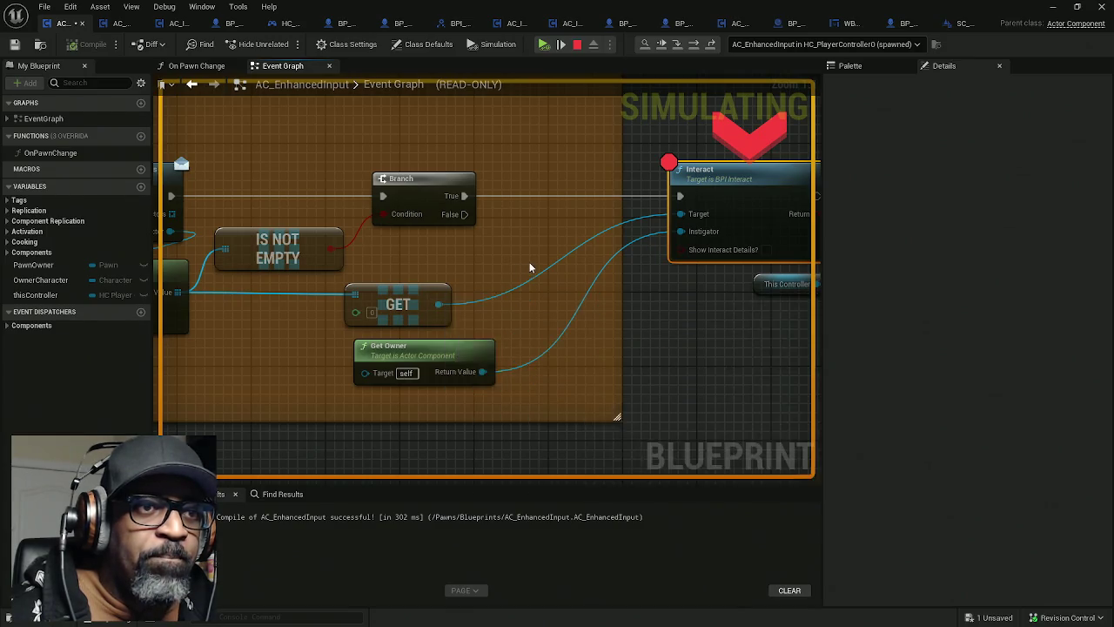
drag(527, 266, 368, 255)
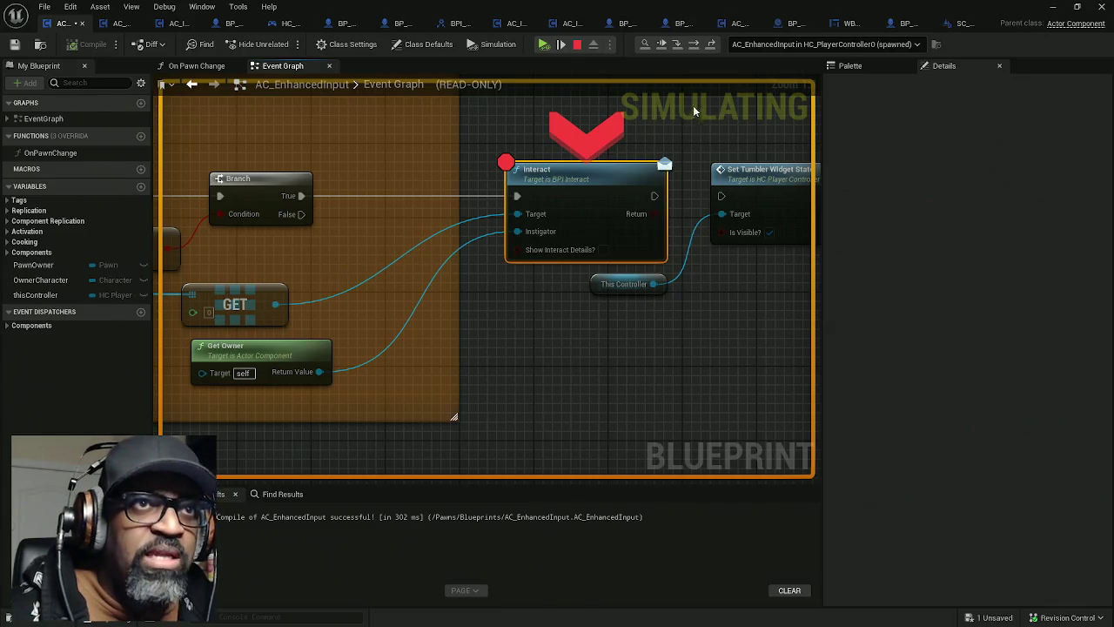
right_click(536, 177)
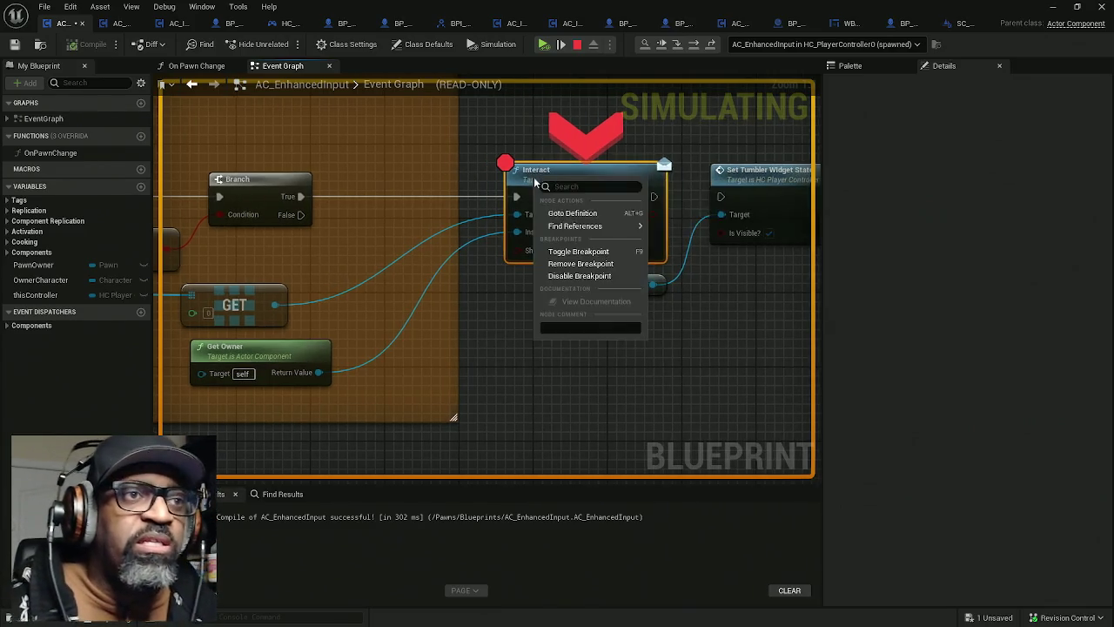
click(570, 265)
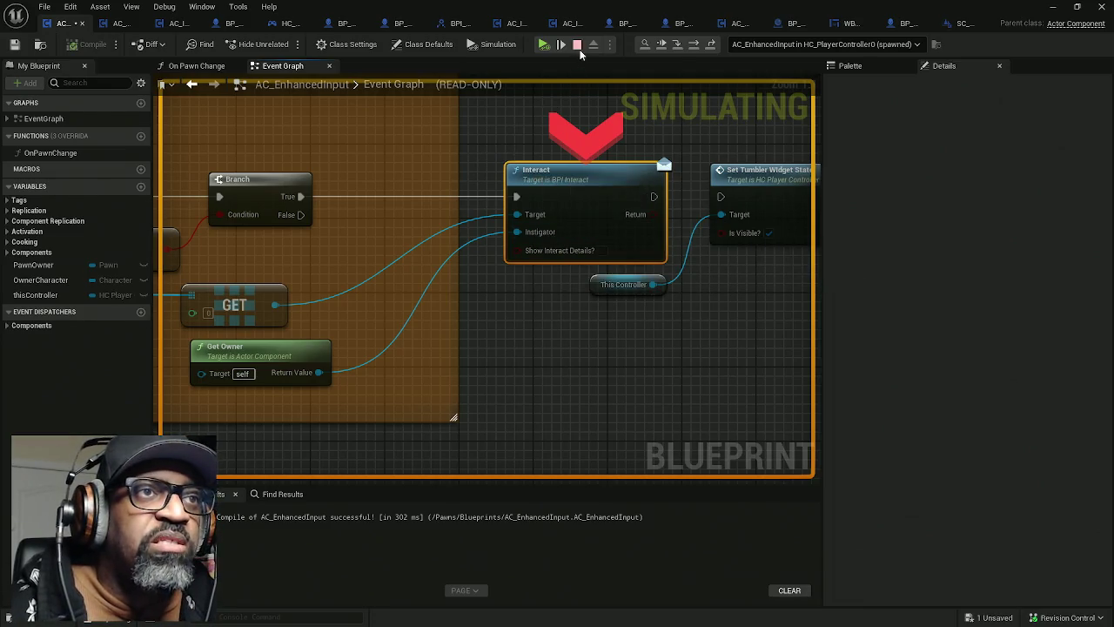
key(Escape)
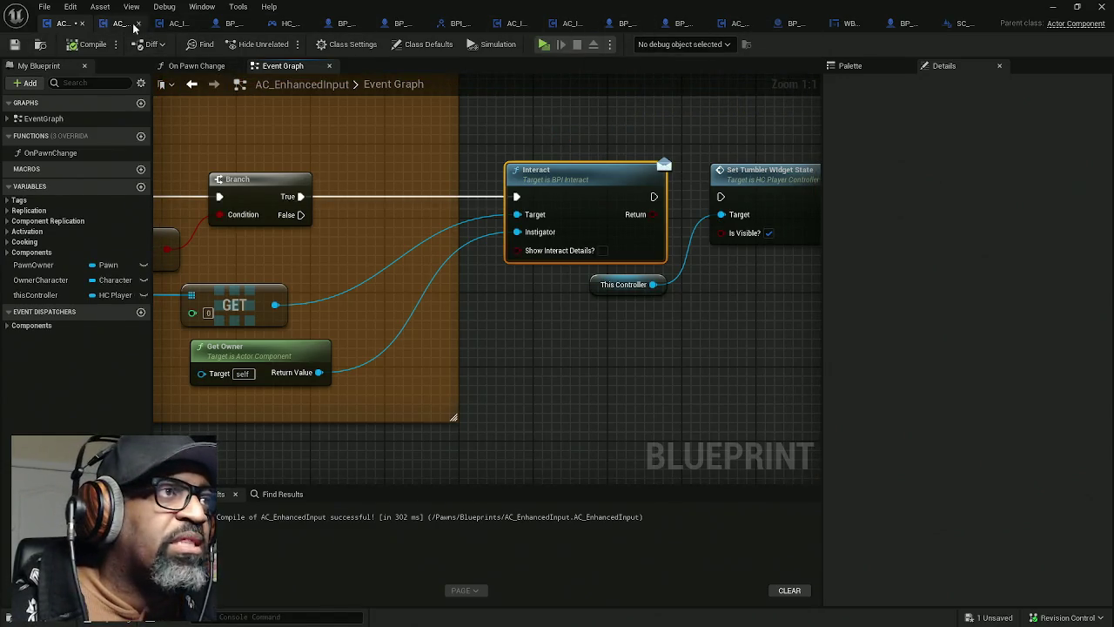
Step: In AC_Interact's Interact graph, disconnect the Print String nodes and move them down aside
click(177, 26)
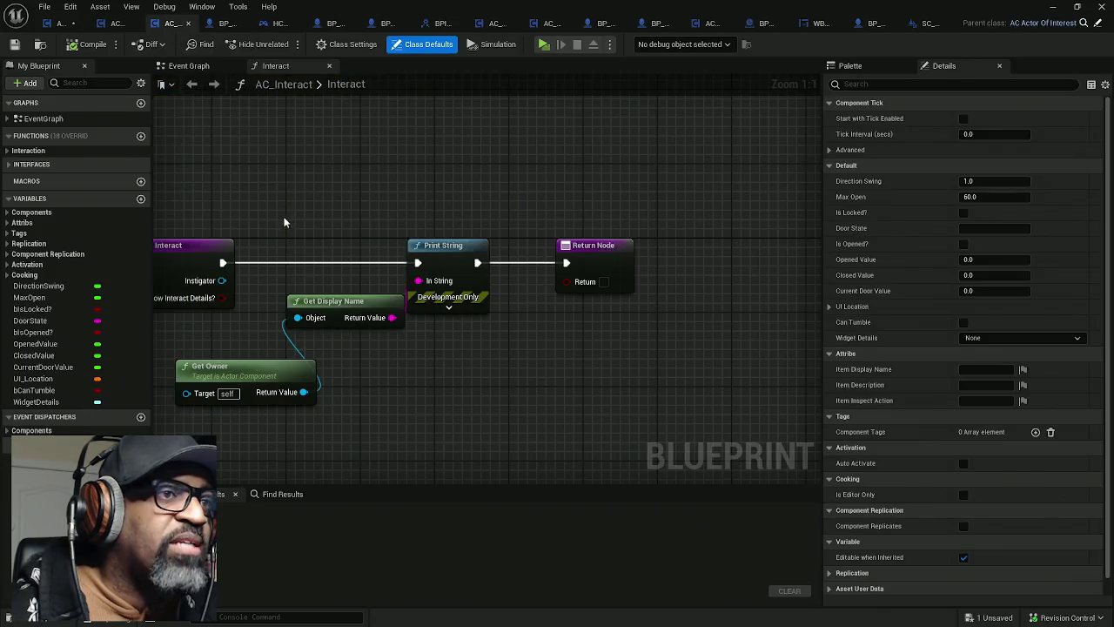
drag(284, 223, 393, 171)
mouse_move(515, 137)
mouse_down()
mouse_move(464, 297)
mouse_move(357, 407)
mouse_up()
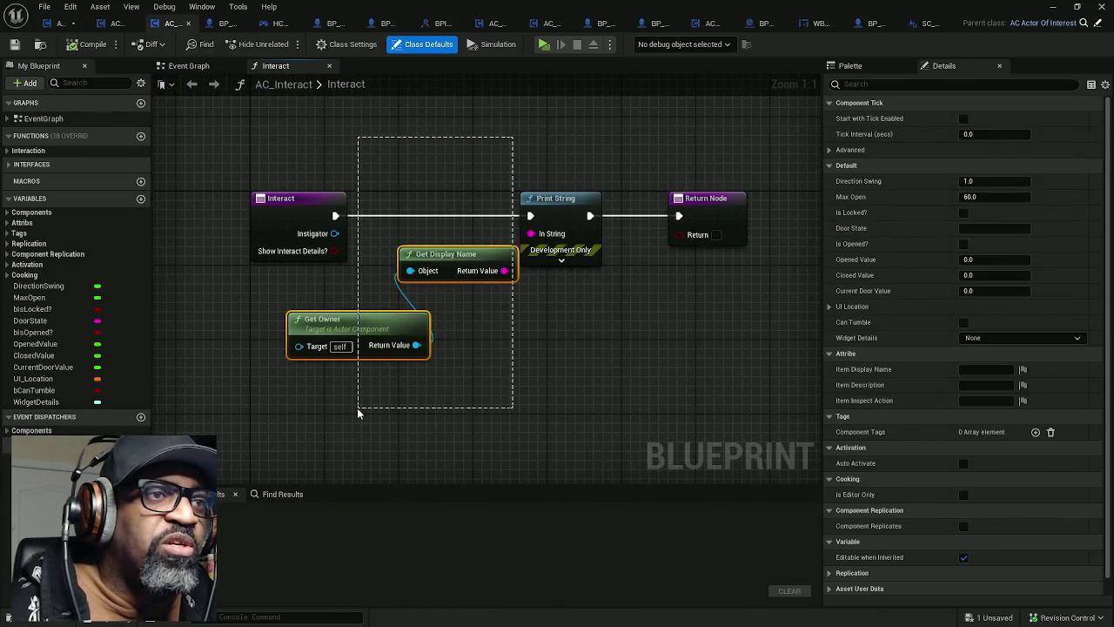
drag(586, 156, 360, 449)
alt+click(530, 216)
drag(561, 215, 562, 354)
Step: Add a Parent: Interact call taking Instigator, wire it to Return Node, compile and play
right_click(315, 214)
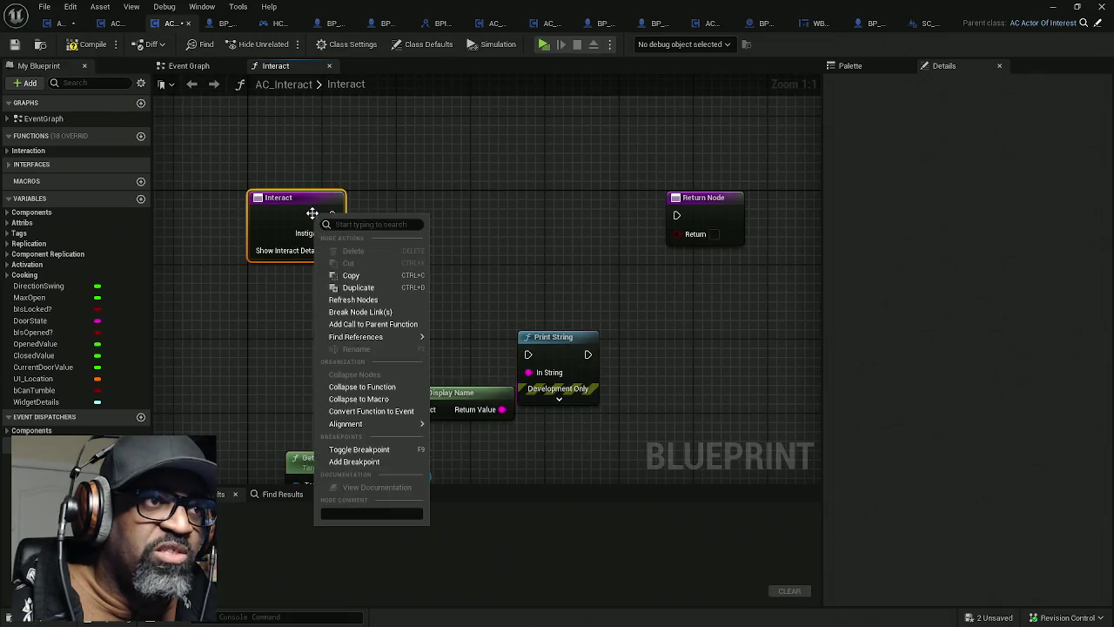
click(365, 323)
mouse_move(341, 293)
mouse_down()
mouse_move(469, 232)
mouse_move(454, 213)
mouse_up()
mouse_move(332, 234)
mouse_down()
mouse_move(370, 233)
mouse_move(387, 257)
mouse_move(371, 250)
mouse_up()
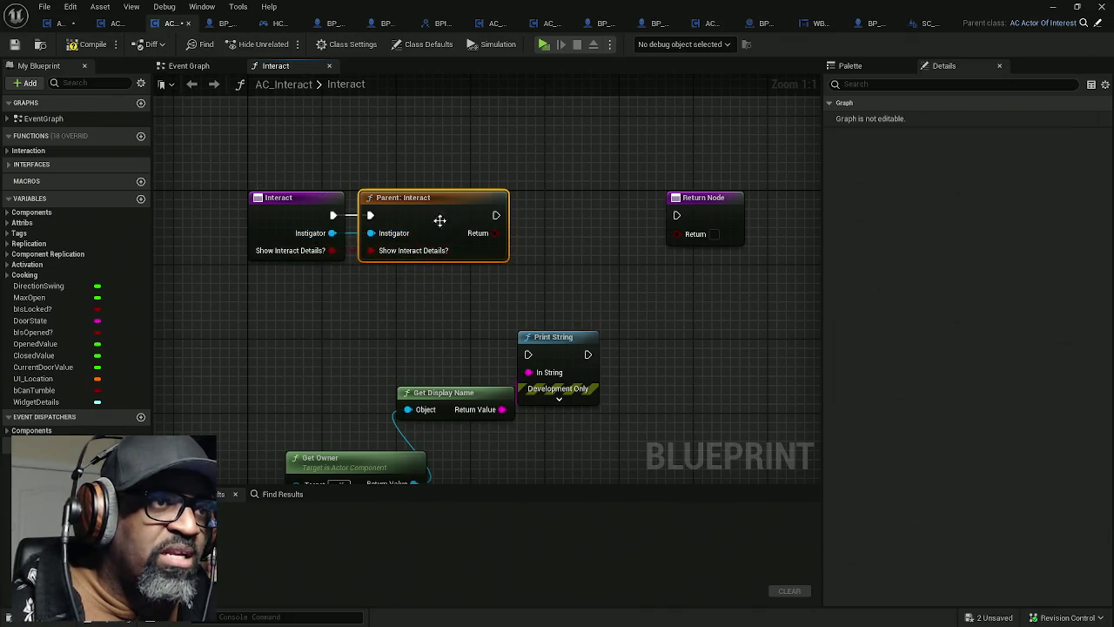
drag(498, 215, 676, 216)
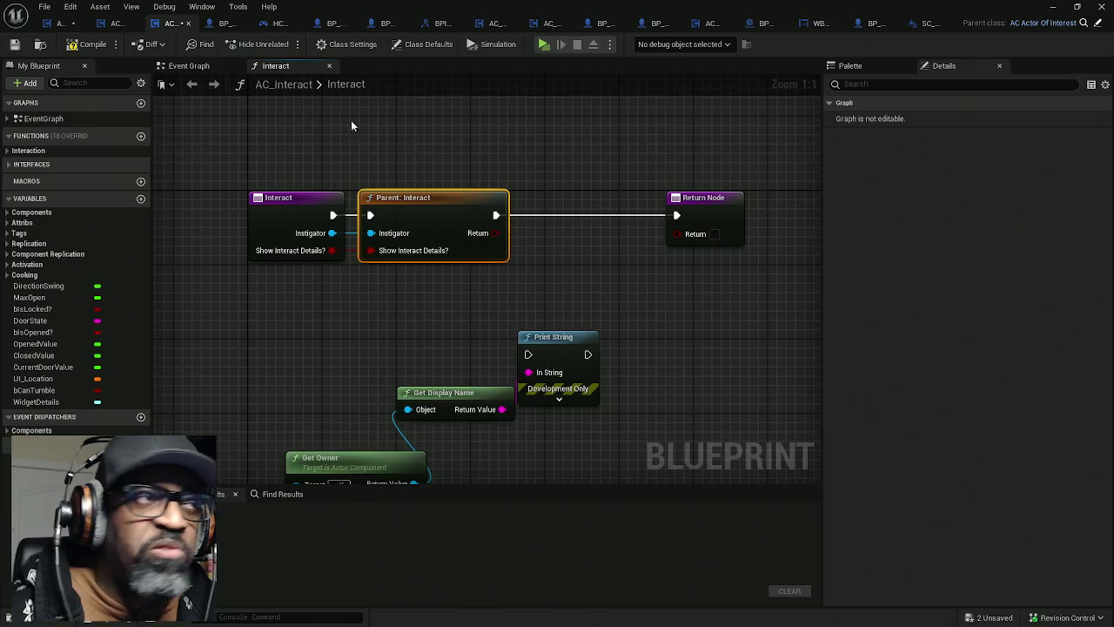
click(94, 45)
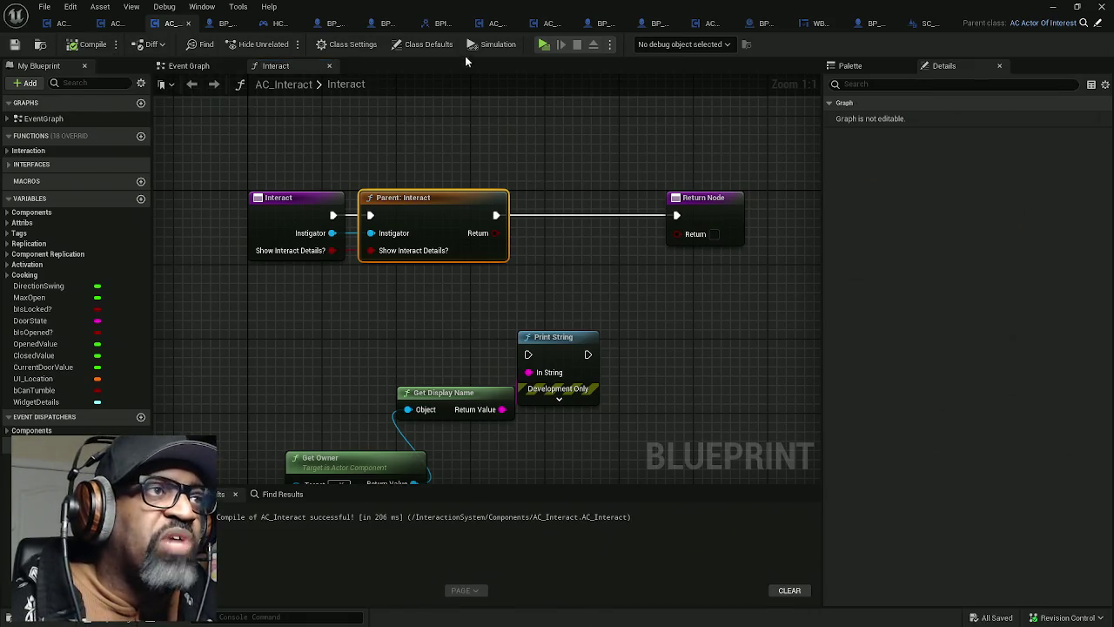
click(544, 44)
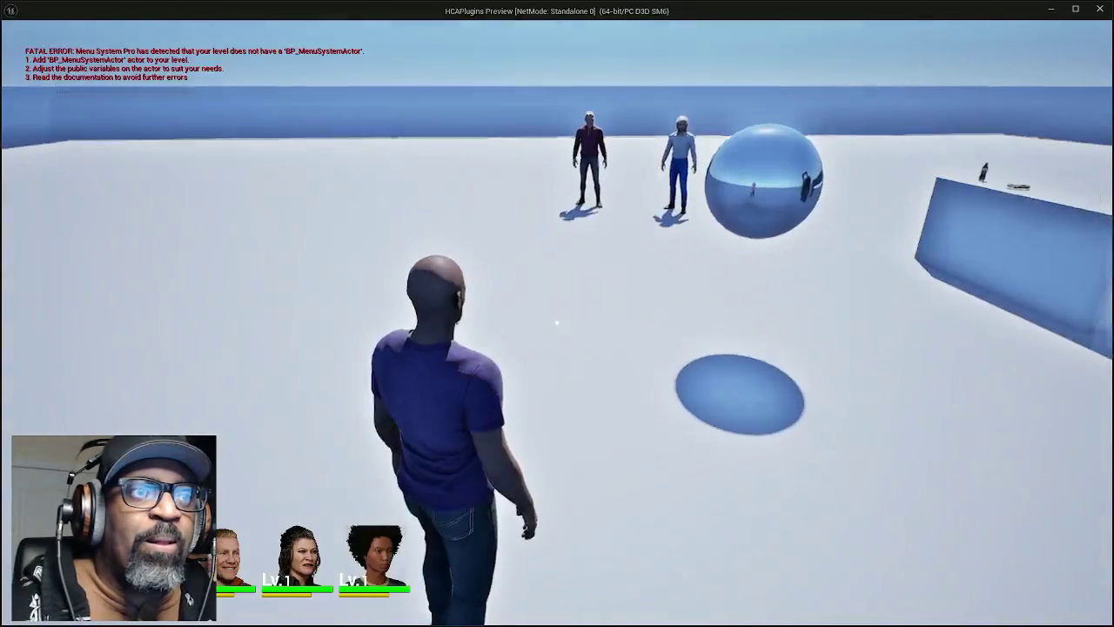
Step: Walk past the door to the pretzel and soda bottle to see their prompts, then exit Play
key(w)
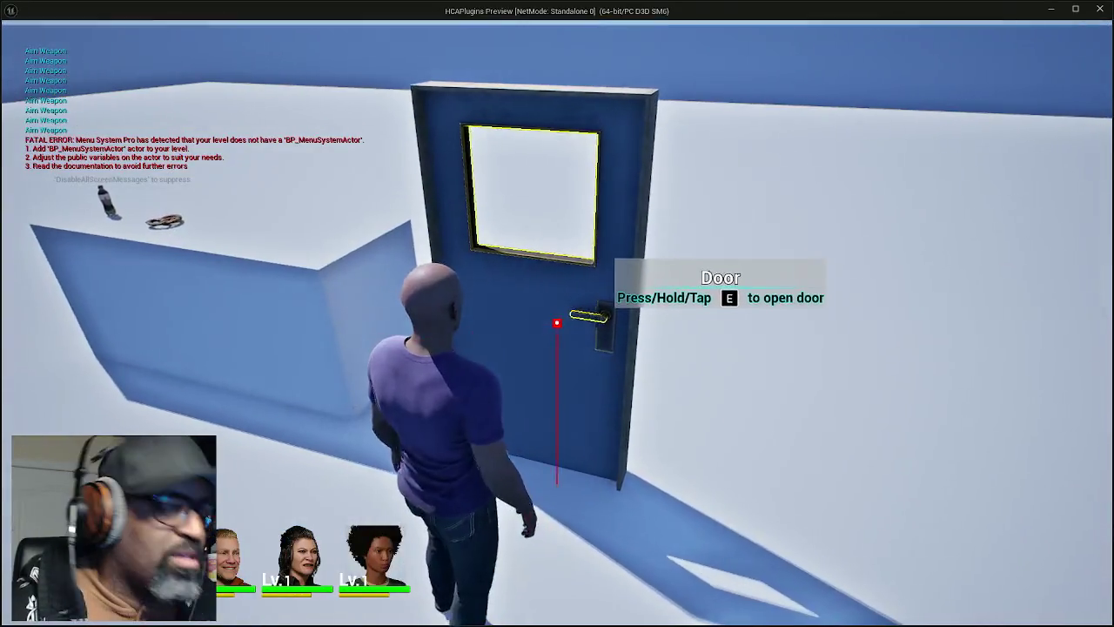
key(w)
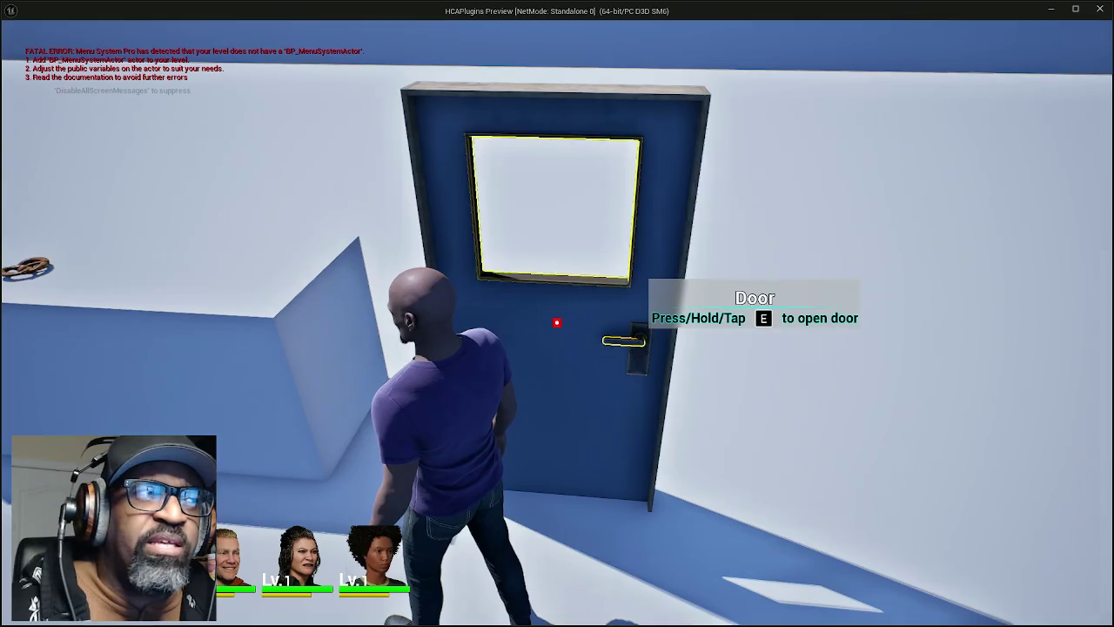
key(a)
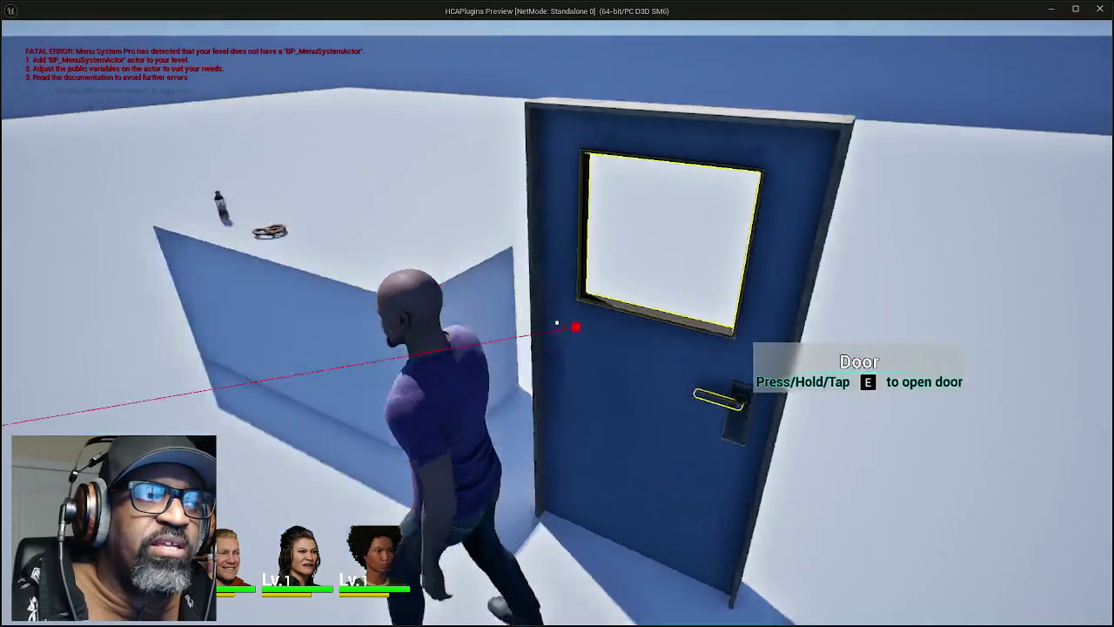
key(w)
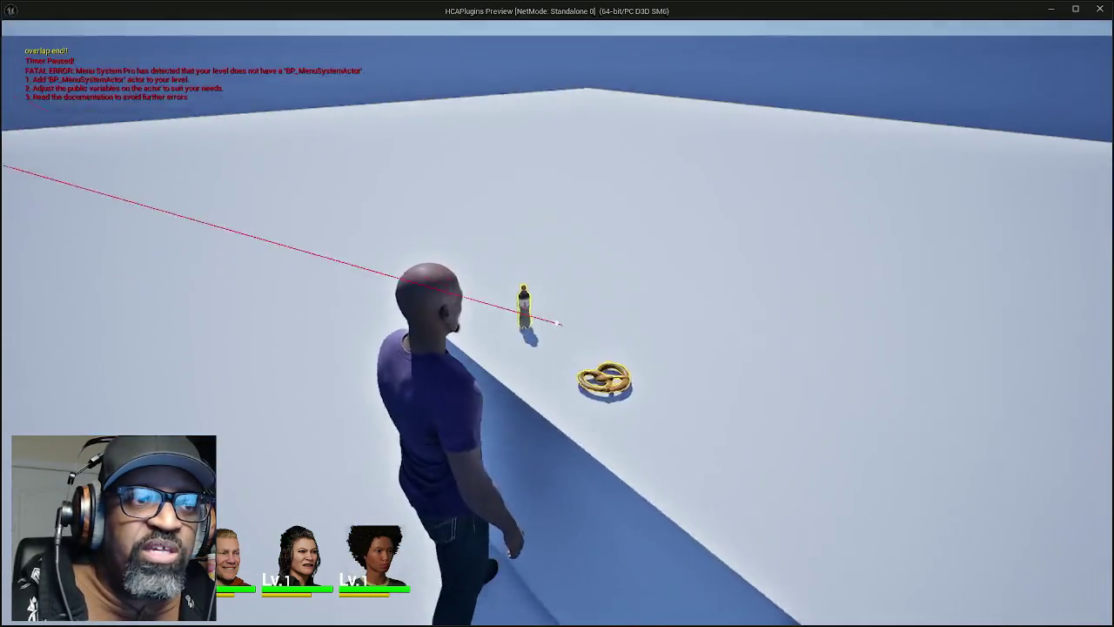
key(w)
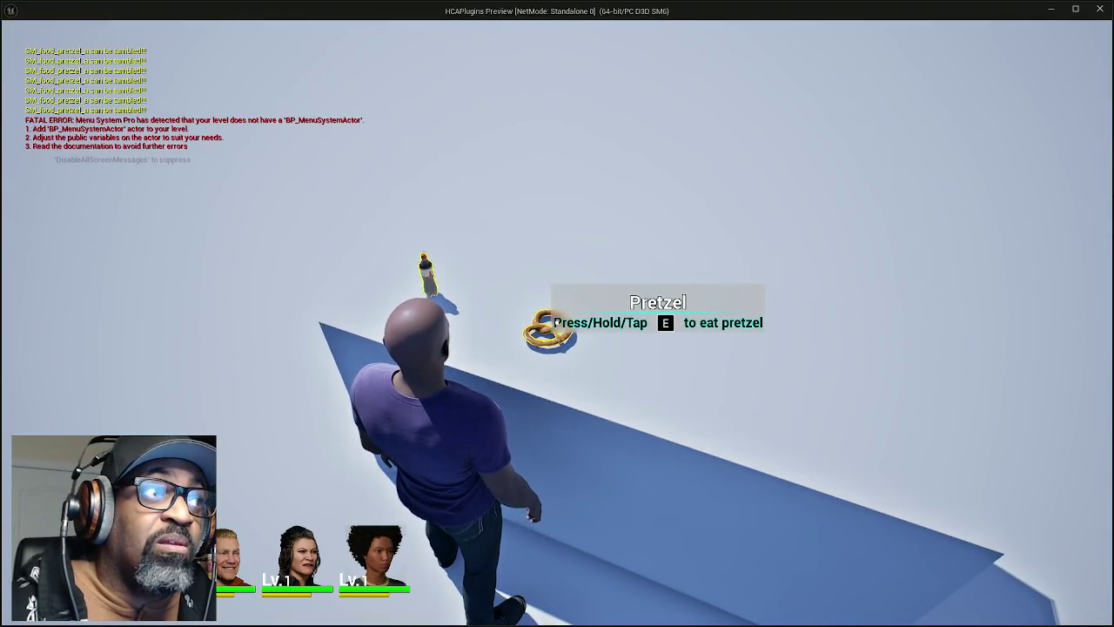
key(s)
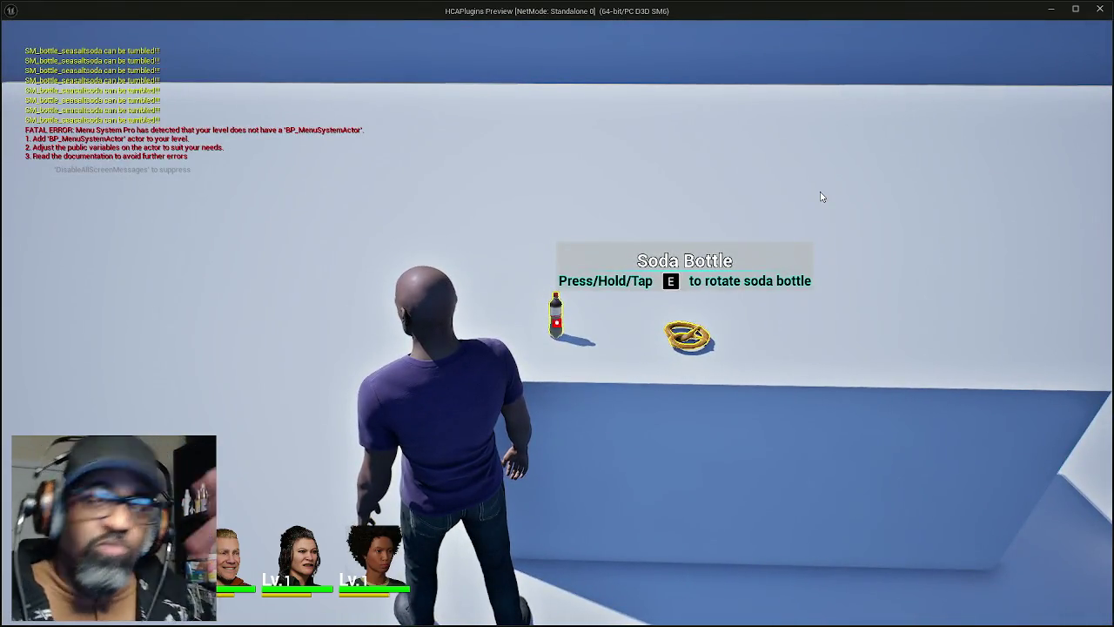
key(Escape)
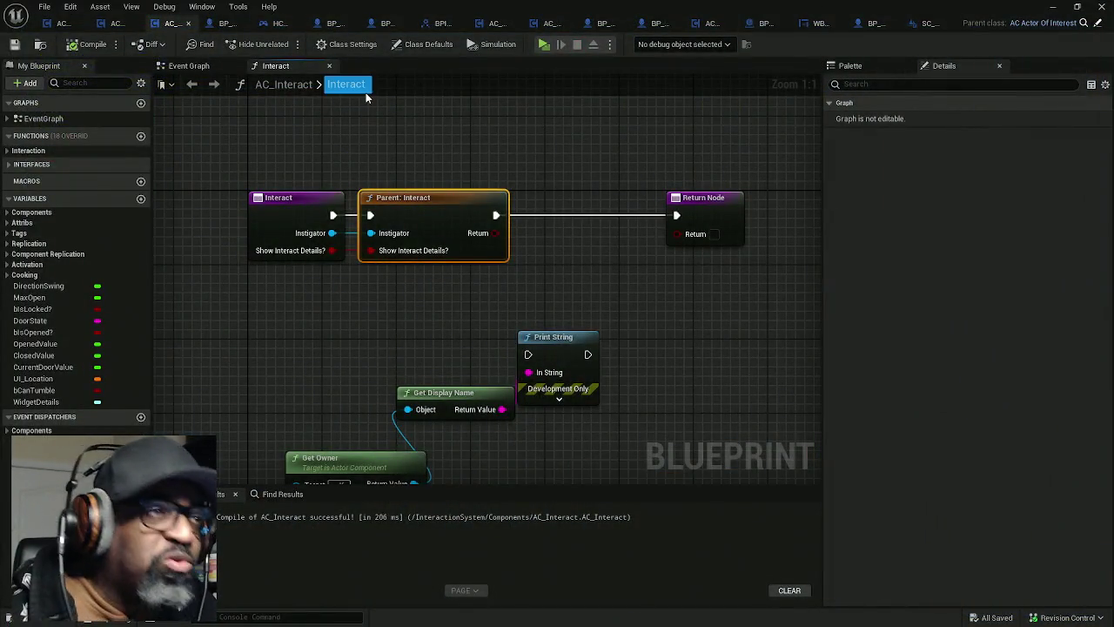
Step: Look over the HC_PlayerController event graph, then switch to BP_BASE_Character's ItemInspectionSocket settings
click(266, 23)
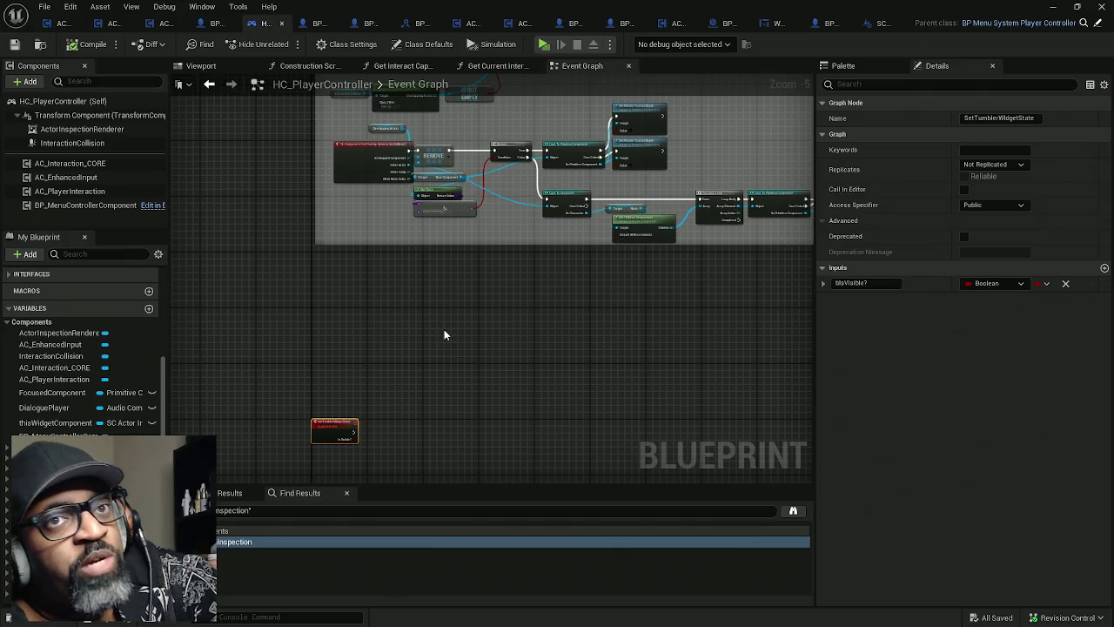
drag(386, 392, 386, 321)
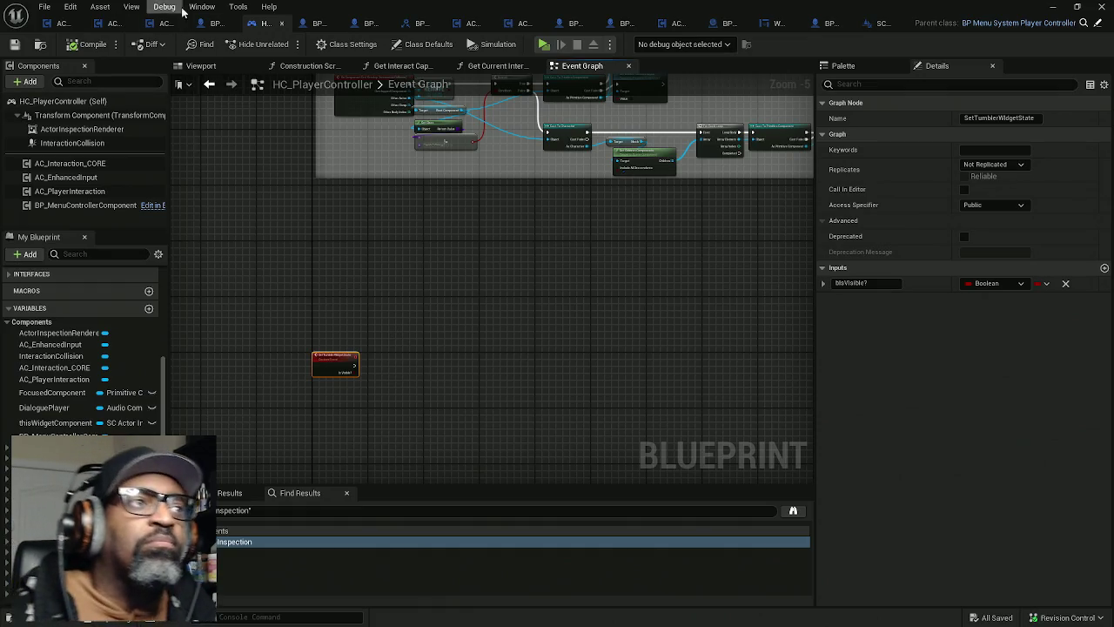
click(213, 24)
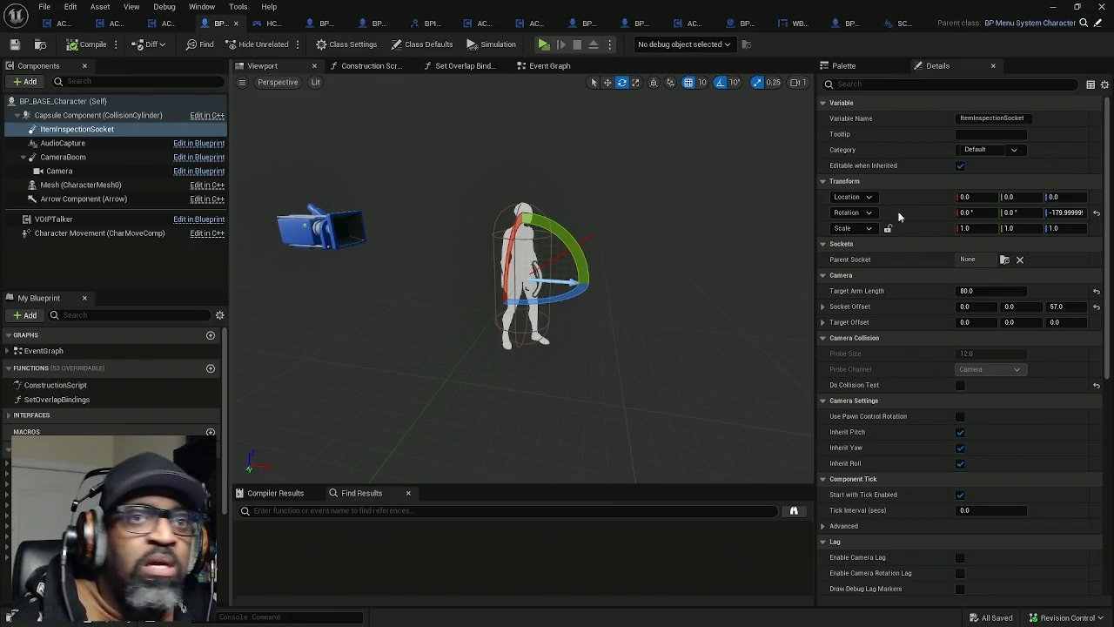
Step: Filter Details by 'tag', add Component Tag ItemTumblerHolder to ItemInspectionSocket, and compile BP_BASE_Character
click(905, 84)
text(tag)
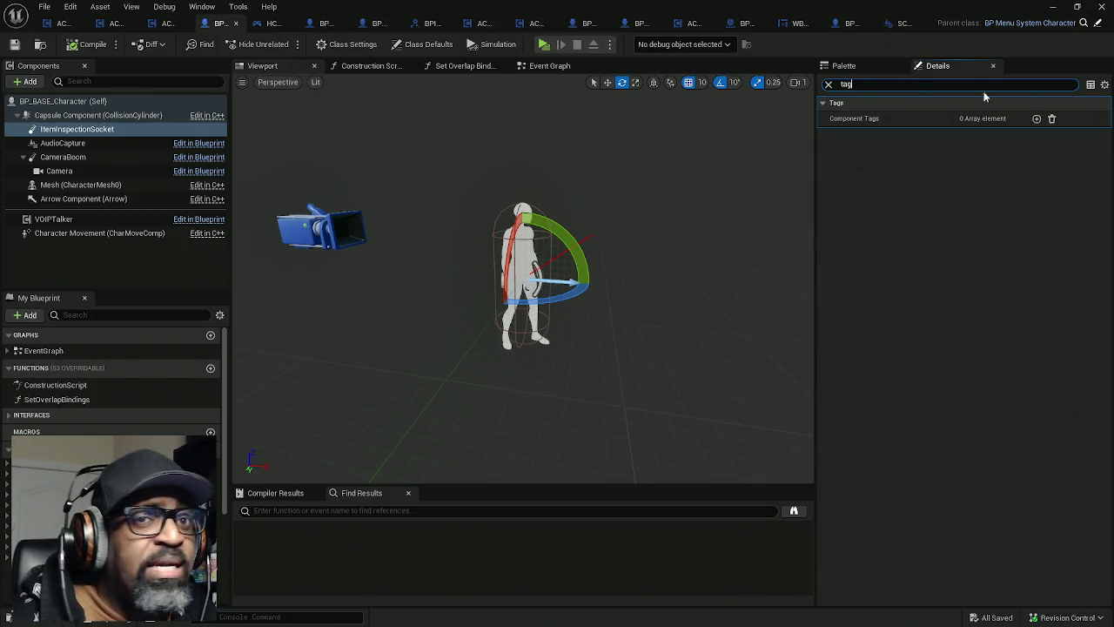
click(1036, 119)
click(1003, 135)
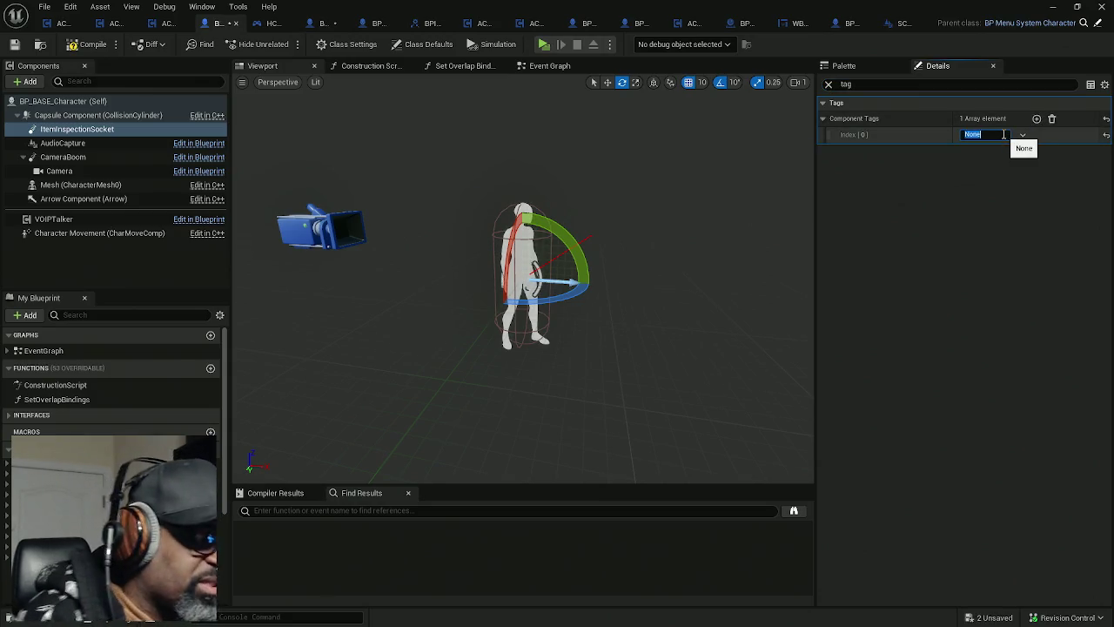
text(ItemTu)
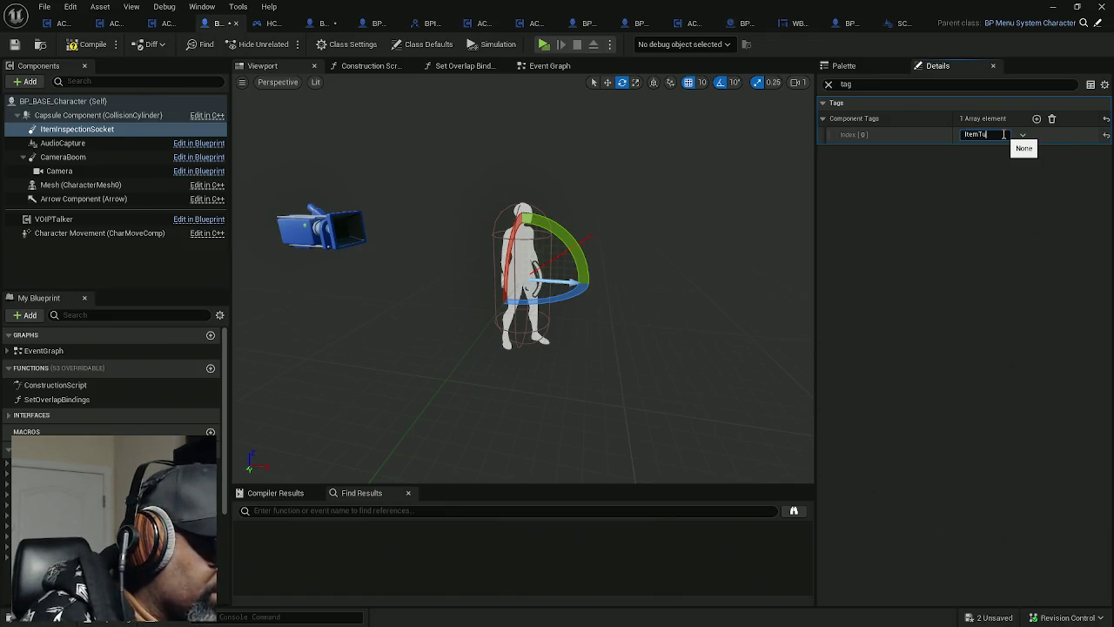
text(rntable)
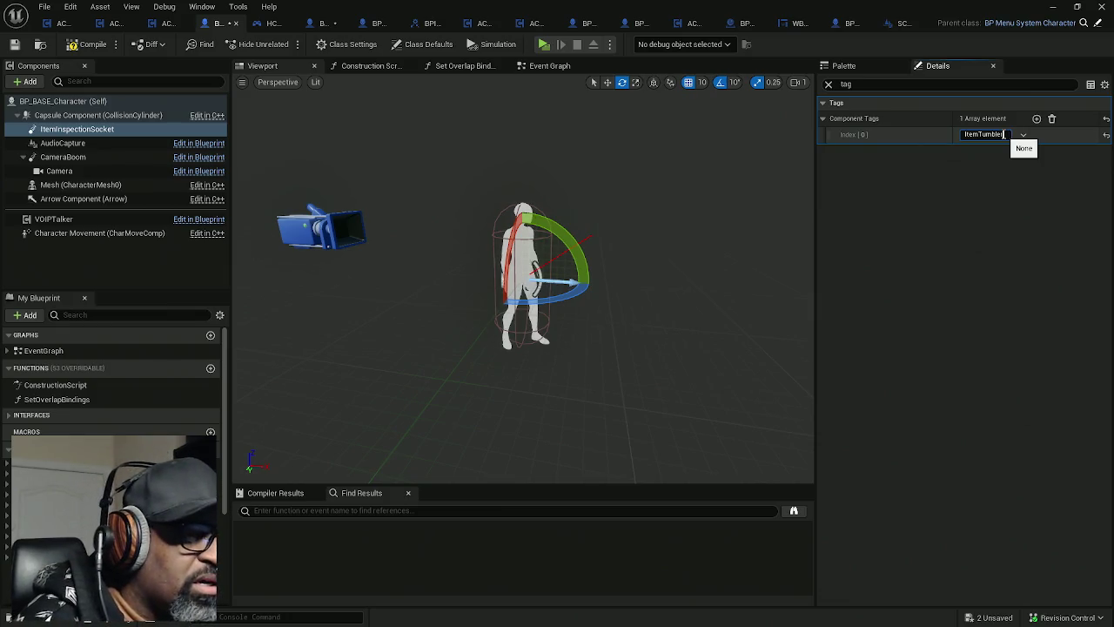
text(Holder)
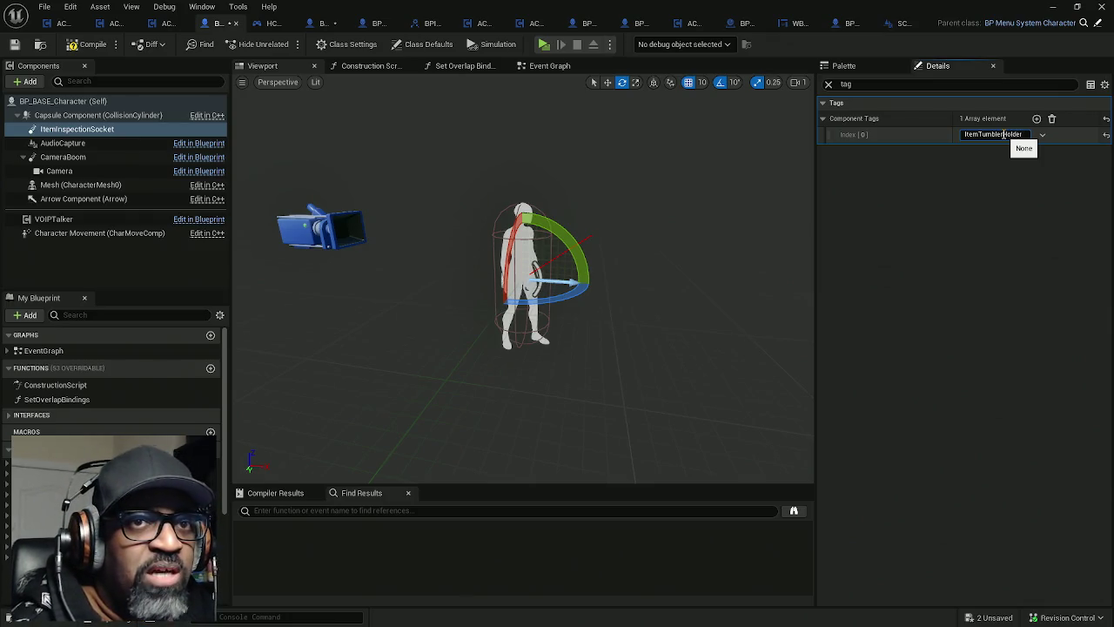
key(Return)
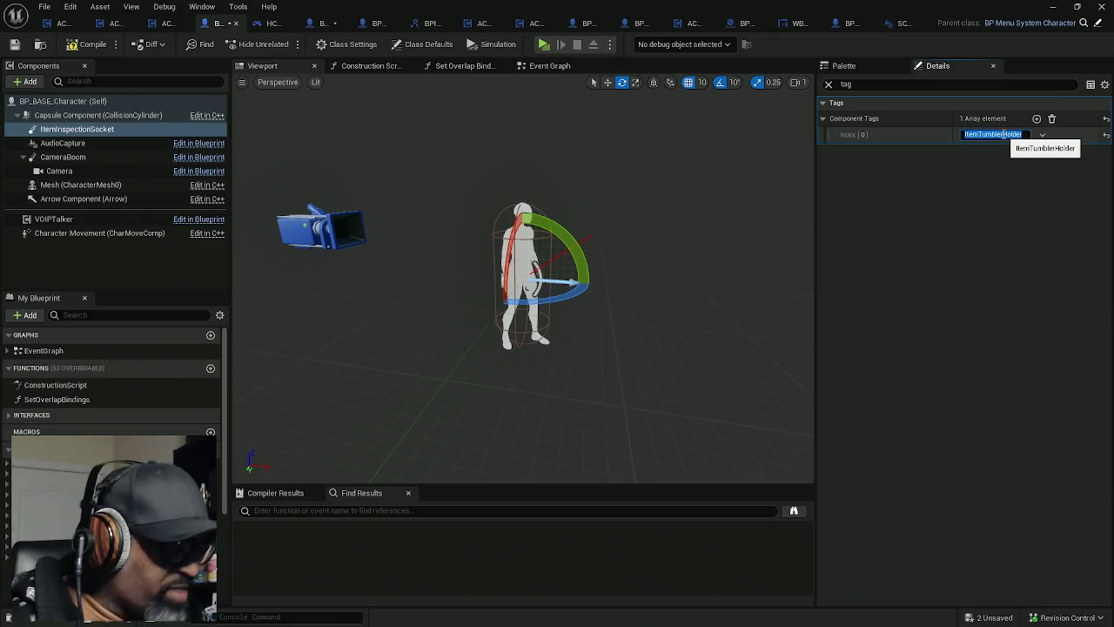
click(957, 199)
click(87, 43)
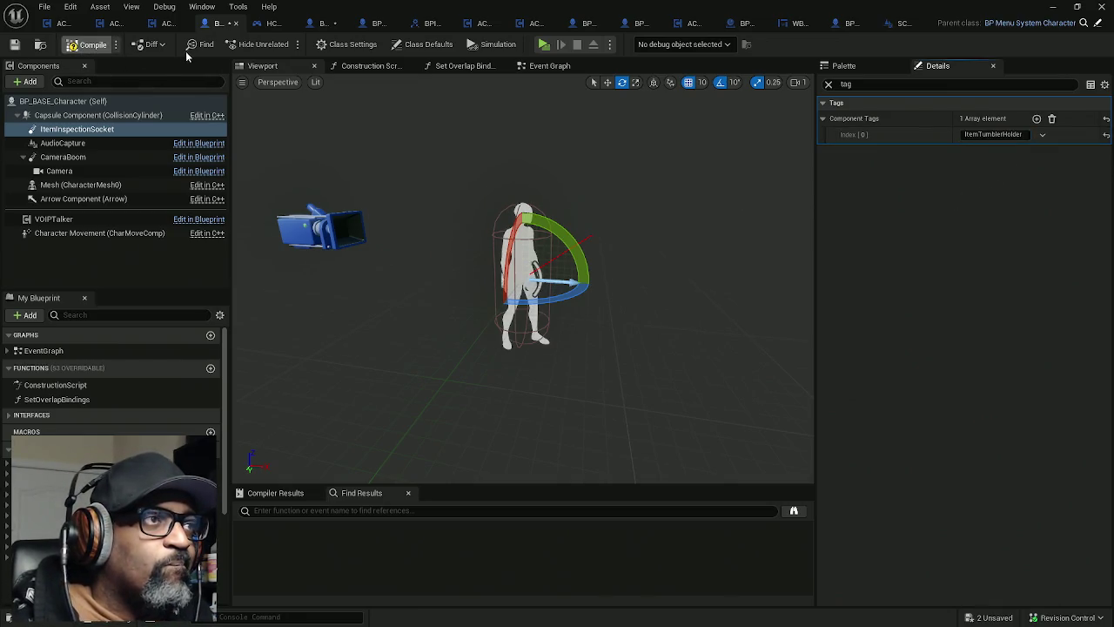
click(268, 23)
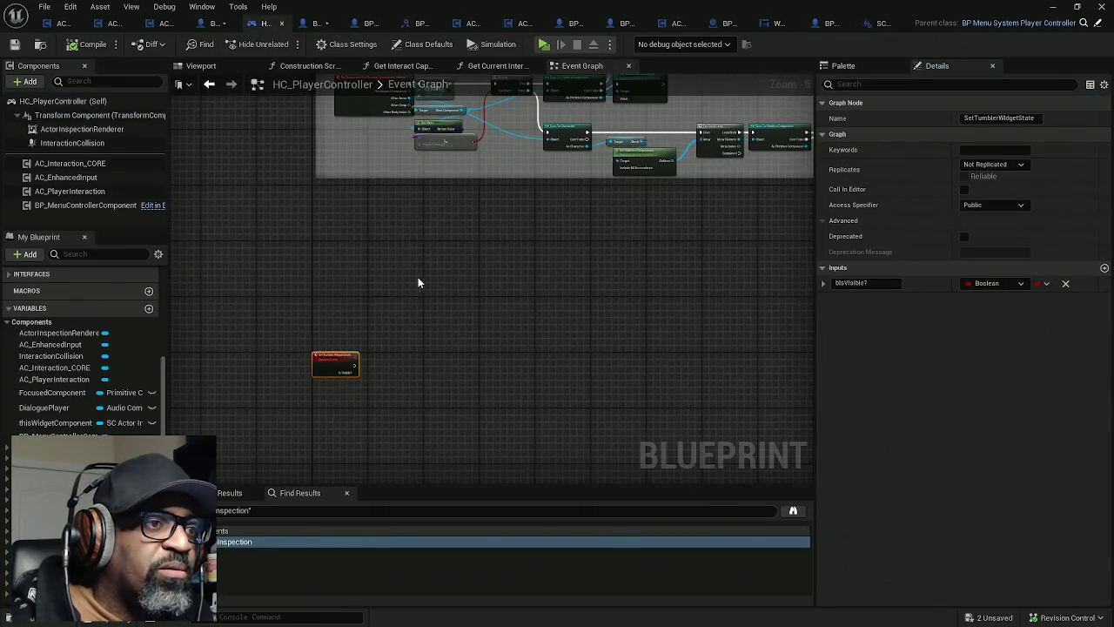
Step: Save all modified blueprints with Ctrl+Shift+S and switch to AC_EnhancedInput's event graph
scroll(432, 273, down, 4)
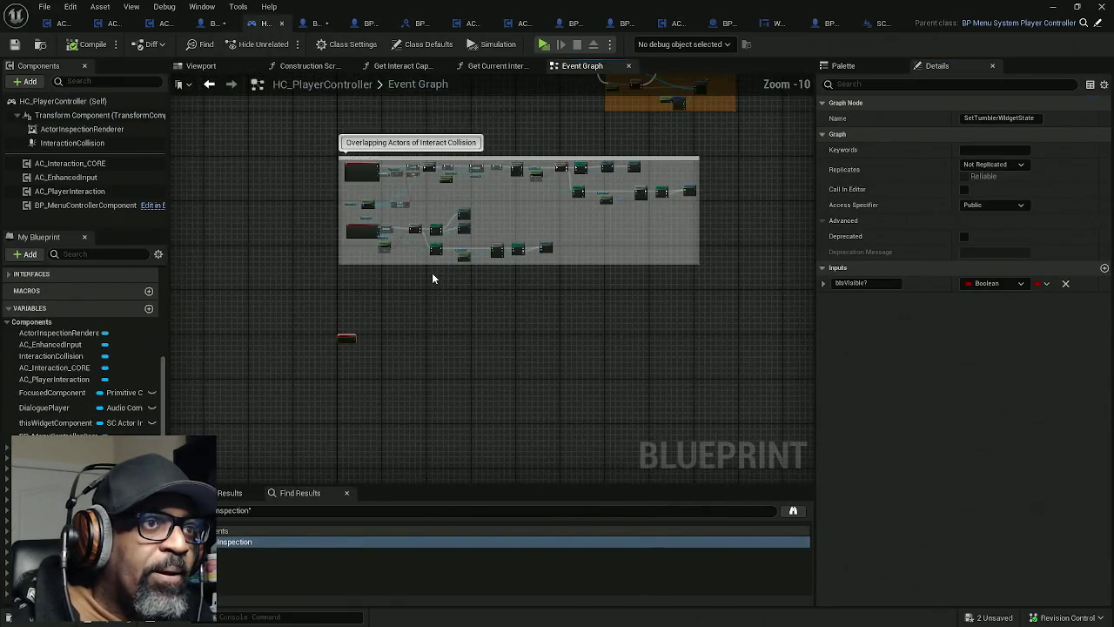
scroll(429, 277, up, 4)
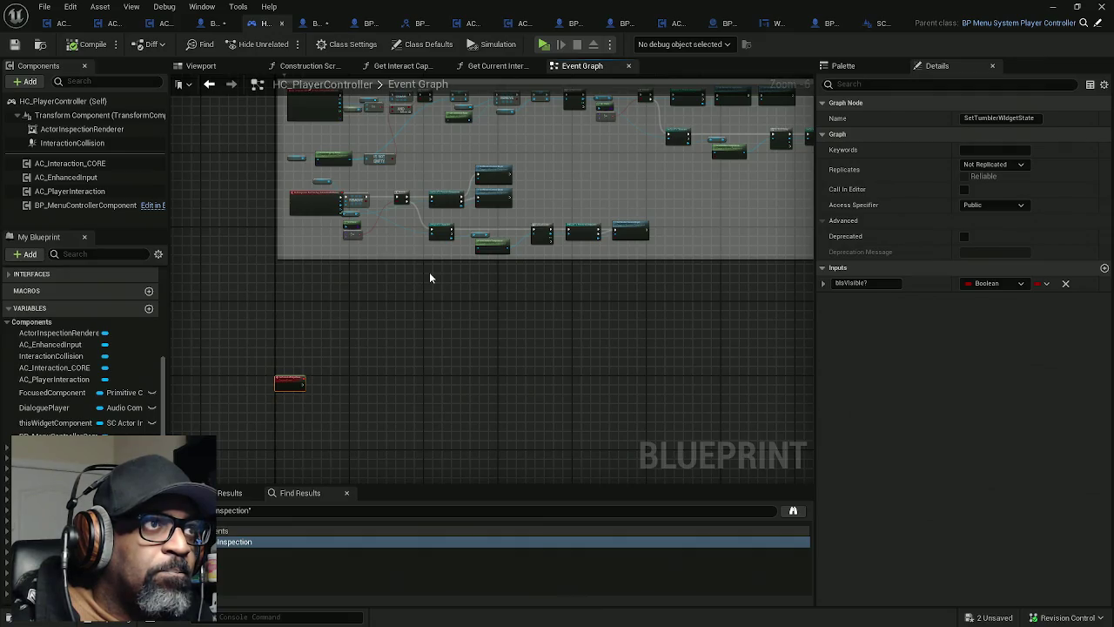
key(ctrl+shift+s)
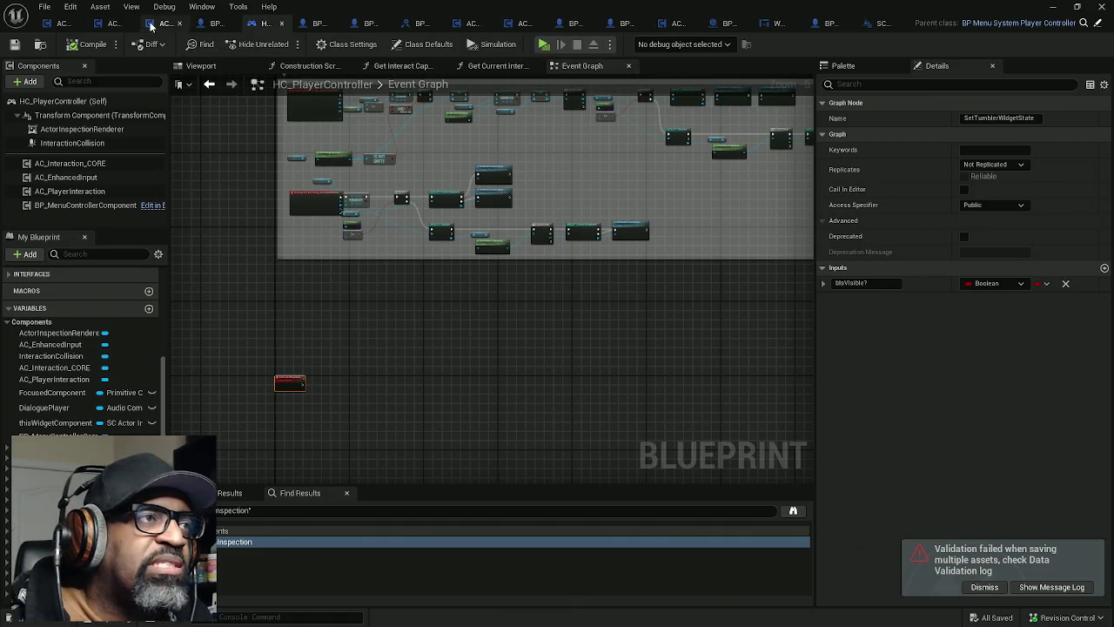
click(61, 24)
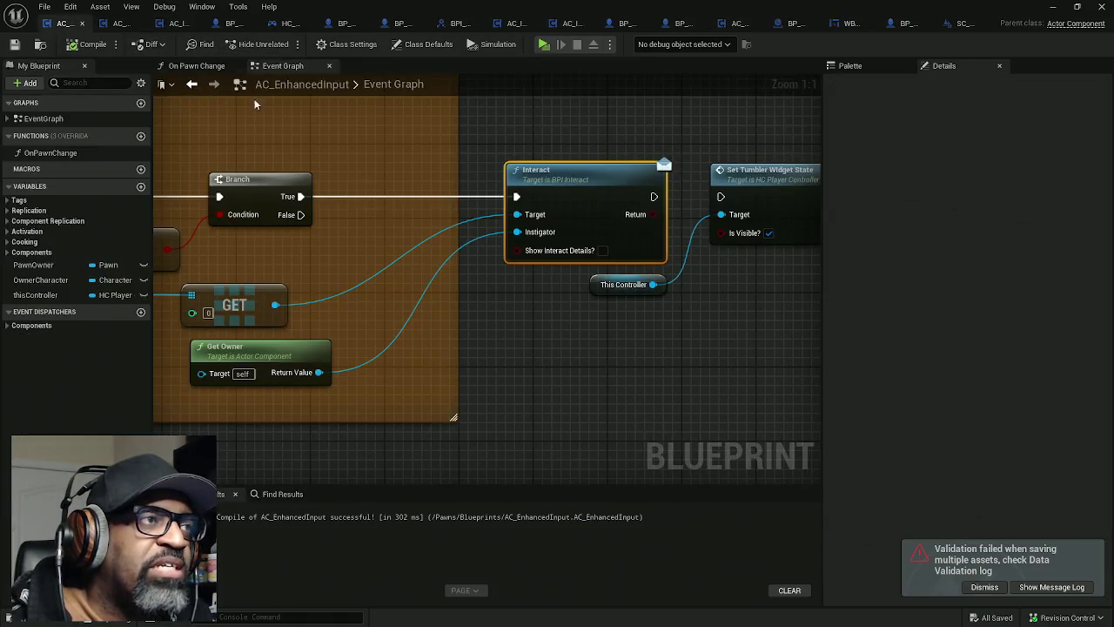
Step: Select and review the interaction input nodes, then switch to AC_ActorOfInterest's Interact function
scroll(642, 316, down, 4)
scroll(463, 285, up, 2)
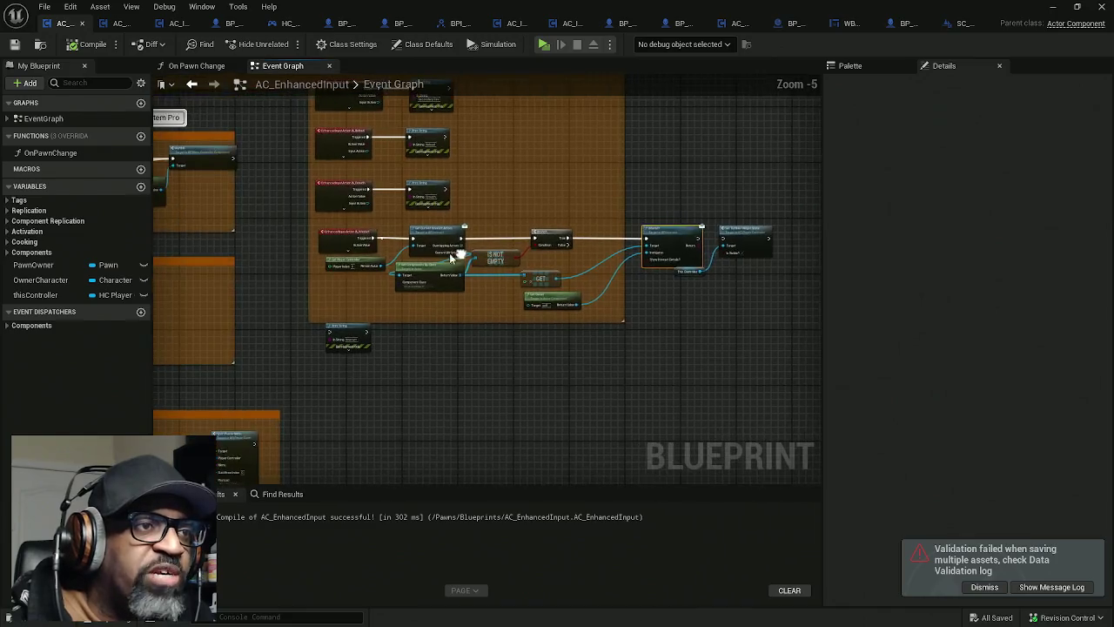
mouse_move(303, 226)
mouse_down()
mouse_move(696, 315)
mouse_move(737, 309)
mouse_up()
scroll(701, 314, down, 1)
scroll(601, 300, up, 4)
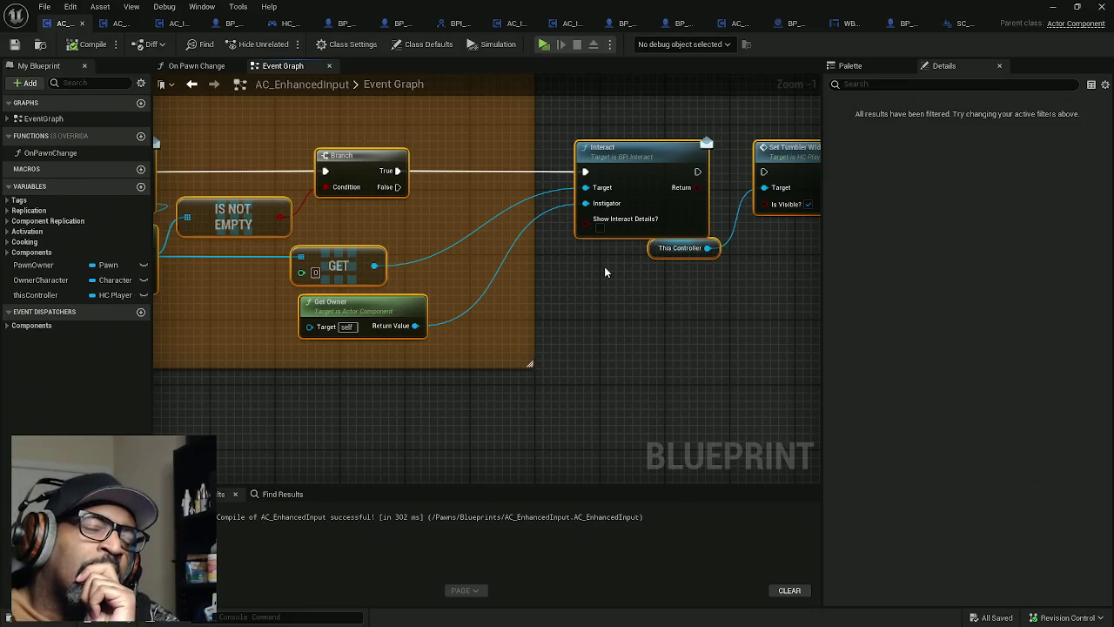
mouse_move(448, 242)
mouse_down()
mouse_move(657, 234)
mouse_move(411, 231)
mouse_up()
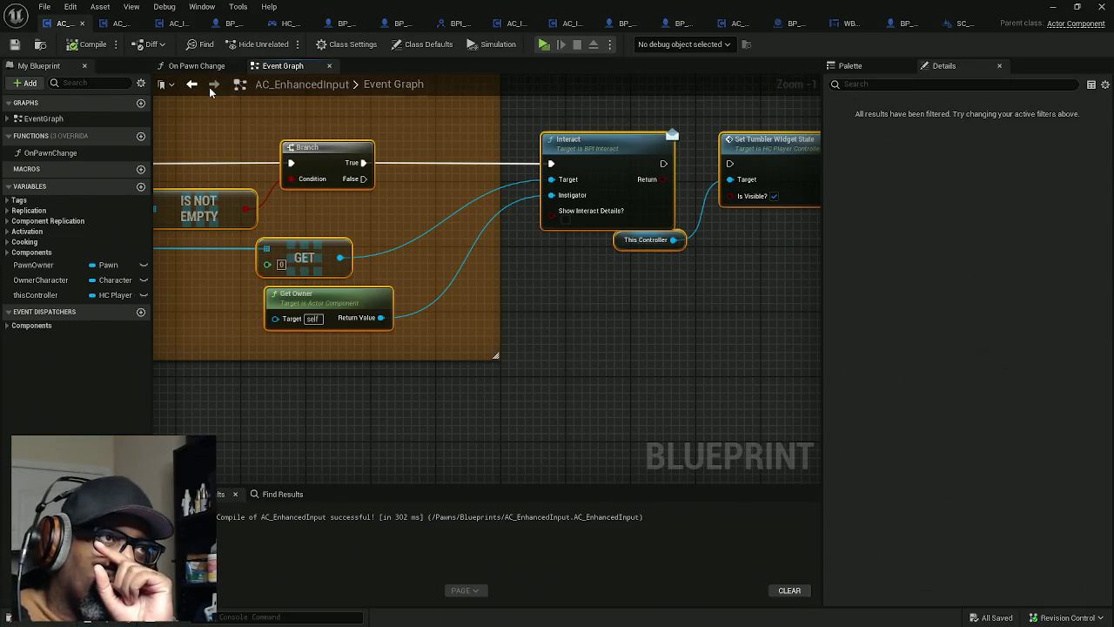
click(114, 26)
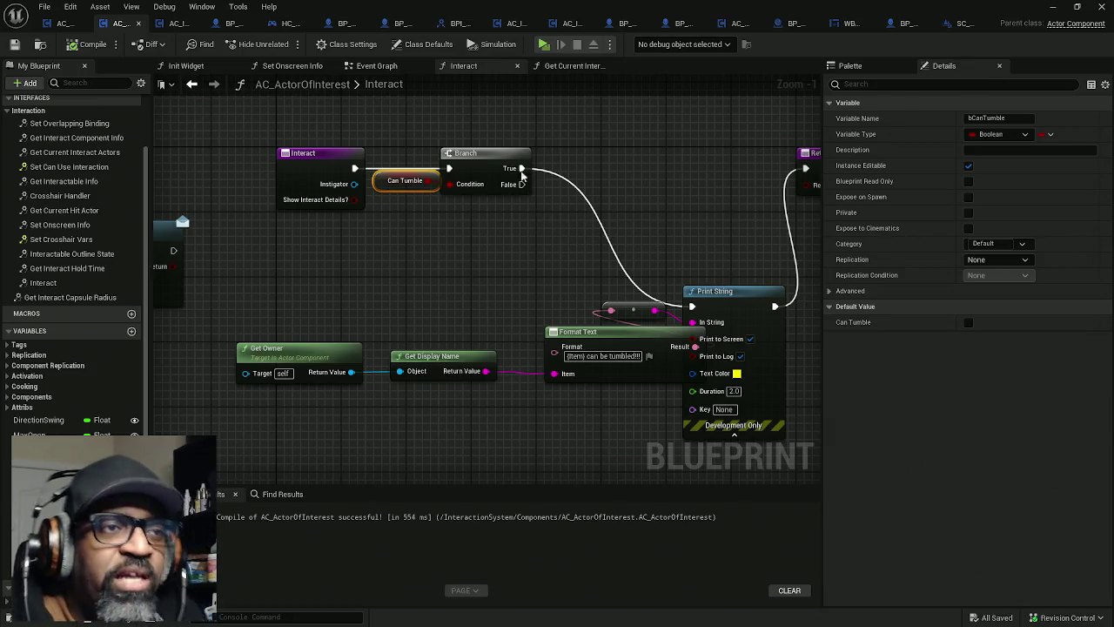
Step: Unhook Branch True from Print String and shift Get Owner, Format Text, Print String and Return Node down
alt+click(520, 168)
mouse_move(706, 176)
mouse_down()
mouse_move(531, 348)
mouse_move(286, 398)
mouse_up()
drag(592, 255, 605, 347)
mouse_move(696, 183)
mouse_down()
mouse_move(740, 250)
mouse_move(768, 356)
mouse_up()
drag(317, 243, 443, 246)
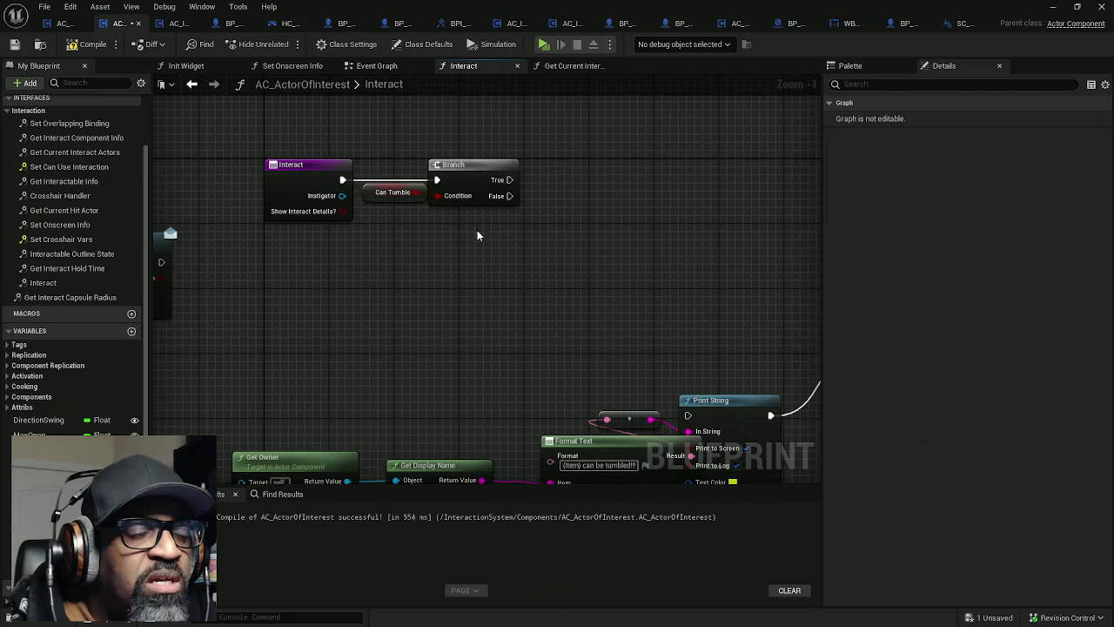
right_click(480, 234)
Step: Add a Get Player Controller node to the Interact graph
text(get player con)
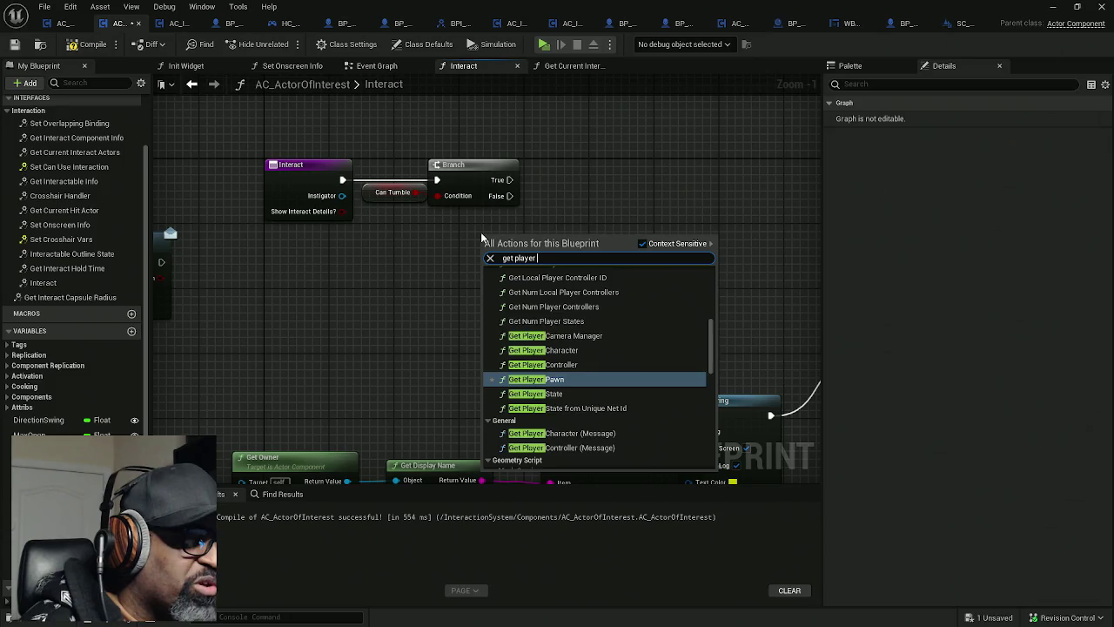
text(troller)
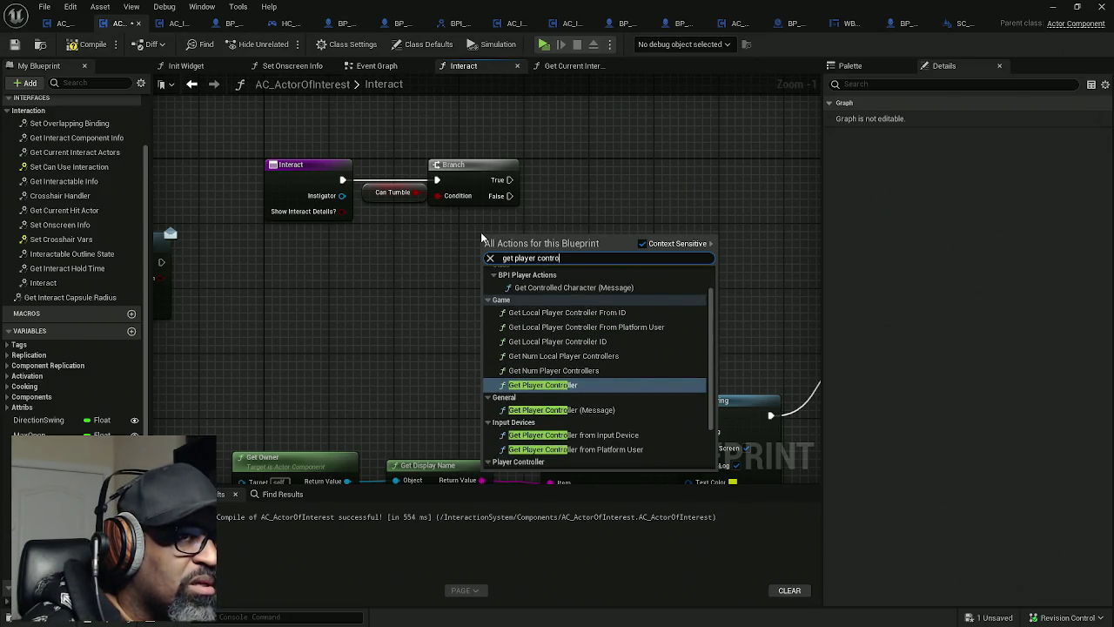
key(Return)
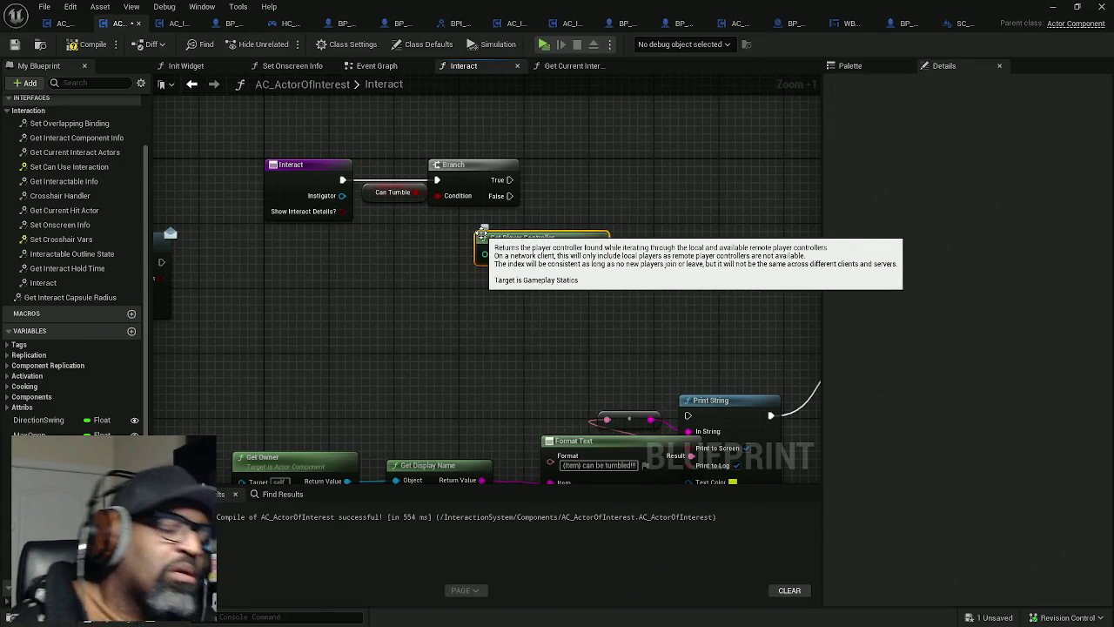
drag(472, 248, 439, 248)
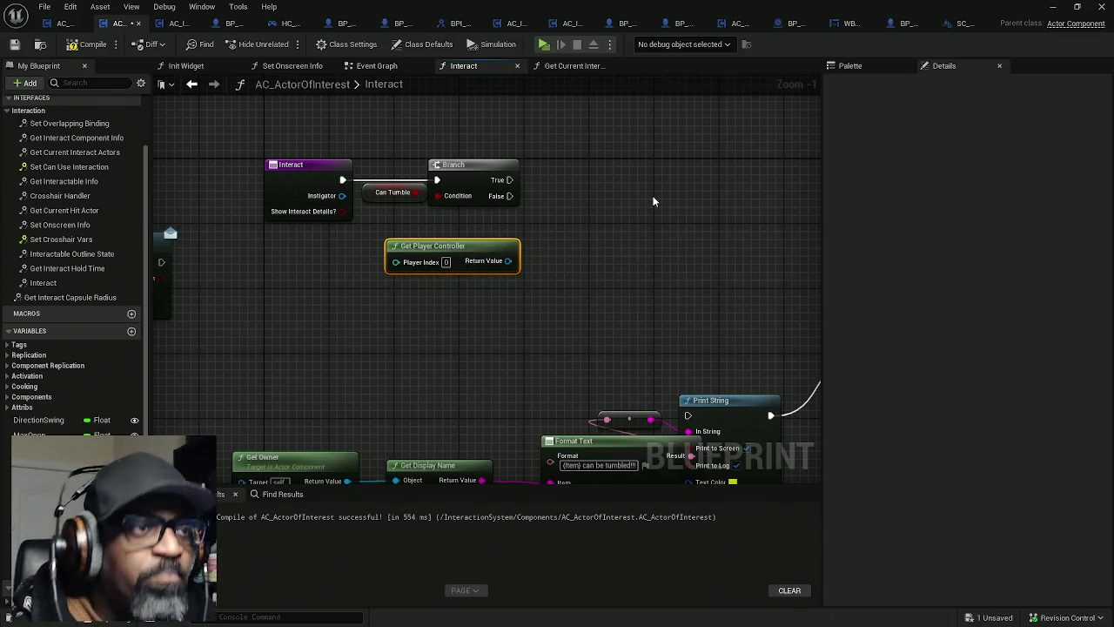
drag(611, 211, 542, 224)
Step: Add Get Owner, wire it into an Attach Actor To Actor node, then delete that node
right_click(531, 248)
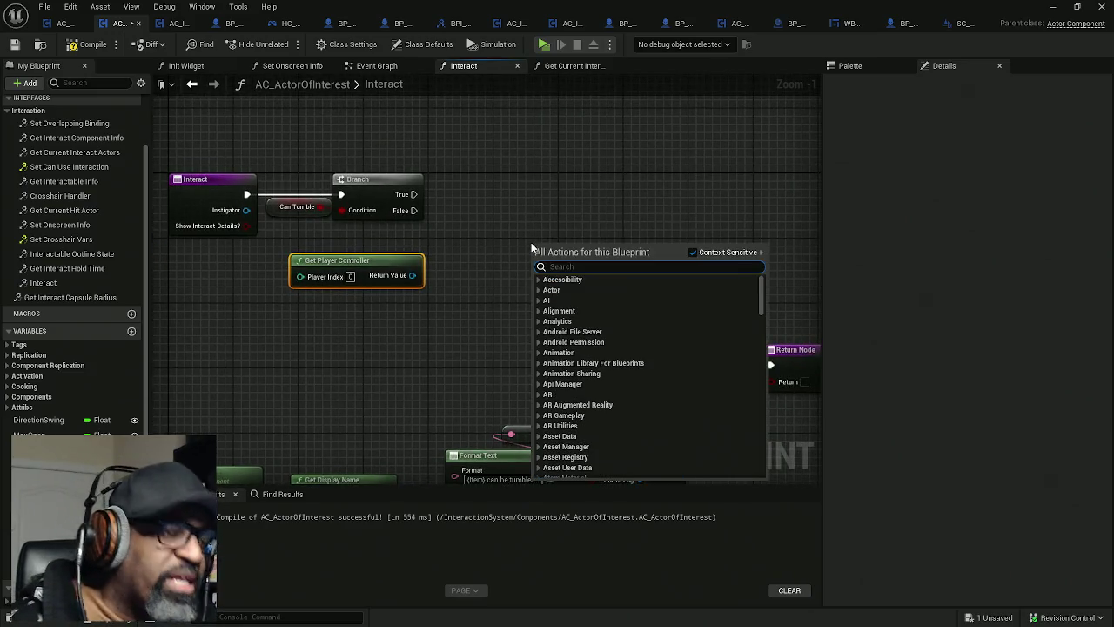
text(get c)
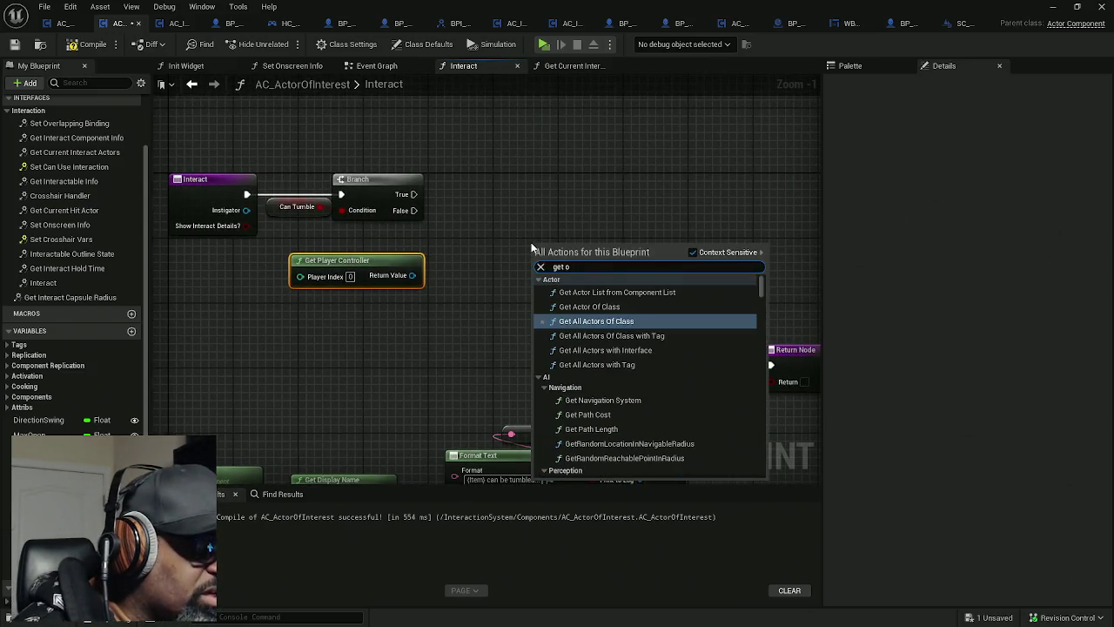
text(wner)
key(Return)
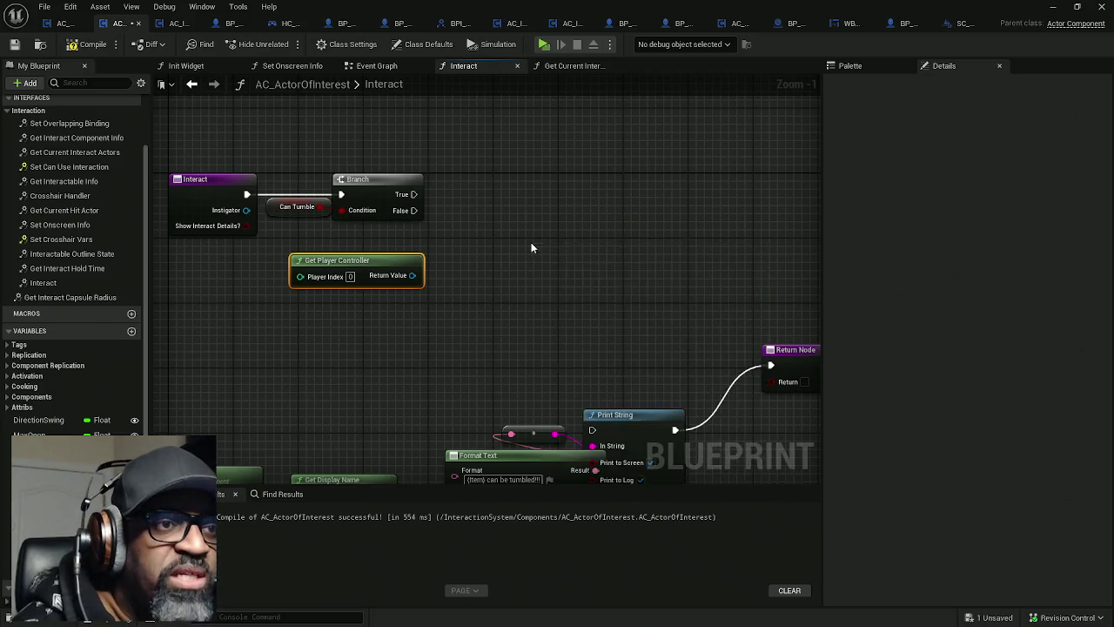
drag(518, 275, 589, 234)
text(attach)
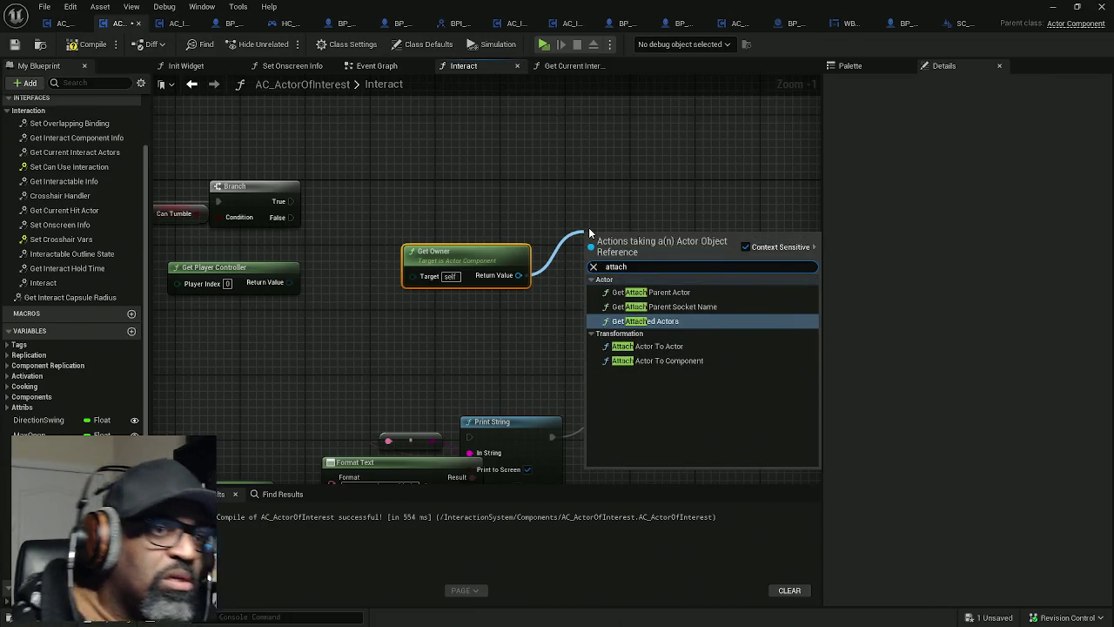
click(661, 346)
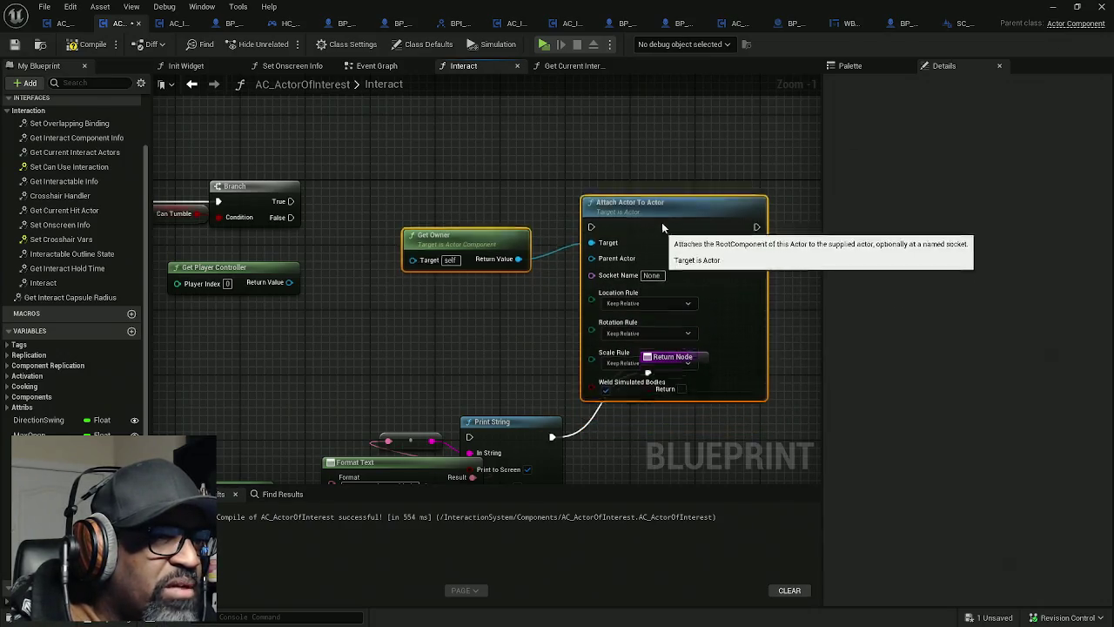
drag(621, 280, 627, 240)
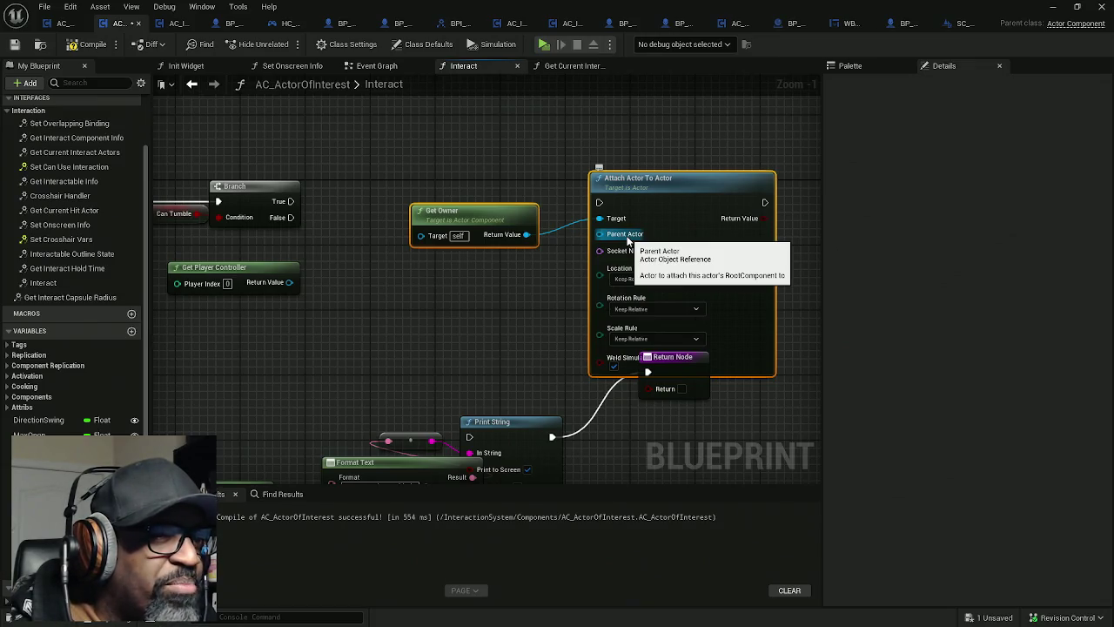
click(644, 206)
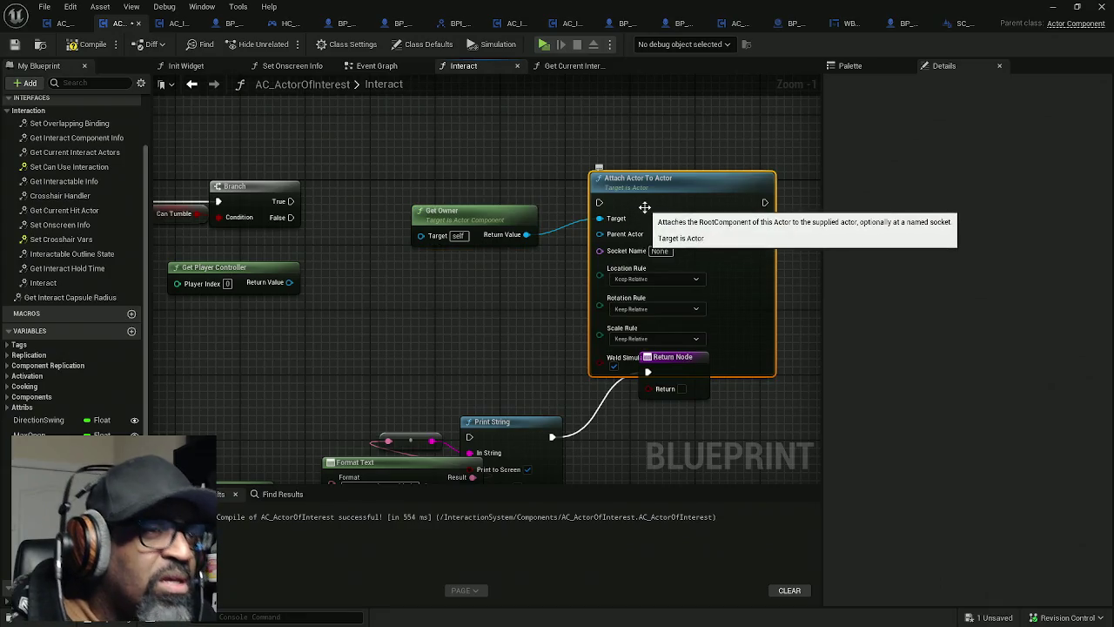
key(Delete)
Step: Wire Get Owner into a new Attach Actor To Component node and rearrange the nodes
drag(526, 234, 588, 231)
text(ttach)
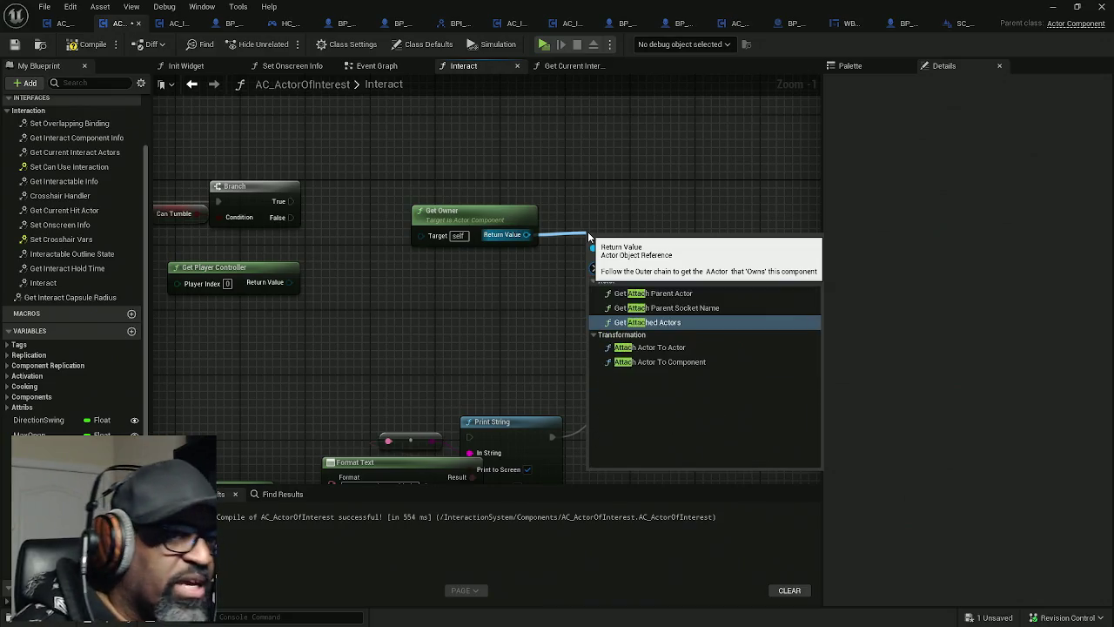
click(661, 361)
mouse_move(490, 178)
mouse_down()
mouse_move(653, 262)
mouse_move(696, 173)
mouse_up()
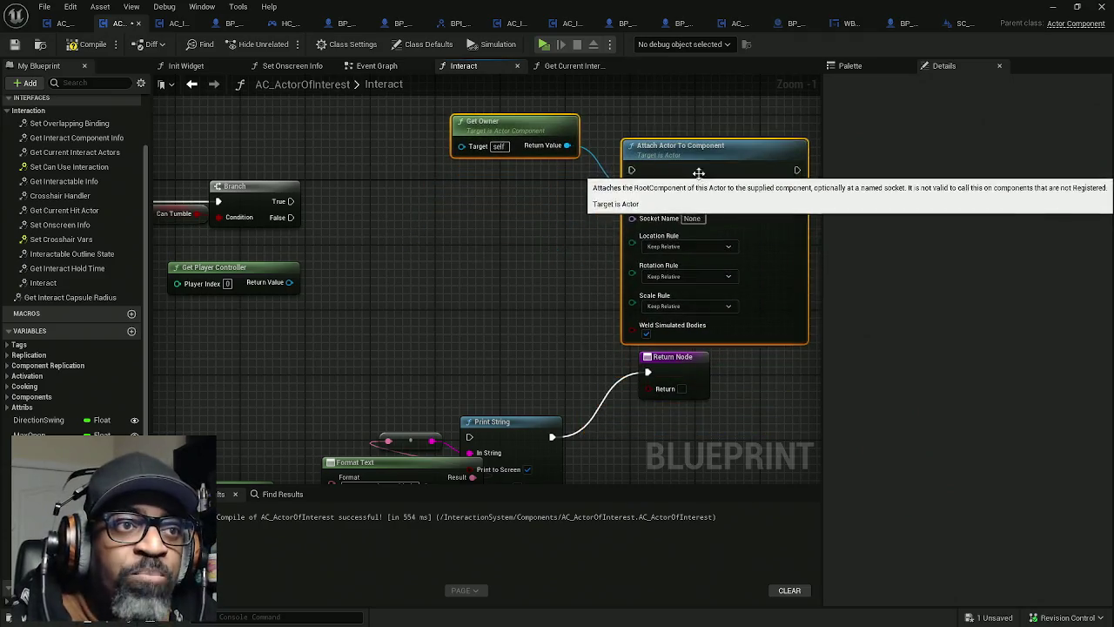
mouse_move(576, 247)
mouse_down()
mouse_move(597, 223)
mouse_move(544, 234)
mouse_up()
drag(638, 358, 589, 423)
drag(512, 377, 552, 373)
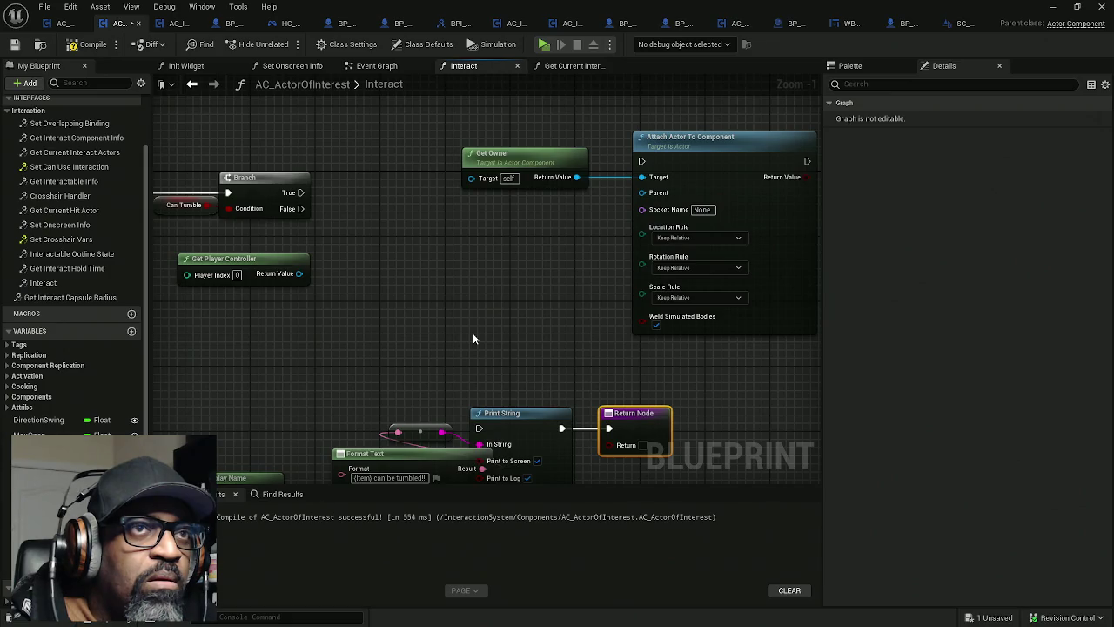
mouse_move(428, 139)
mouse_down()
mouse_move(719, 206)
mouse_move(755, 203)
mouse_up()
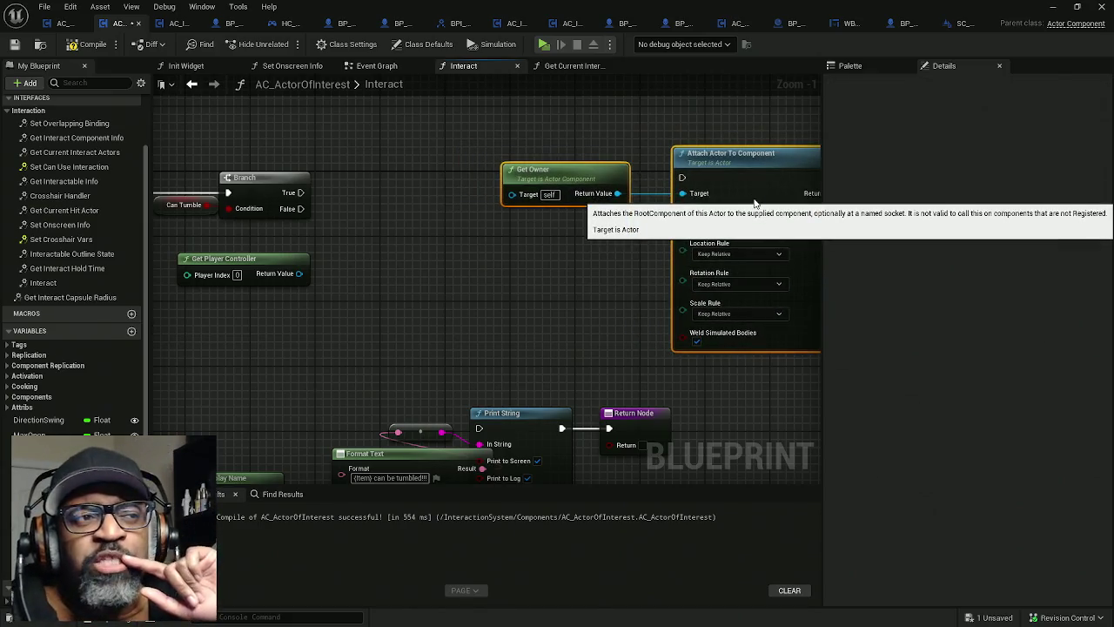
drag(444, 256, 538, 249)
mouse_move(395, 261)
mouse_down()
mouse_move(343, 261)
mouse_move(396, 280)
mouse_move(386, 277)
mouse_up()
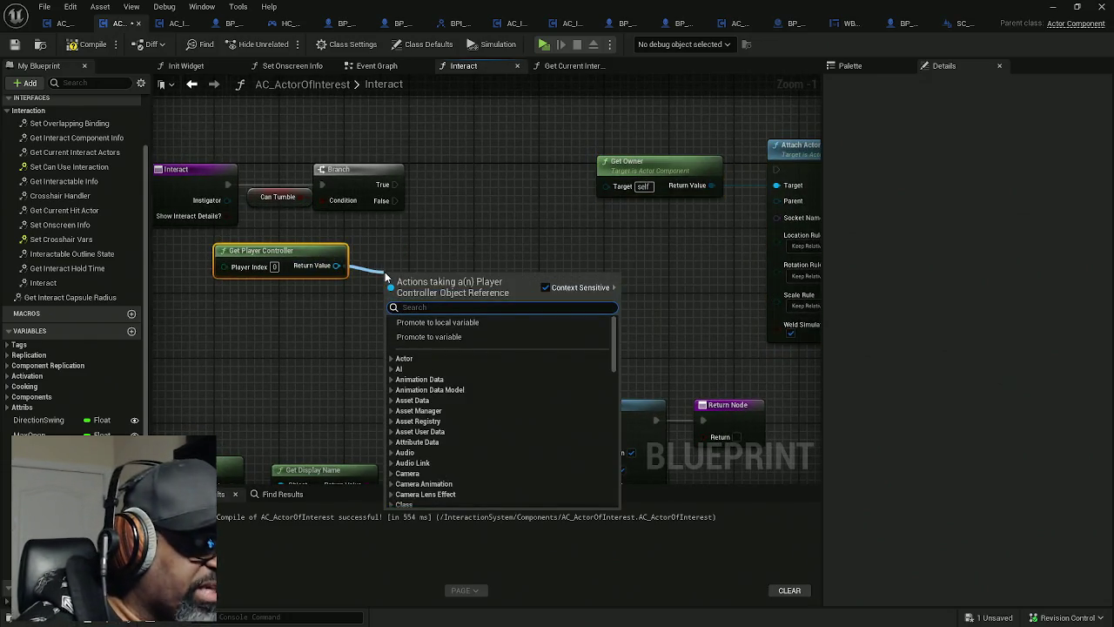
Step: Add Get Controlled Pawn from the player controller and place it beside Get Player Controller
text(controlledpawn)
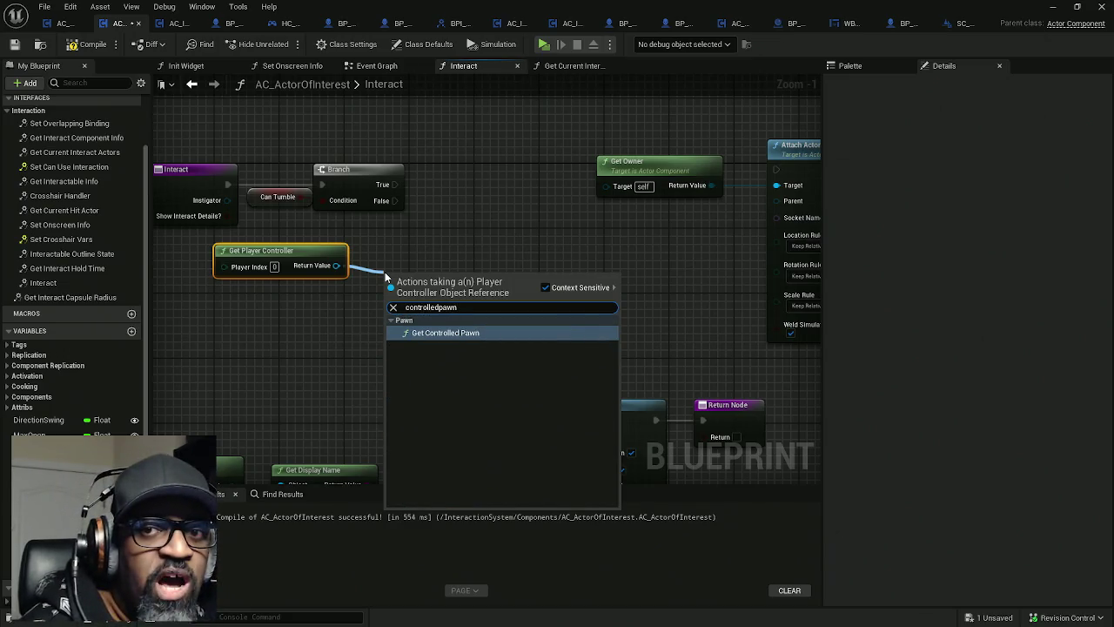
key(Return)
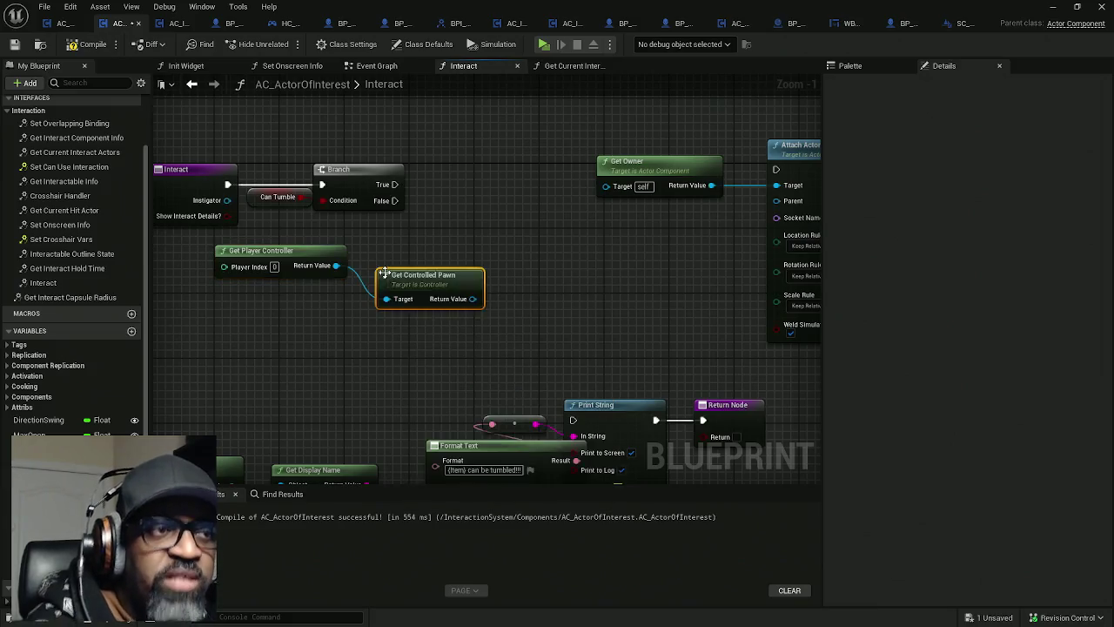
drag(420, 281, 405, 251)
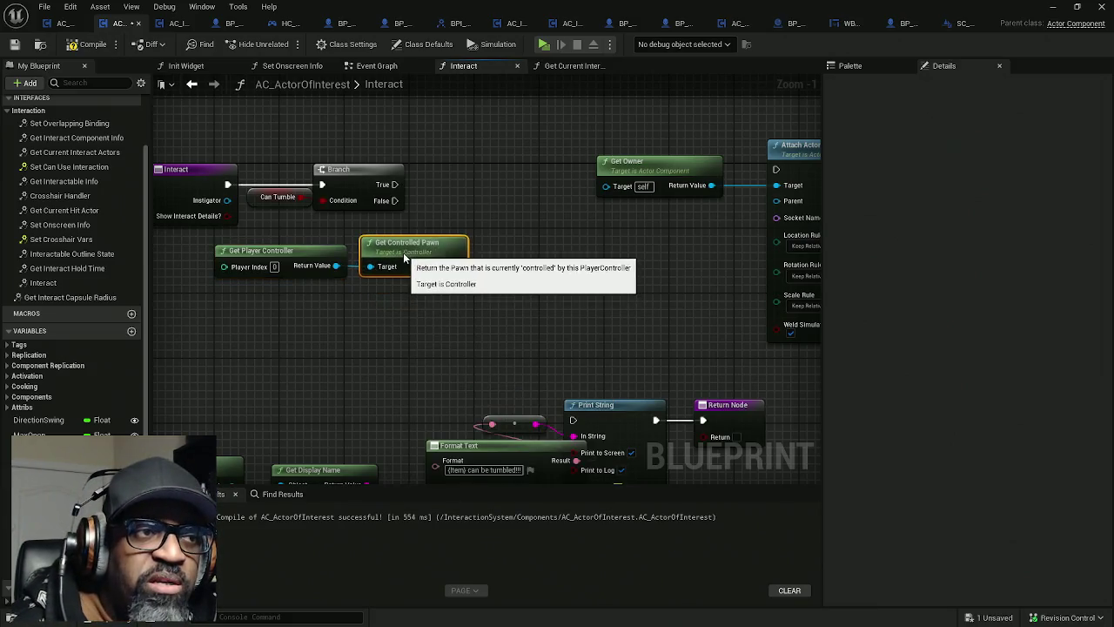
drag(423, 290, 315, 255)
Step: Add a Cast To Character from the controlled pawn, executed from the Branch's True output
mouse_move(392, 266)
mouse_down()
mouse_move(461, 264)
mouse_move(450, 261)
mouse_up()
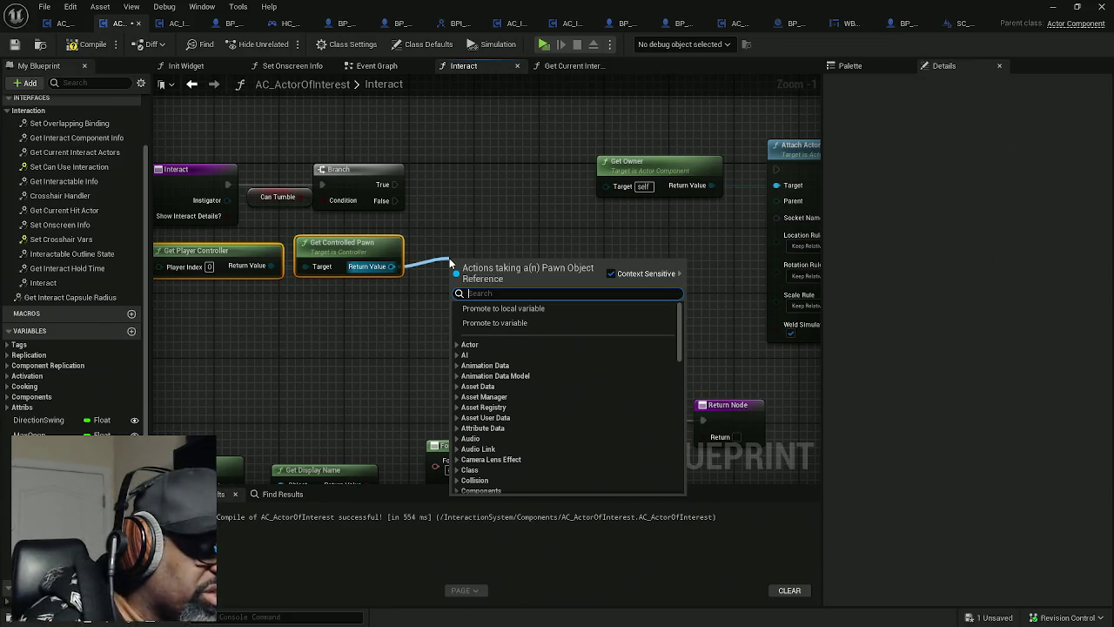
text(castto)
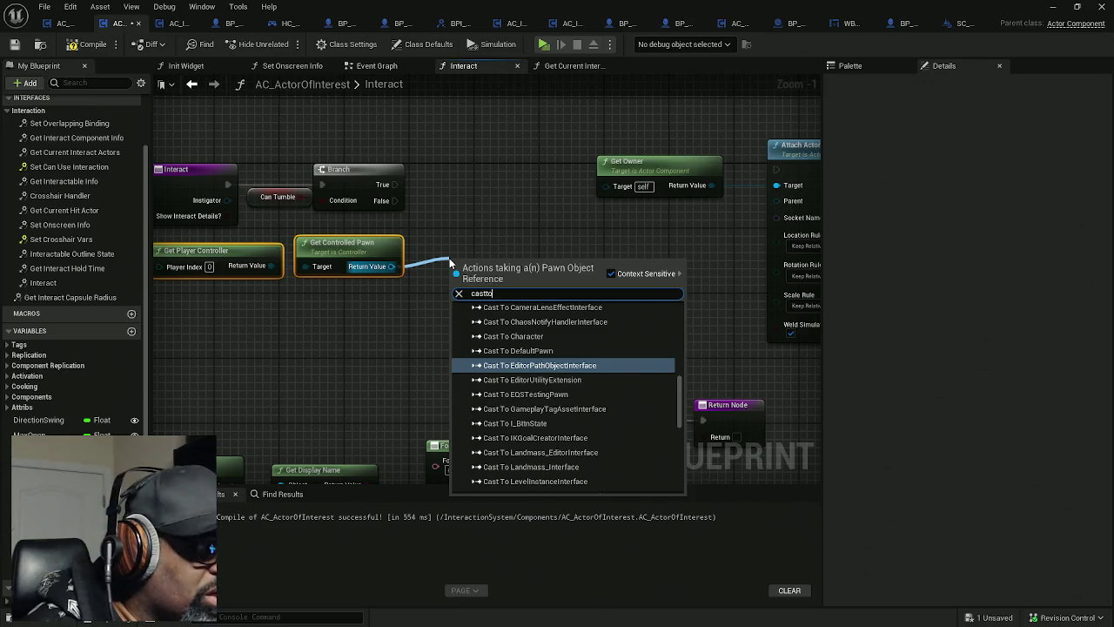
text(character)
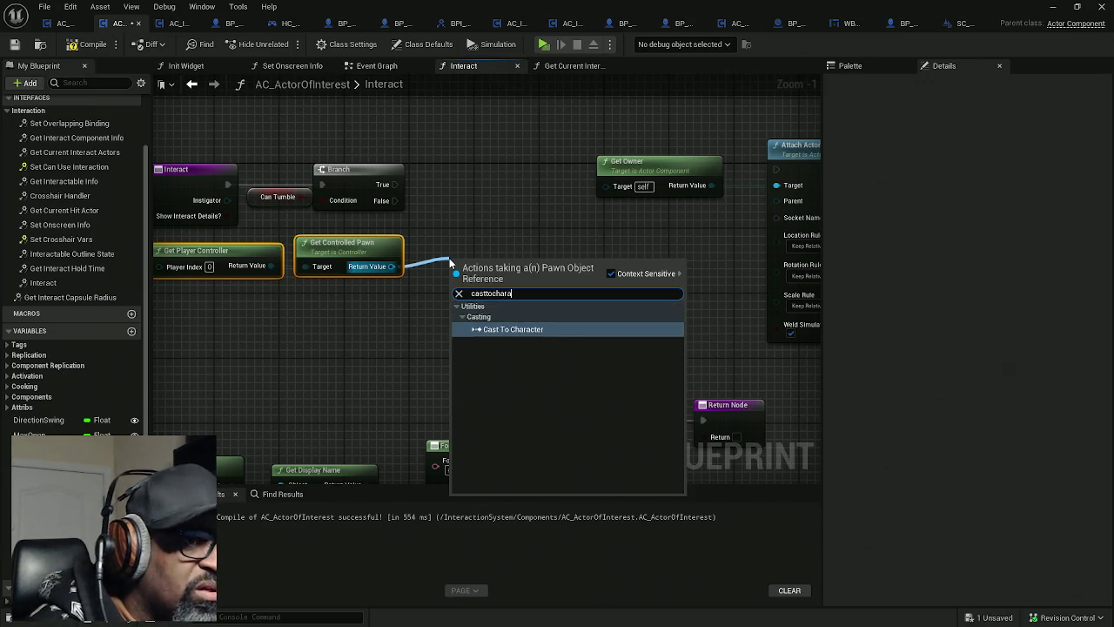
key(Down)
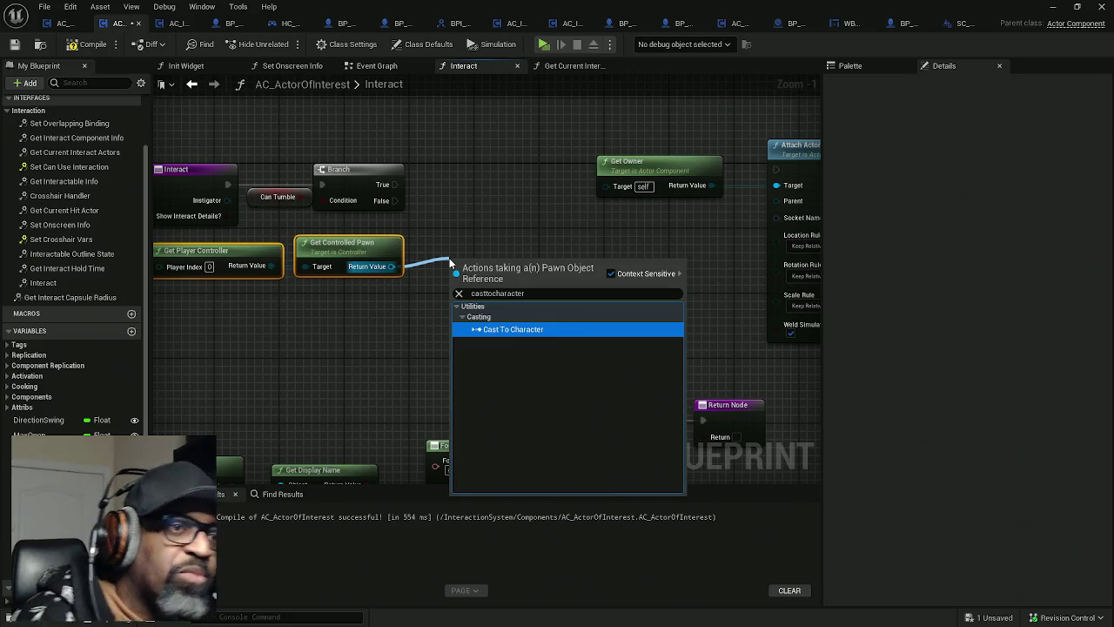
key(Return)
drag(451, 273, 396, 185)
drag(484, 273, 459, 185)
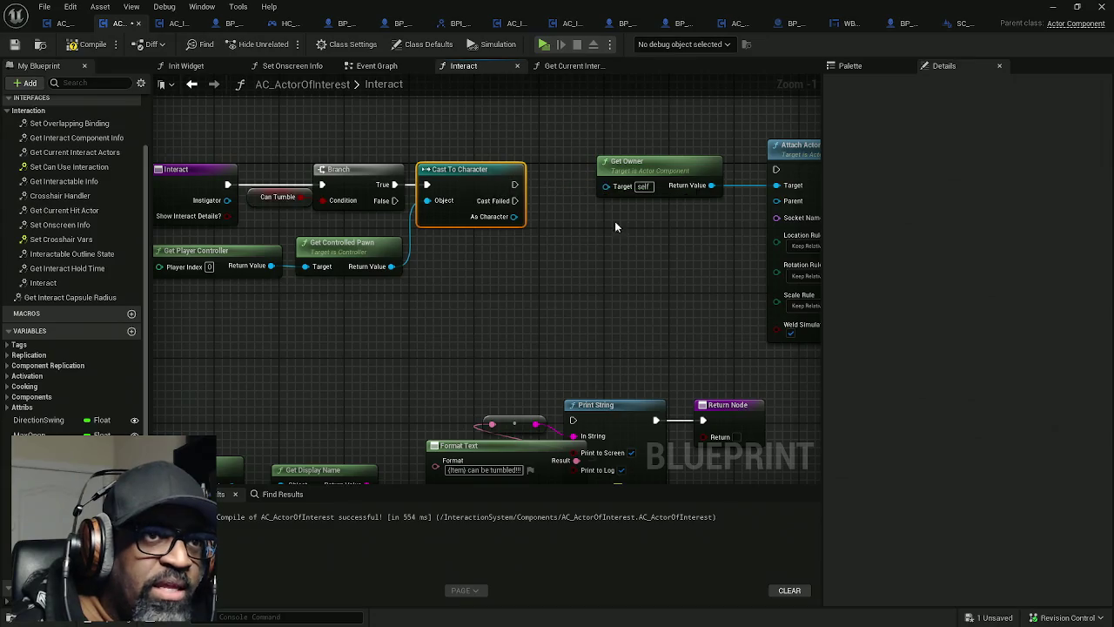
Step: Move Get Owner and Attach Actor To Component further right to make room
drag(623, 237, 450, 265)
mouse_move(487, 150)
mouse_down()
mouse_move(512, 173)
mouse_move(618, 196)
mouse_move(730, 196)
mouse_up()
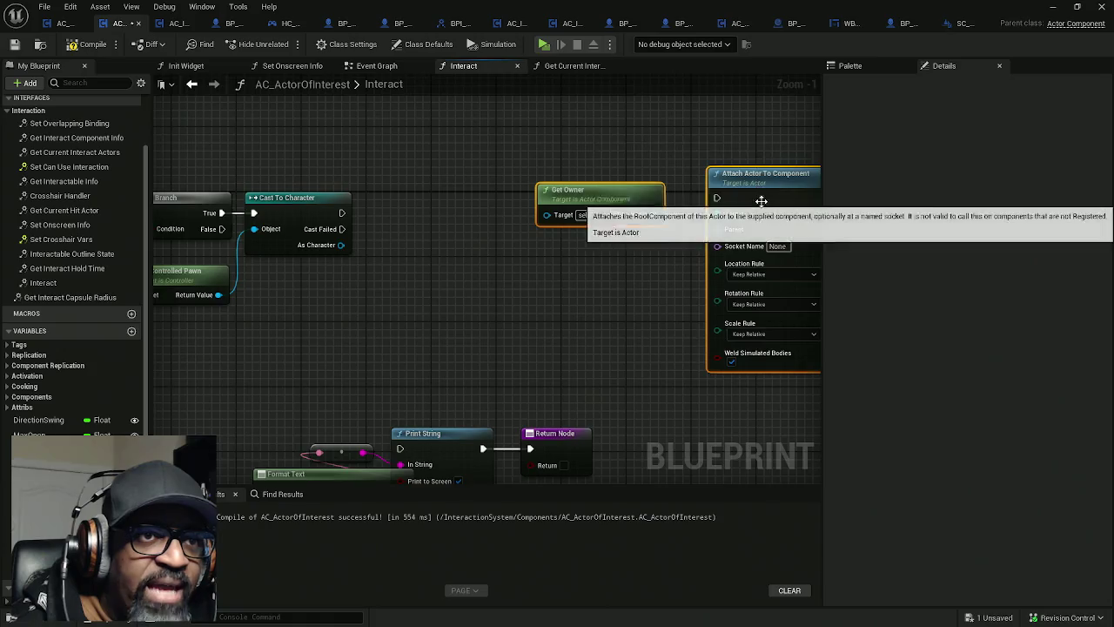
key(ctrl+z)
drag(671, 198, 827, 204)
drag(365, 248, 417, 261)
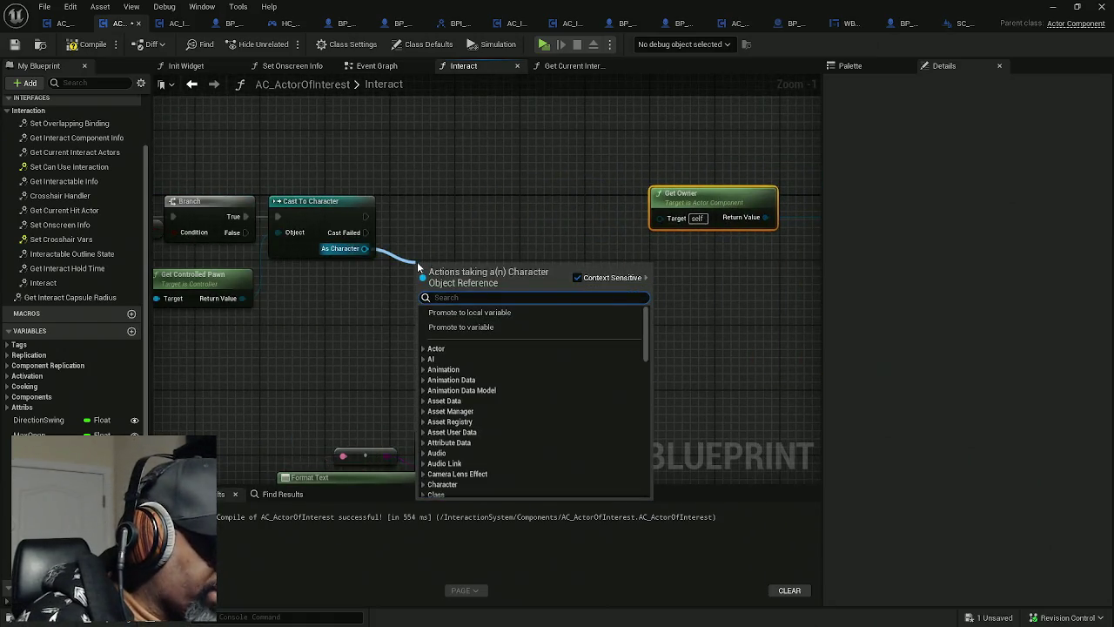
Step: Add Get Components by Tag from As Character with the tag ItemTumblerHolder
text(get compon)
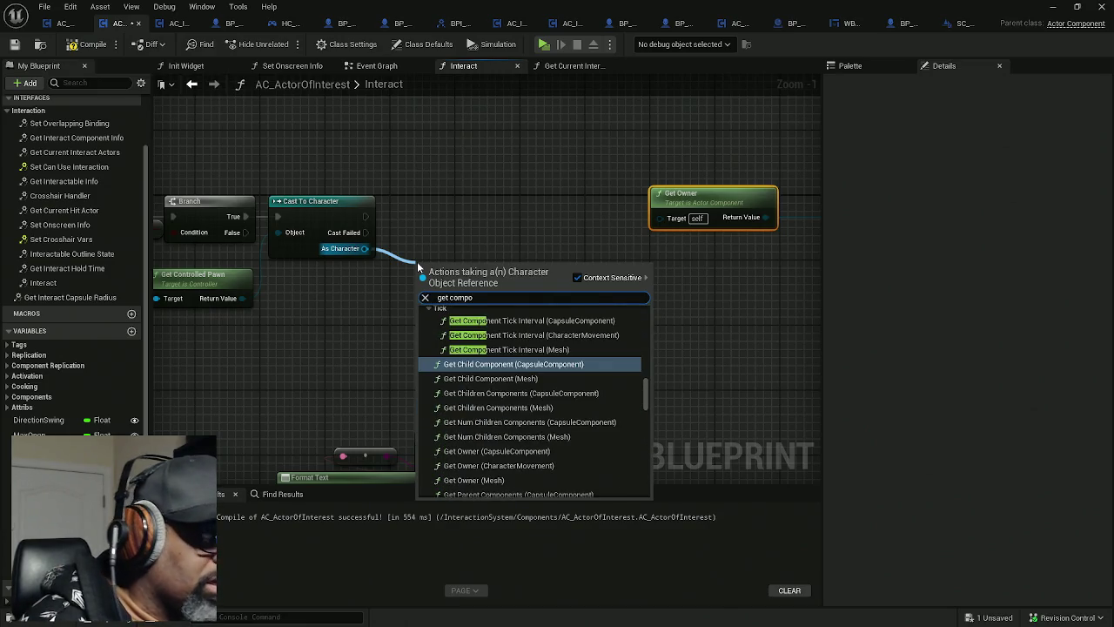
text(ent tag)
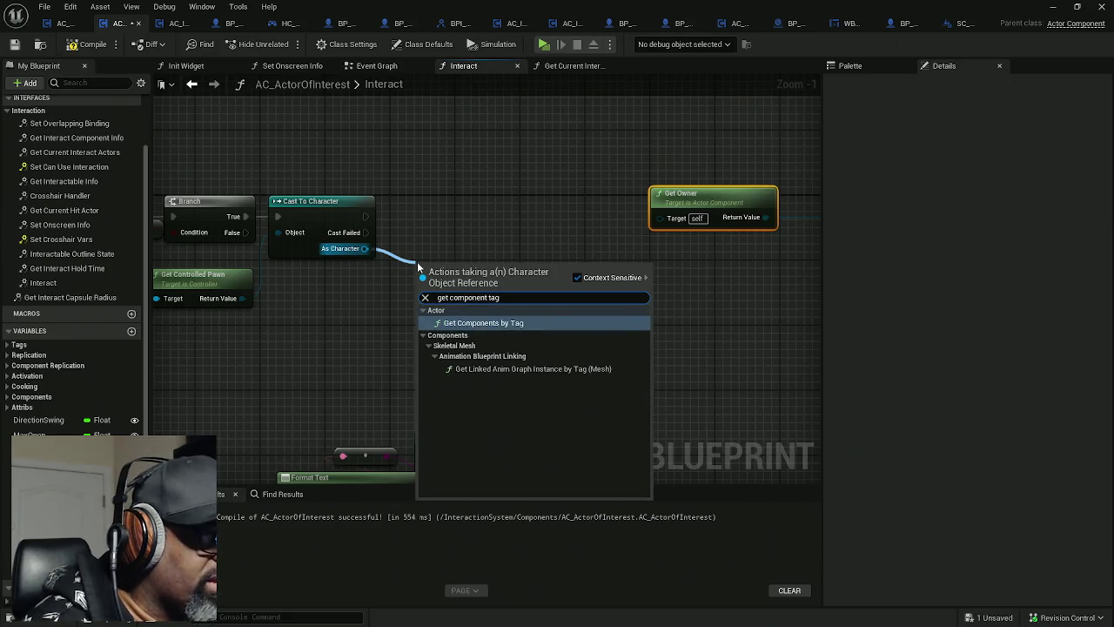
key(Return)
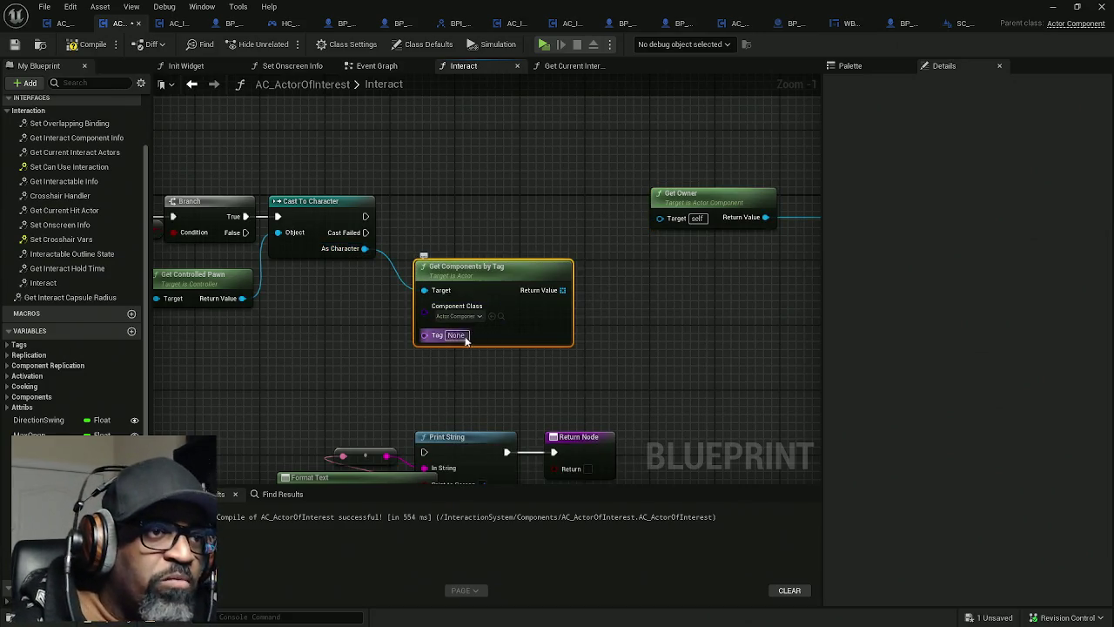
click(464, 337)
text(ItemTumblerHolder)
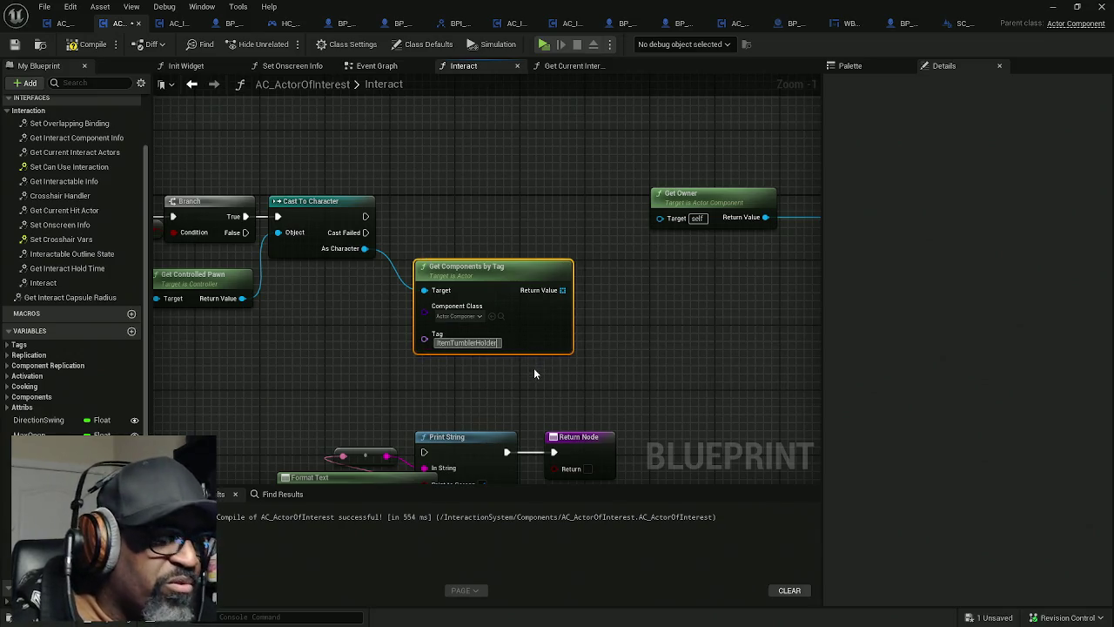
key(Return)
drag(470, 290, 421, 298)
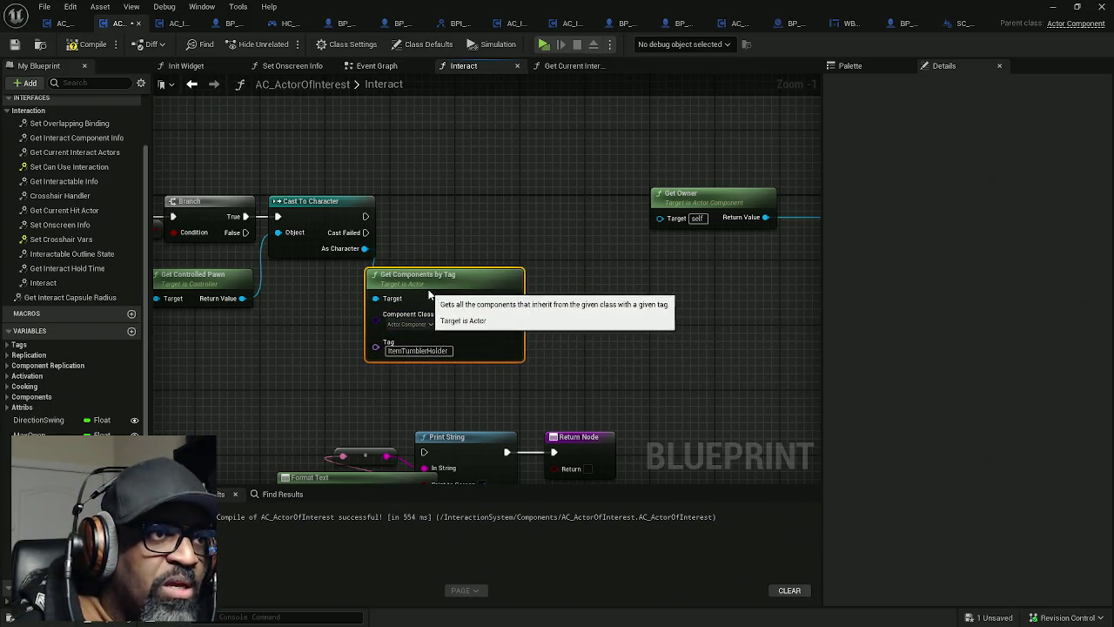
Step: Add a second Branch that runs after a successful cast
click(509, 211)
drag(365, 216, 520, 233)
drag(346, 230, 398, 219)
mouse_move(535, 164)
mouse_down()
mouse_move(636, 209)
mouse_move(748, 183)
mouse_up()
drag(392, 223, 448, 224)
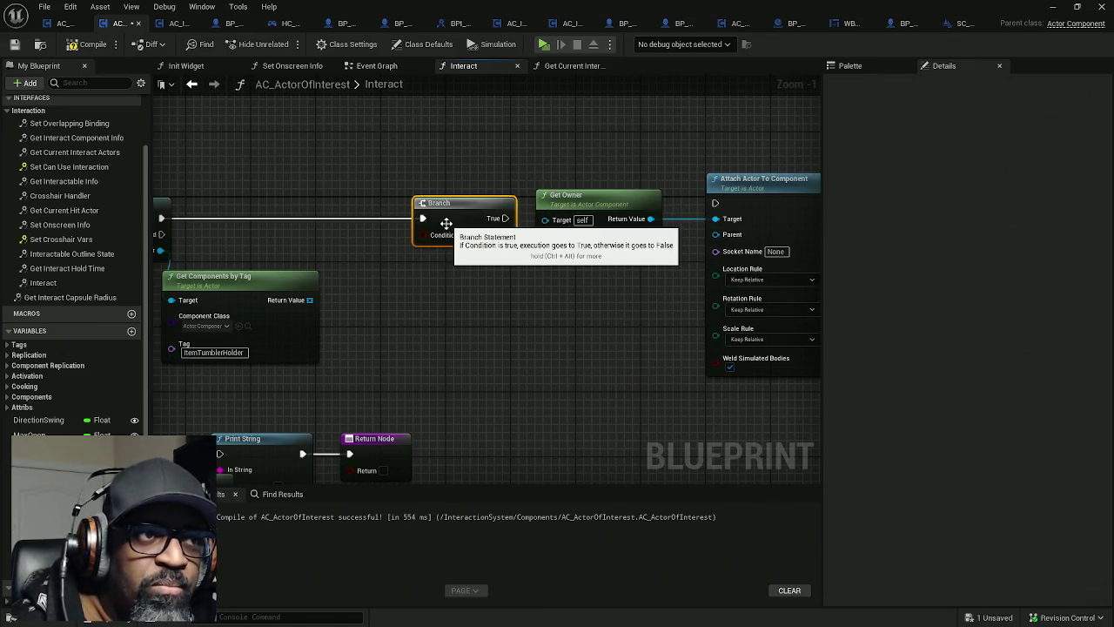
Step: Add Is Not Empty on the tagged component list and feed it into the Branch Condition
drag(310, 300, 349, 314)
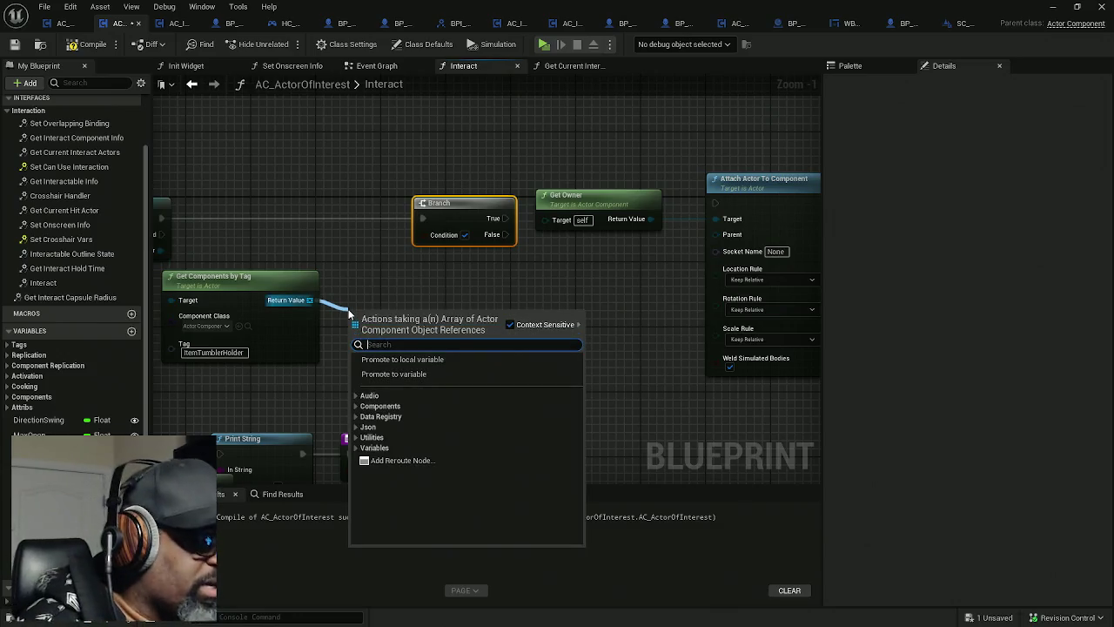
text(is not em)
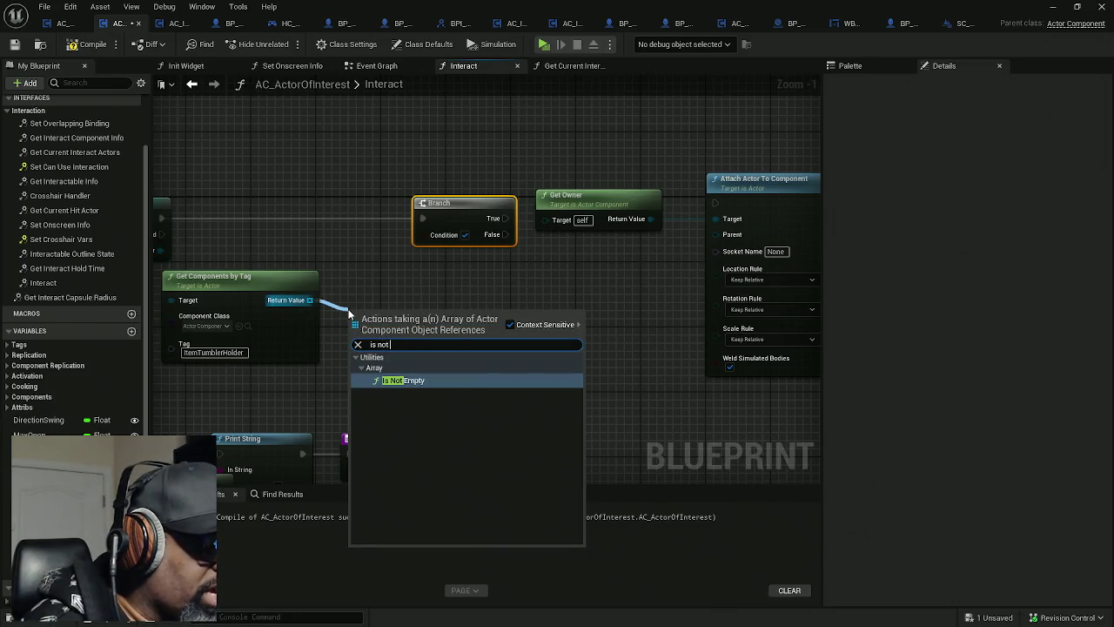
key(Return)
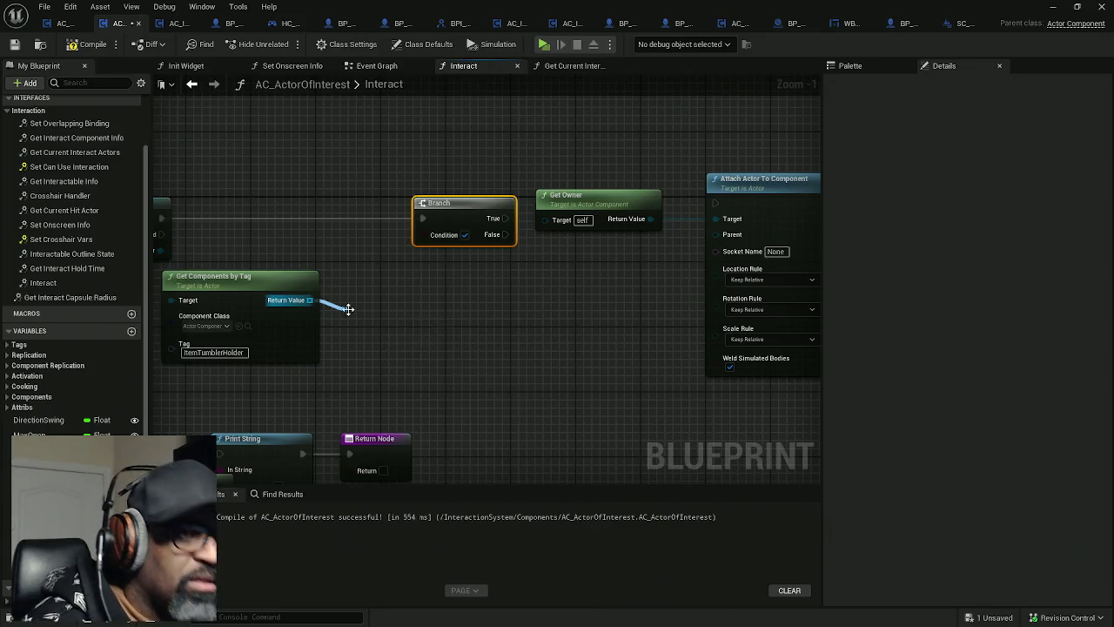
mouse_move(365, 290)
mouse_down()
mouse_move(341, 242)
mouse_move(288, 231)
mouse_up()
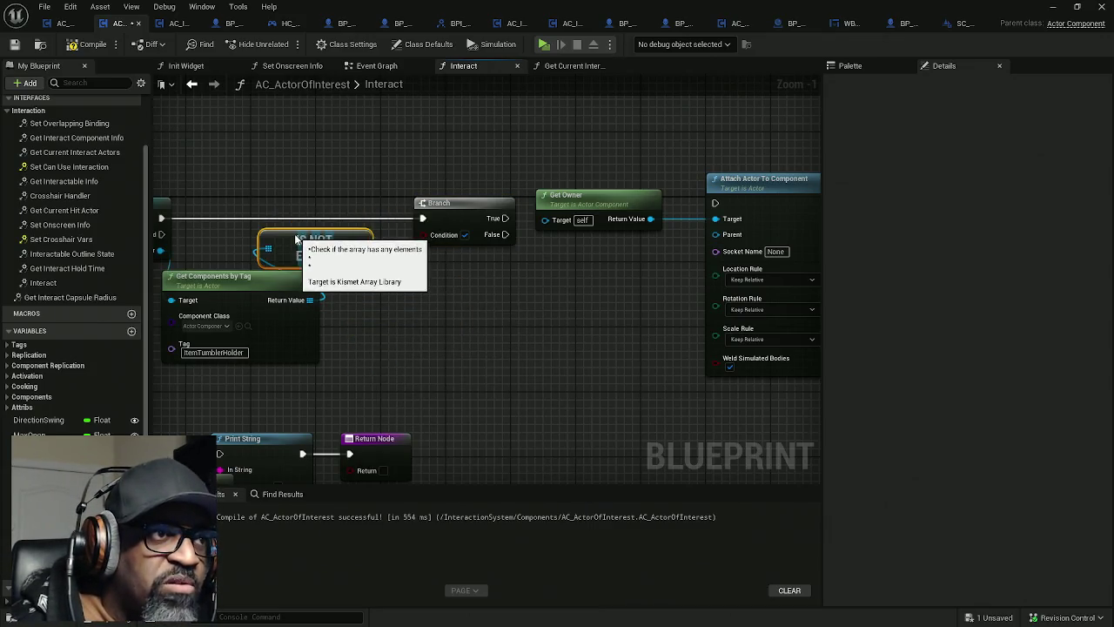
mouse_move(353, 240)
mouse_down()
mouse_move(421, 243)
mouse_move(409, 226)
mouse_up()
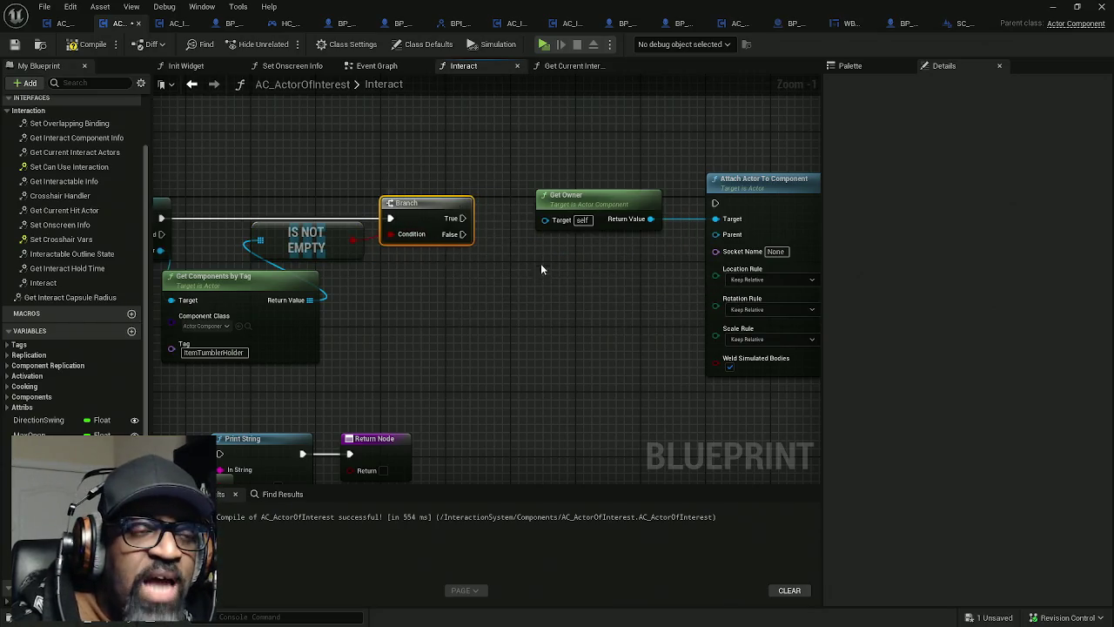
mouse_move(516, 174)
mouse_down()
mouse_move(745, 206)
mouse_move(705, 254)
mouse_up()
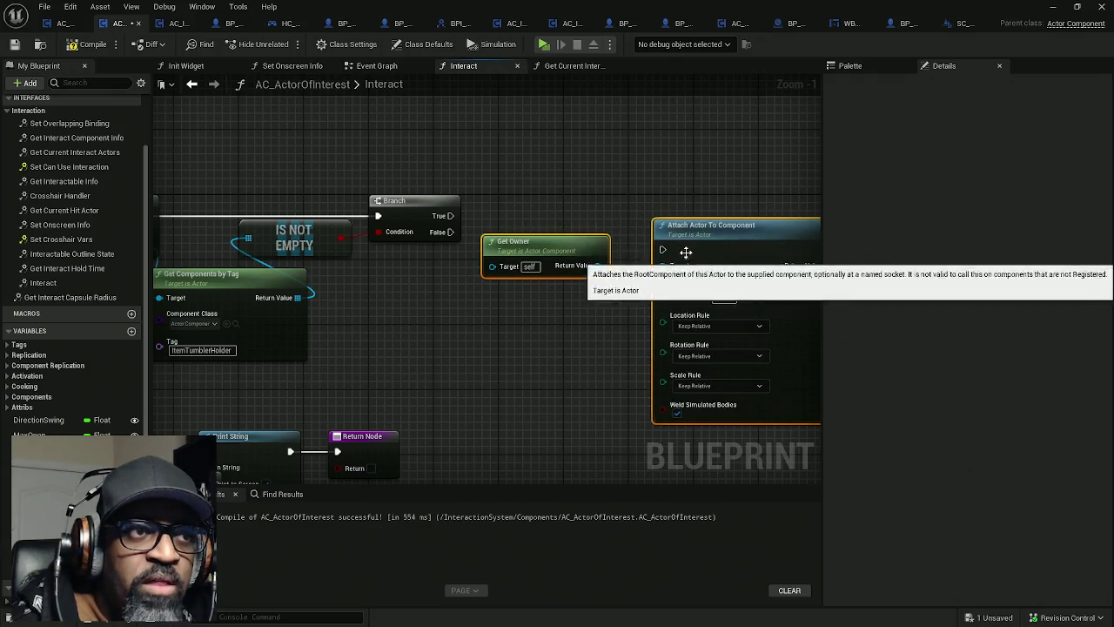
Step: Wire the new Branch's True output to Attach Actor To Component
drag(450, 215, 665, 251)
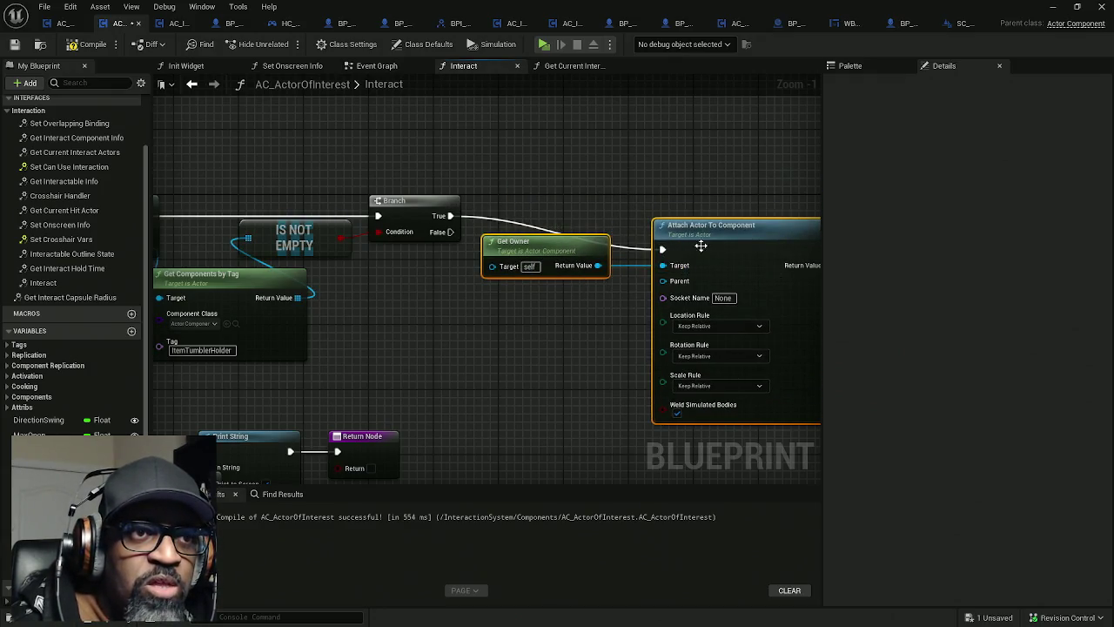
drag(761, 256, 781, 228)
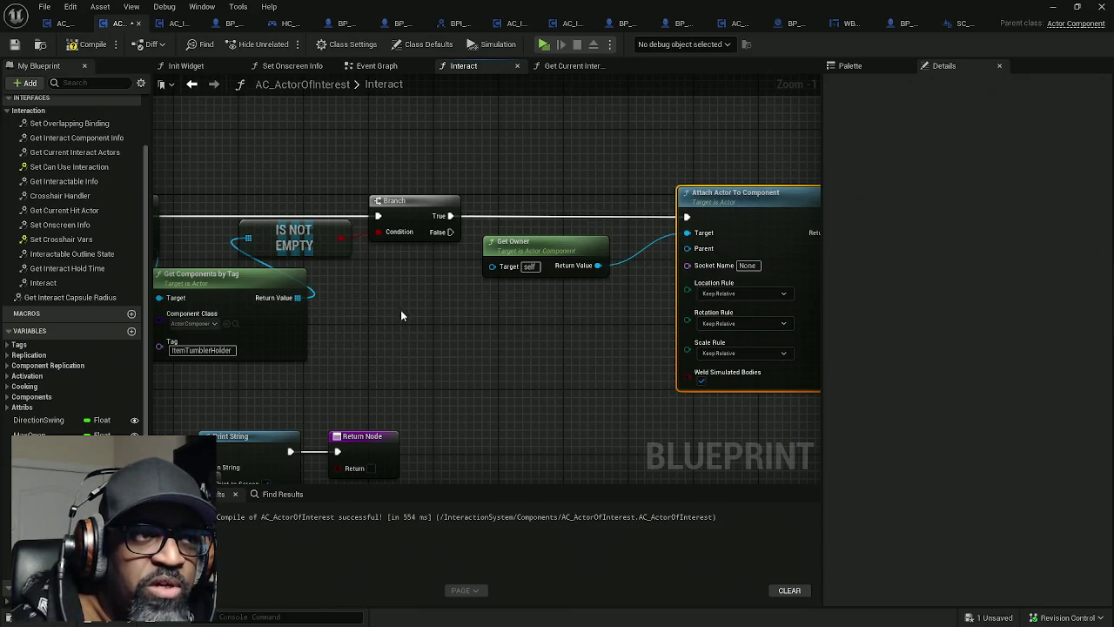
drag(346, 299, 353, 297)
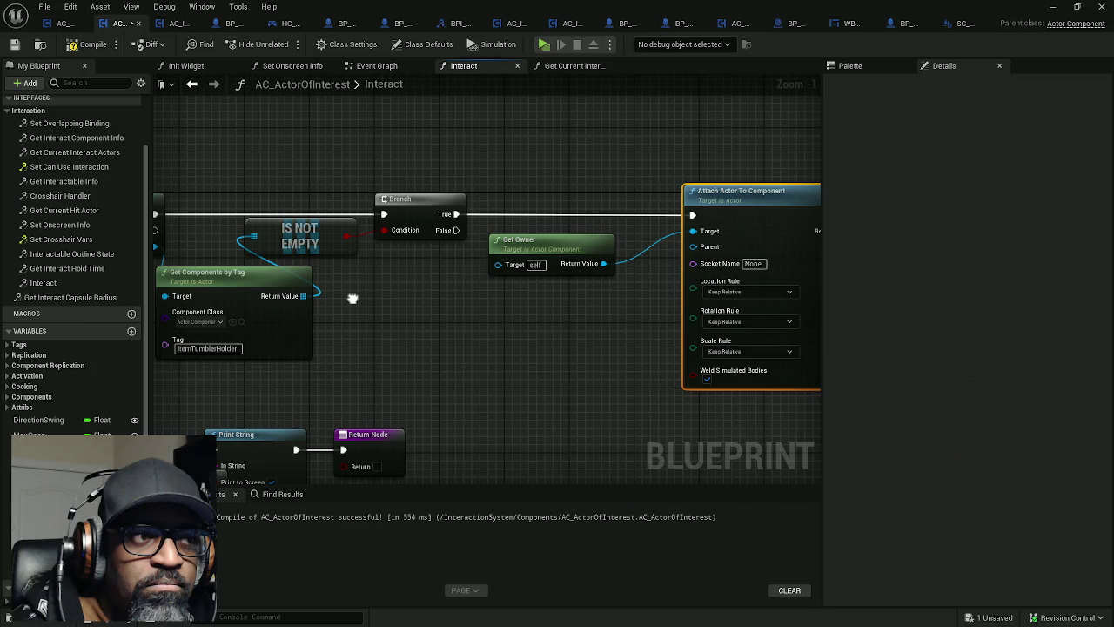
drag(353, 299, 466, 297)
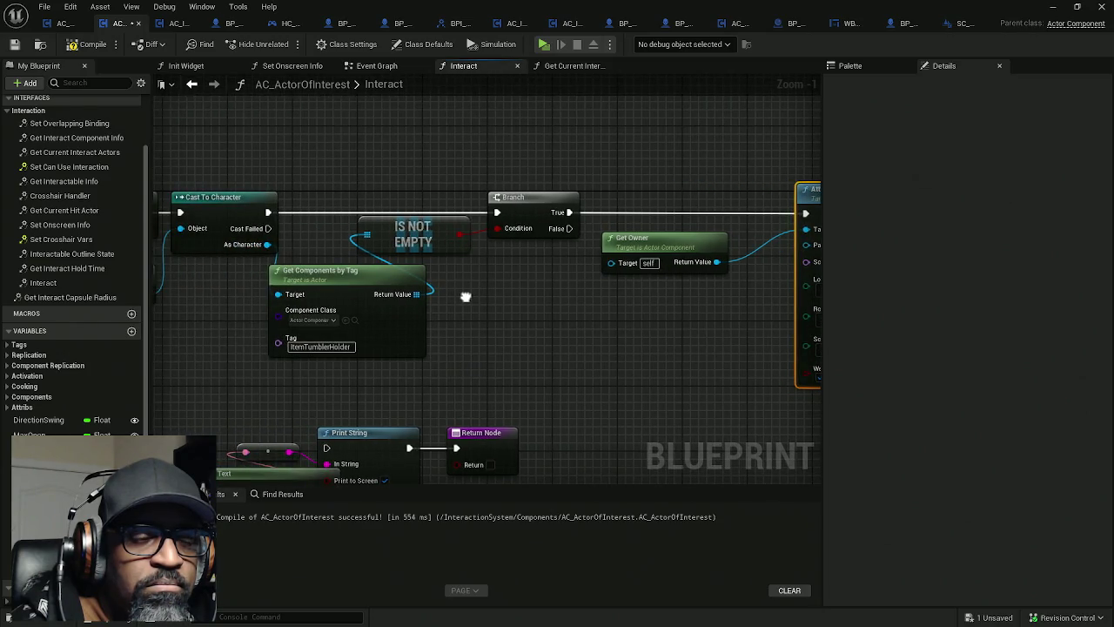
Step: Add a GET node at index 0 from the tagged component list and tidy the nodes
mouse_move(465, 297)
mouse_down()
mouse_move(438, 296)
mouse_move(524, 320)
mouse_up()
text(get)
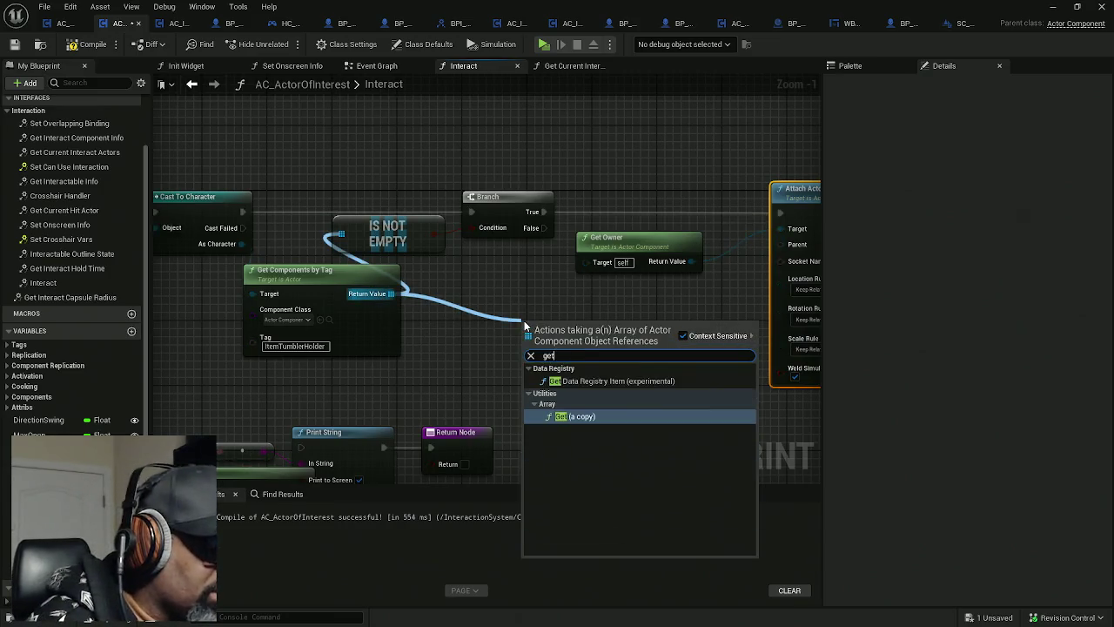
key(Return)
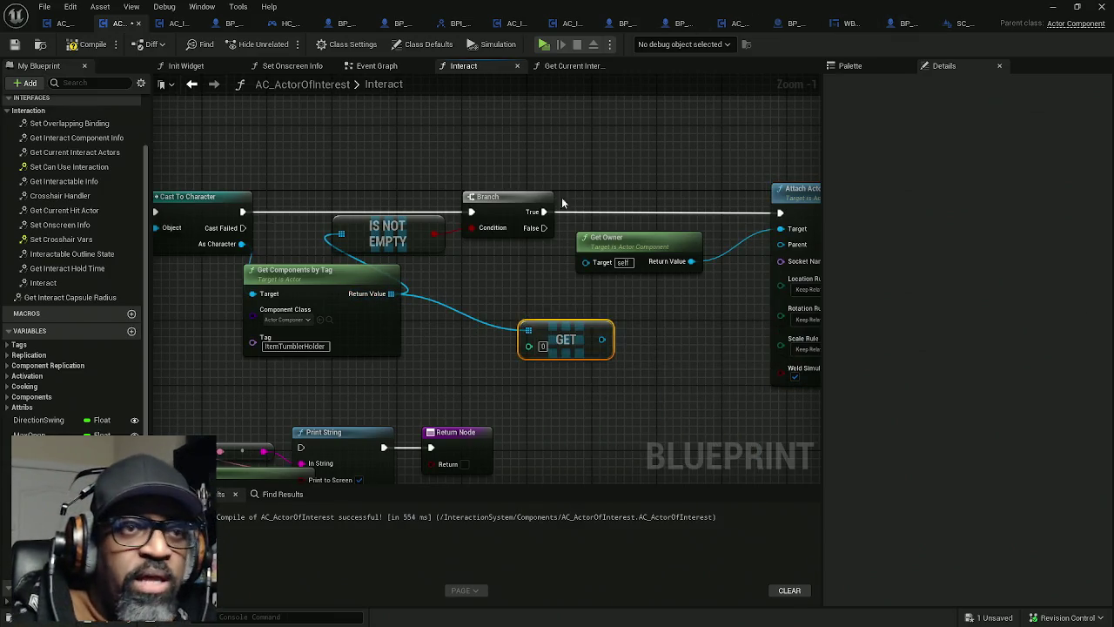
drag(621, 293, 496, 308)
drag(501, 263, 484, 247)
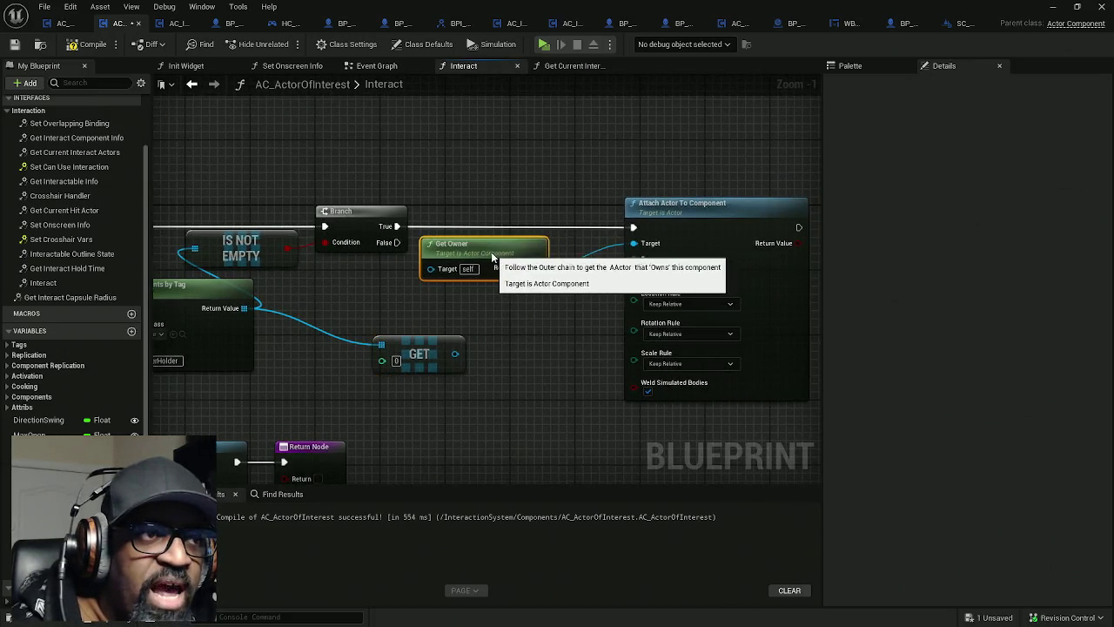
drag(688, 216, 628, 219)
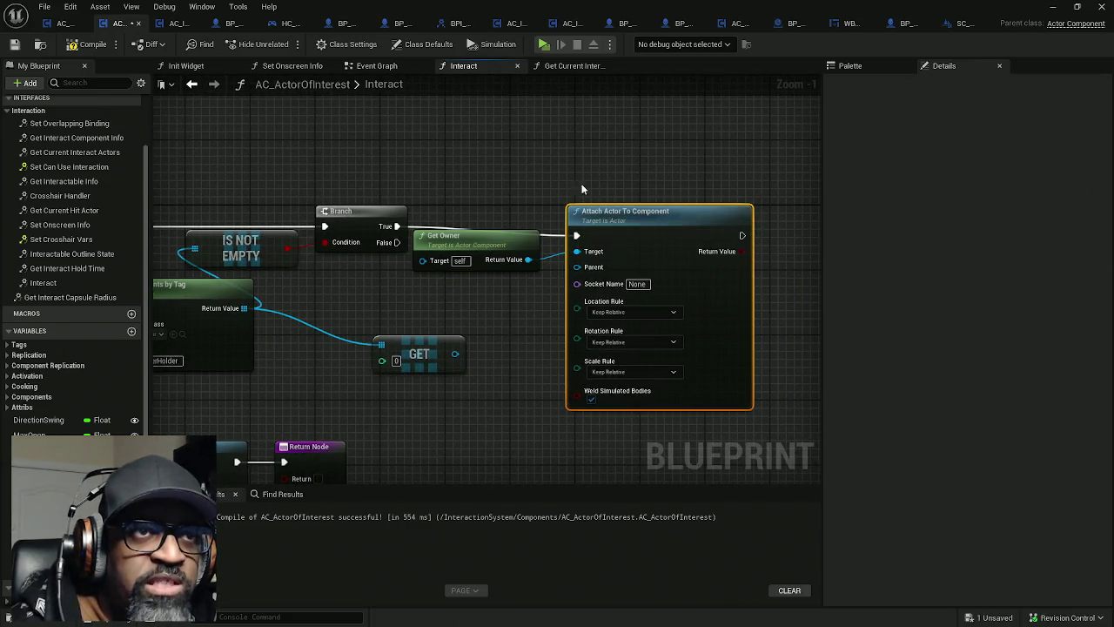
click(684, 43)
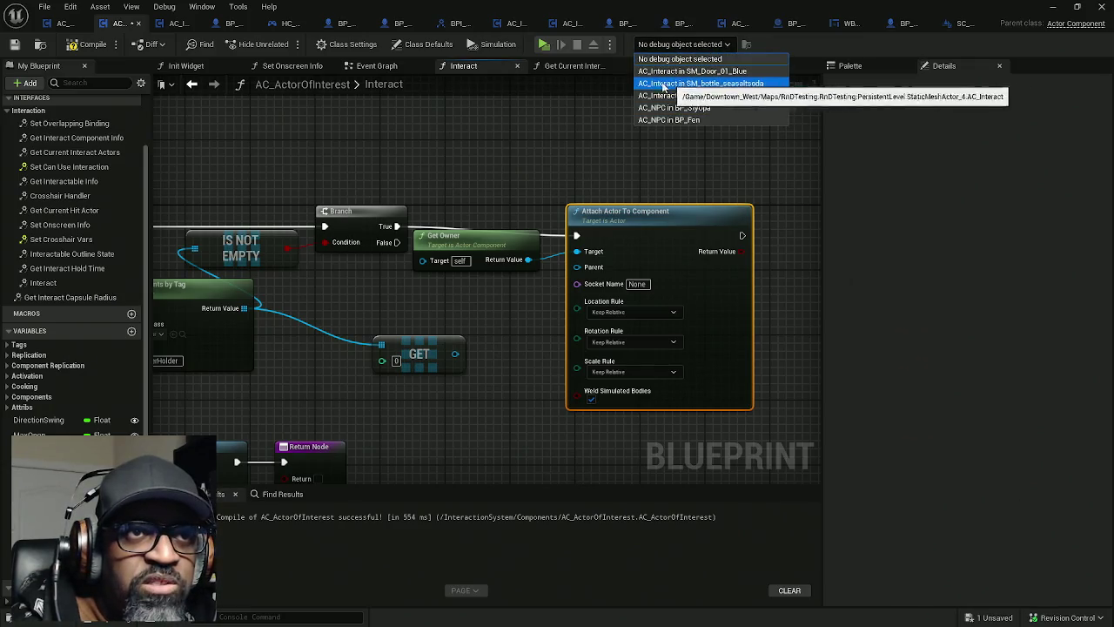
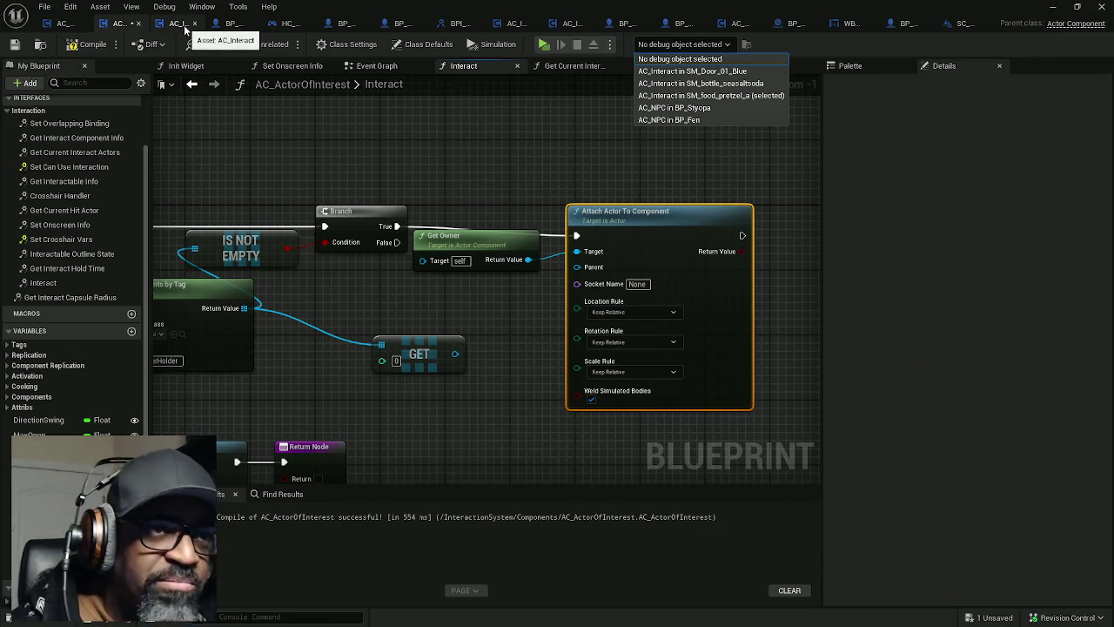
Step: Shift the GET node left and move Get Owner and Attach Actor To Component further right of the Branch
drag(354, 302, 456, 285)
drag(523, 347, 467, 315)
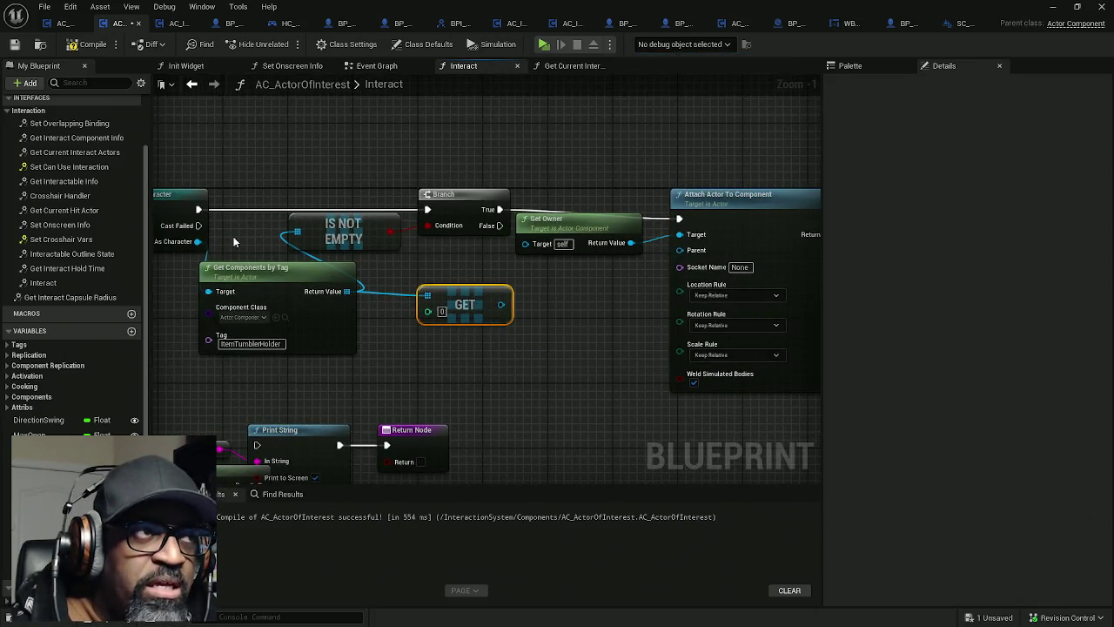
mouse_move(500, 305)
mouse_down()
mouse_move(674, 282)
mouse_move(659, 288)
mouse_move(682, 255)
mouse_move(578, 306)
mouse_up()
key(Escape)
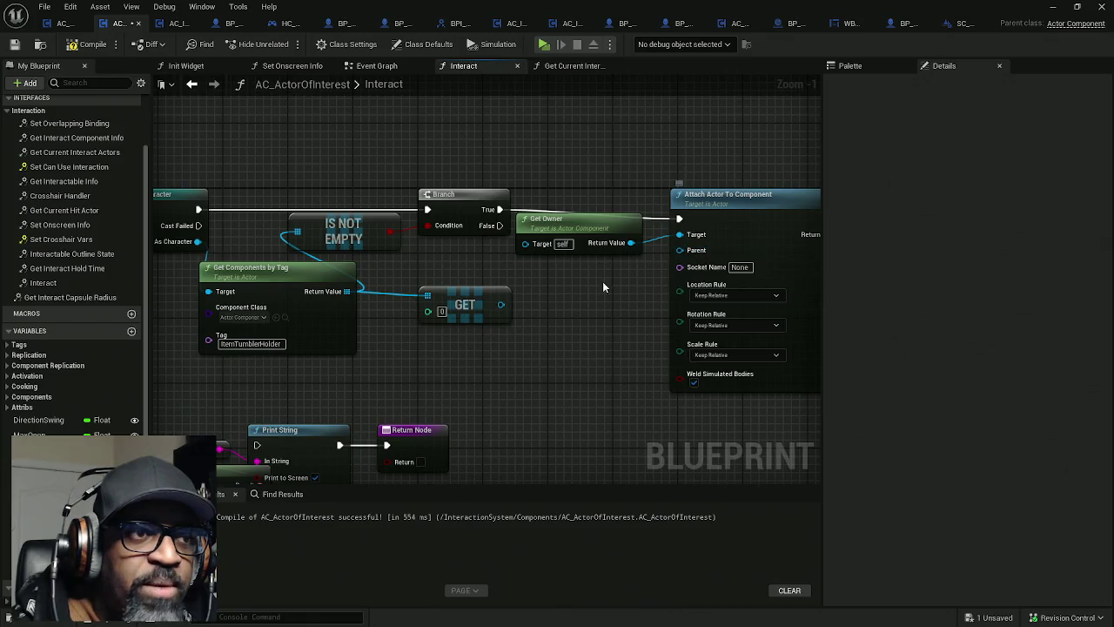
drag(481, 303, 447, 303)
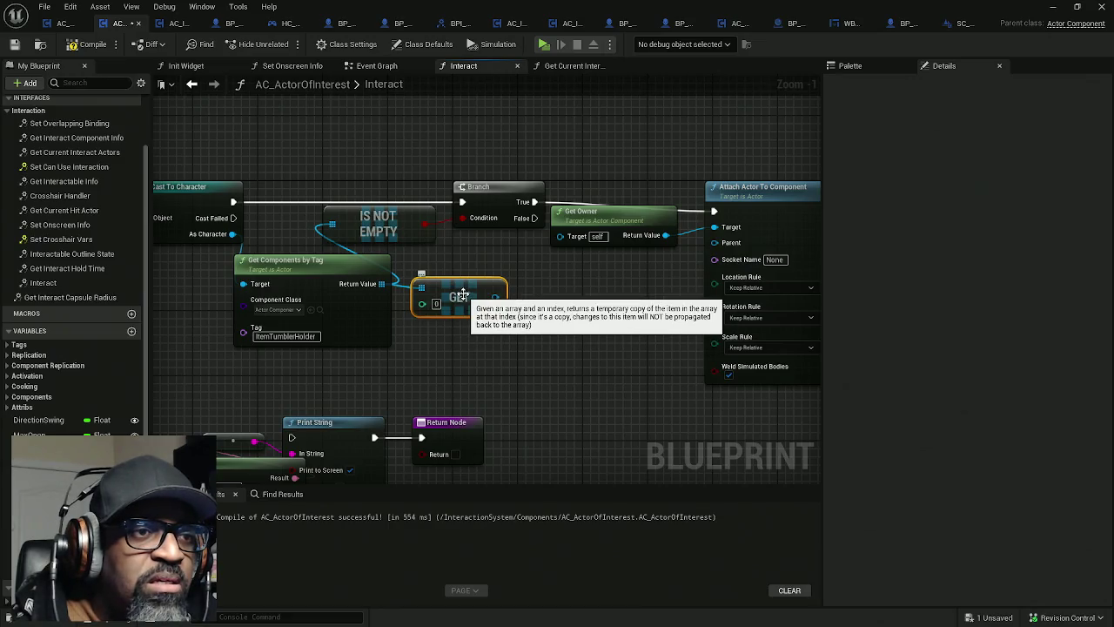
mouse_move(622, 228)
mouse_down()
mouse_move(772, 229)
mouse_move(771, 213)
mouse_up()
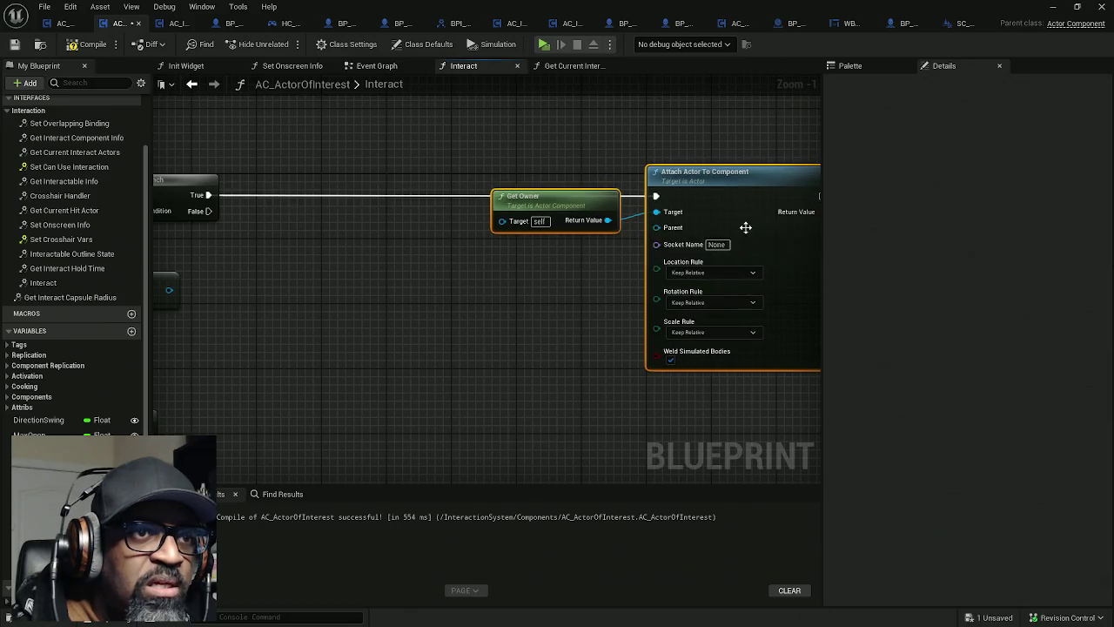
drag(520, 271, 533, 283)
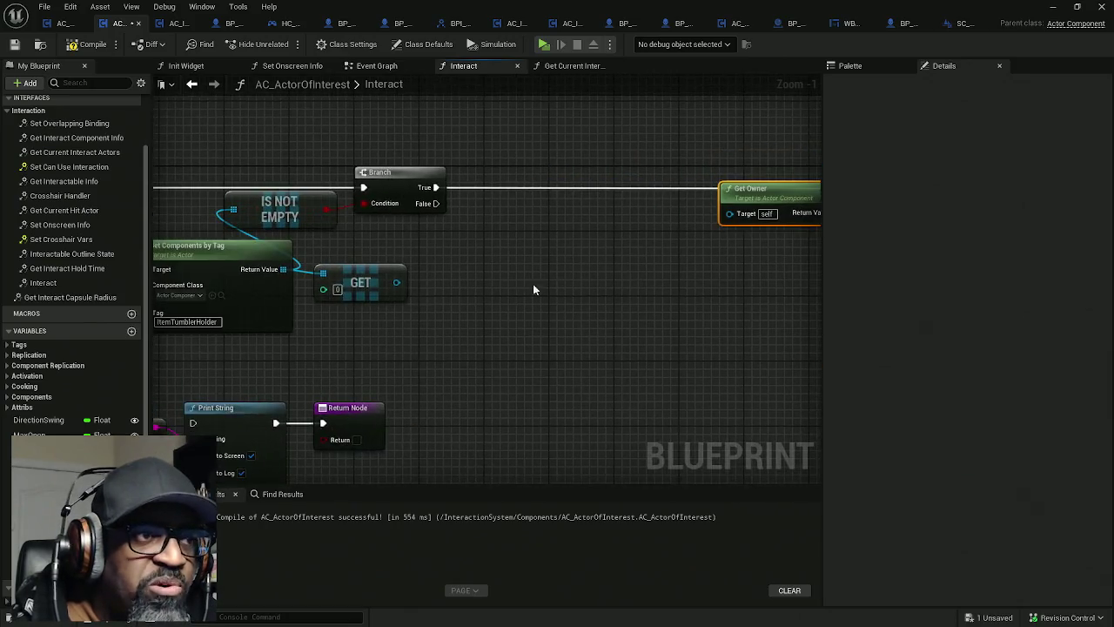
drag(397, 282, 598, 282)
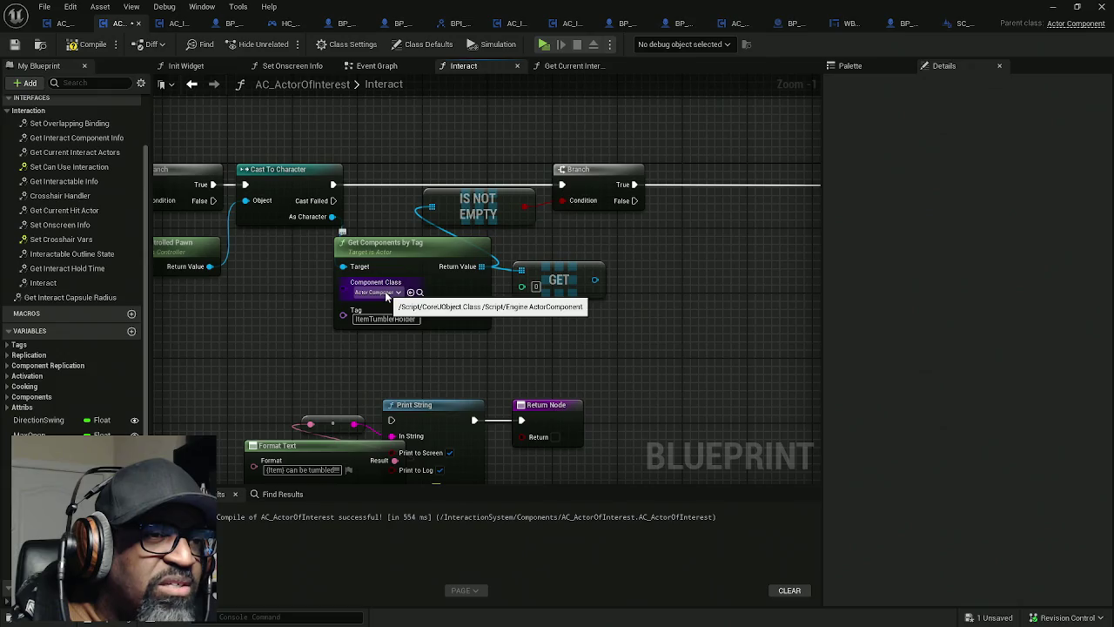
Step: Set Get Components by Tag's Component Class to SpringArmComponent and feed its Return Value into GET
click(387, 294)
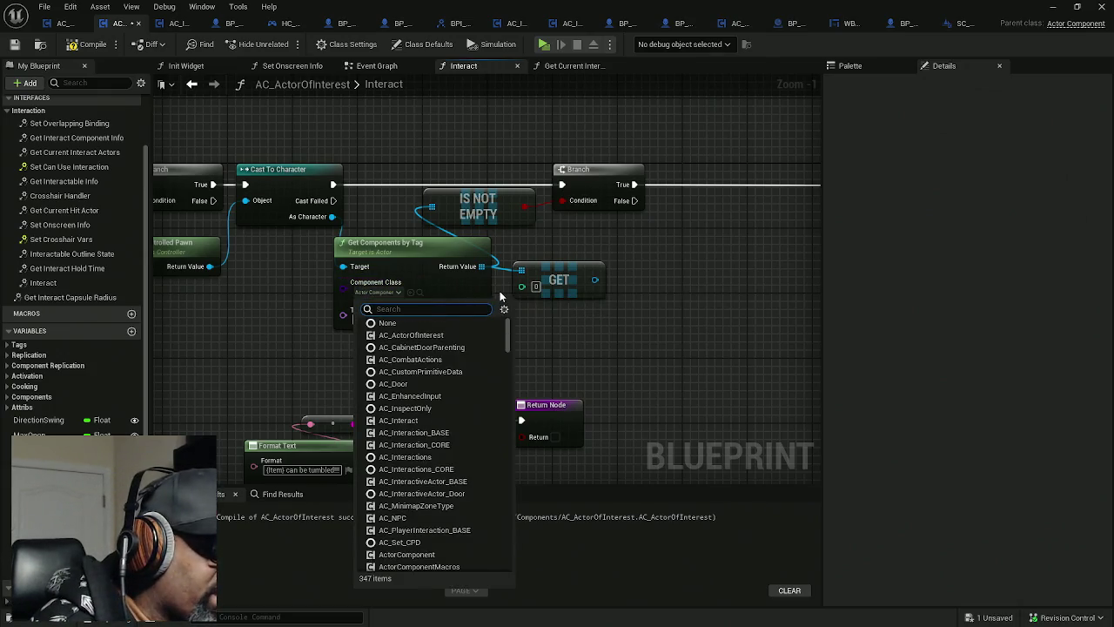
text(springar)
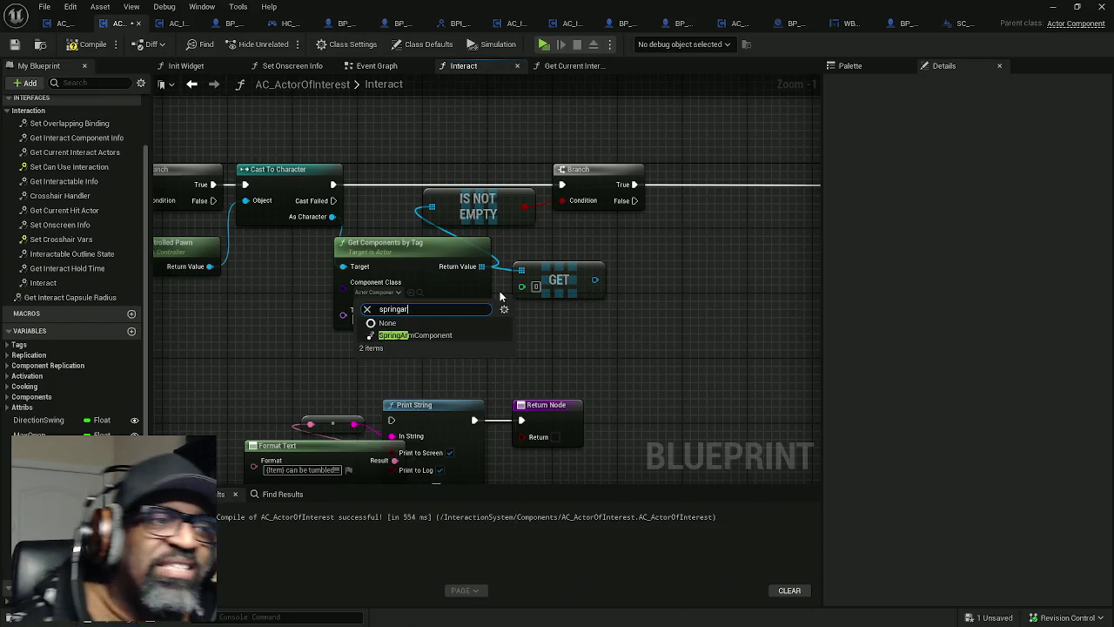
click(389, 335)
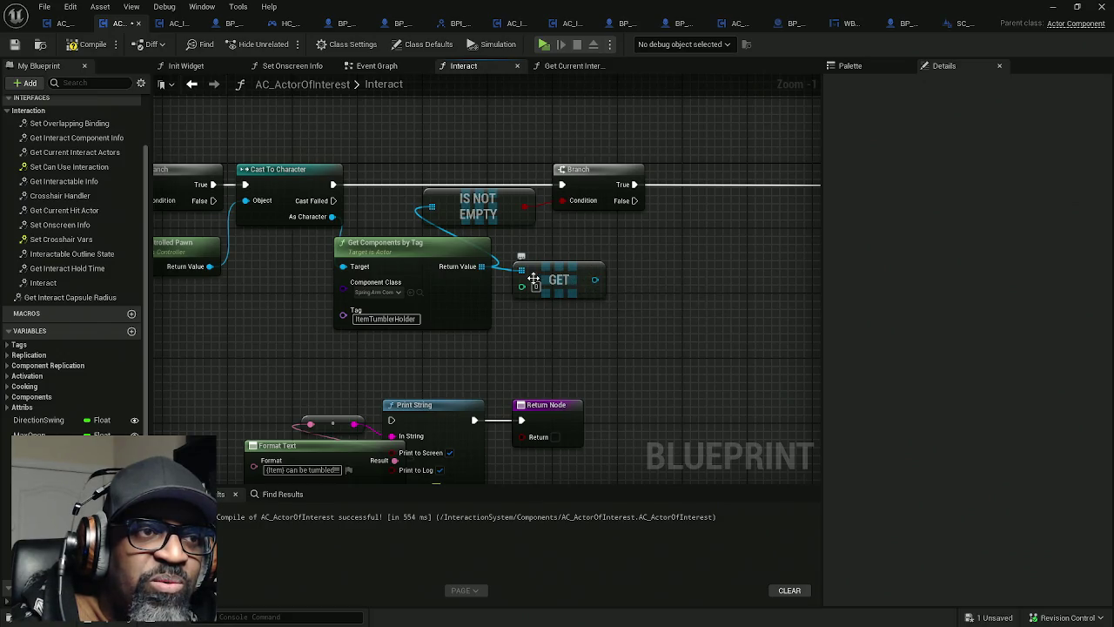
drag(521, 269, 479, 268)
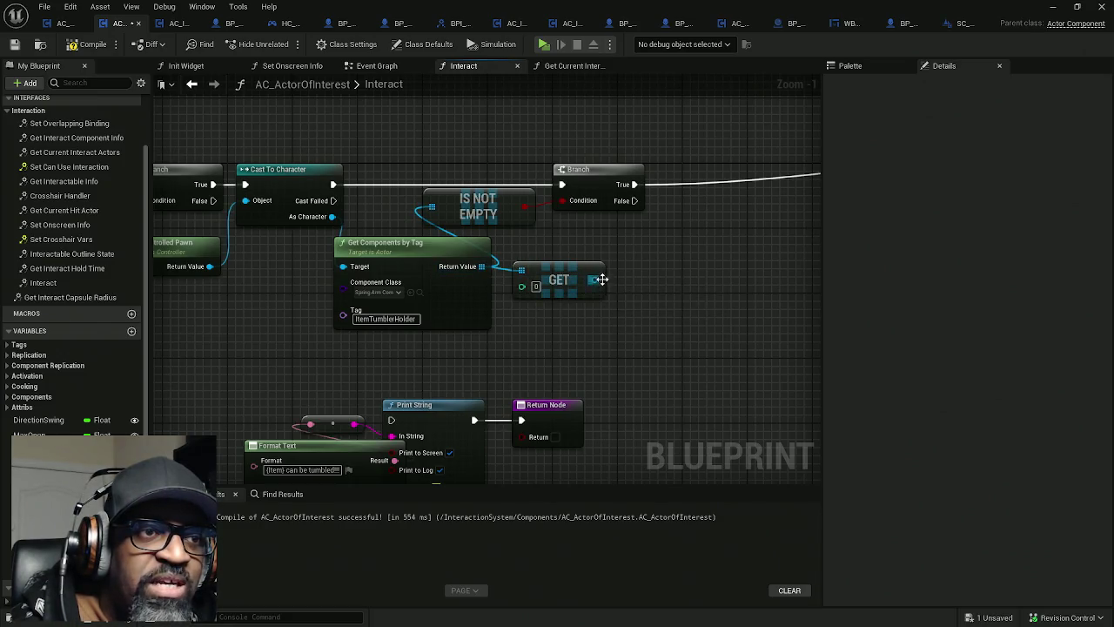
Step: Connect GET's item 0 to Attach Actor To Component's Parent pin and tidy the node positions
mouse_move(673, 279)
mouse_down()
mouse_move(445, 281)
mouse_move(485, 279)
mouse_move(584, 165)
mouse_up()
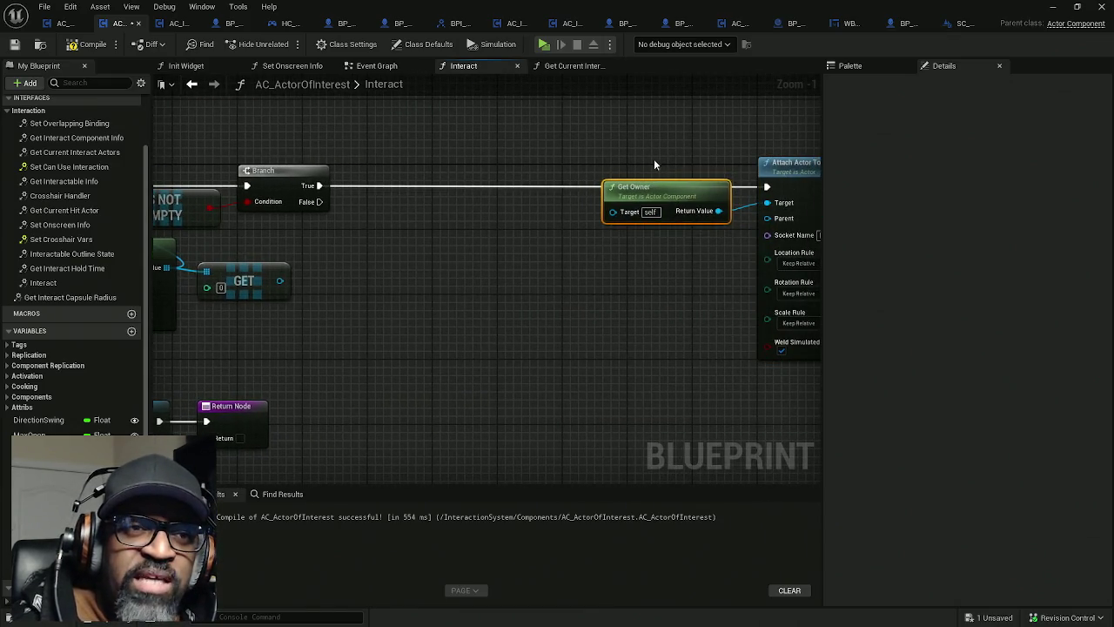
drag(771, 165, 615, 165)
drag(613, 218, 279, 281)
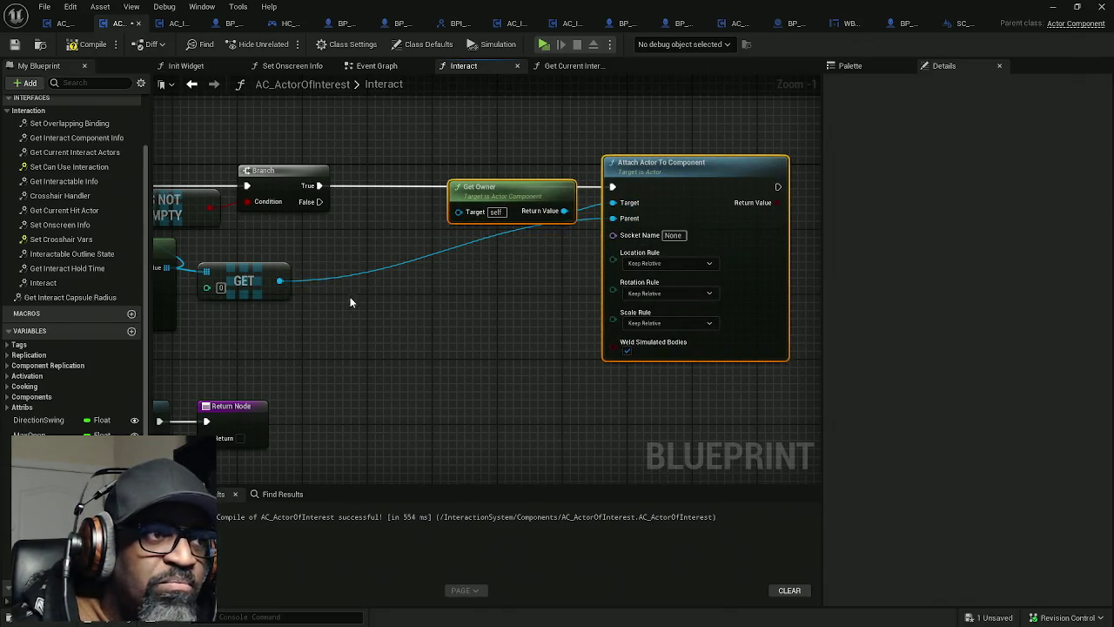
drag(440, 138, 600, 251)
drag(685, 199, 580, 200)
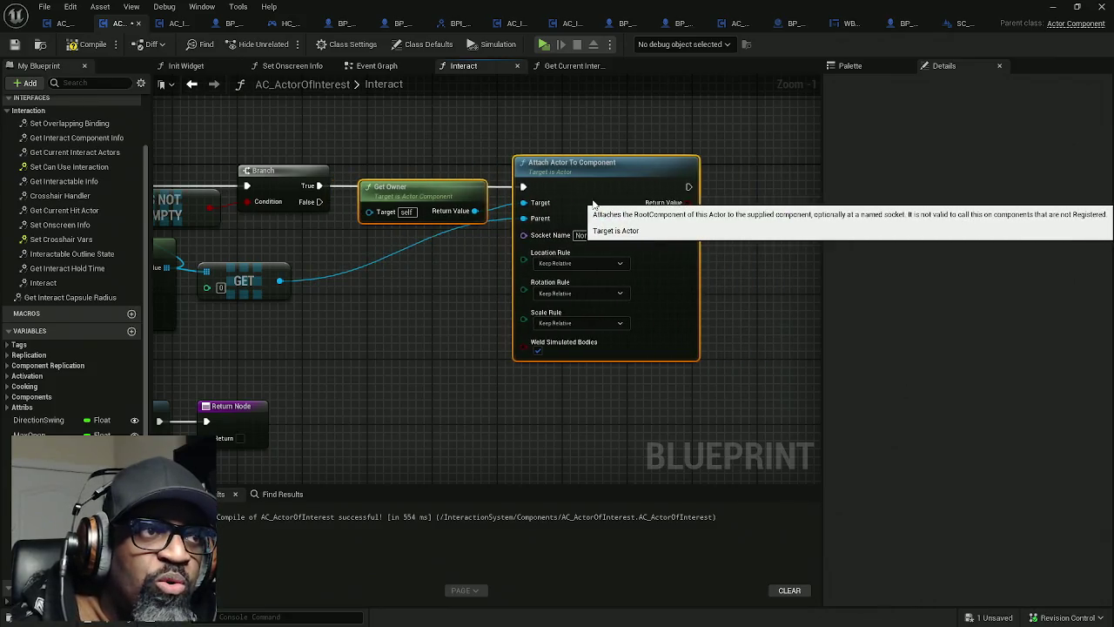
drag(252, 278, 381, 275)
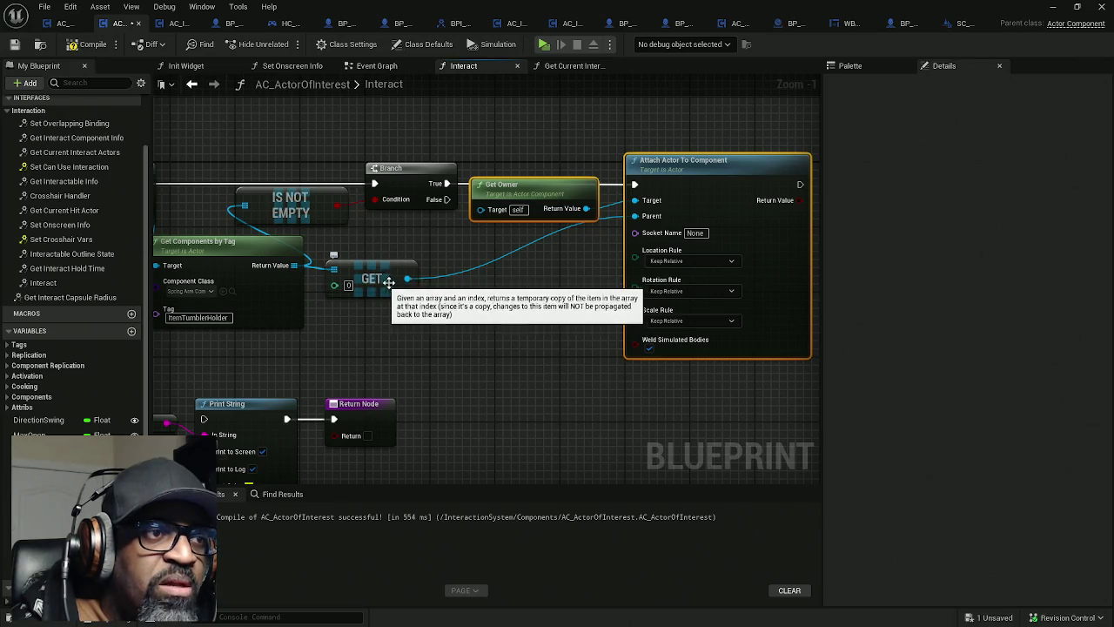
Step: Set the Location, Rotation and Scale rules to Snap to Target and save the blueprint
click(684, 260)
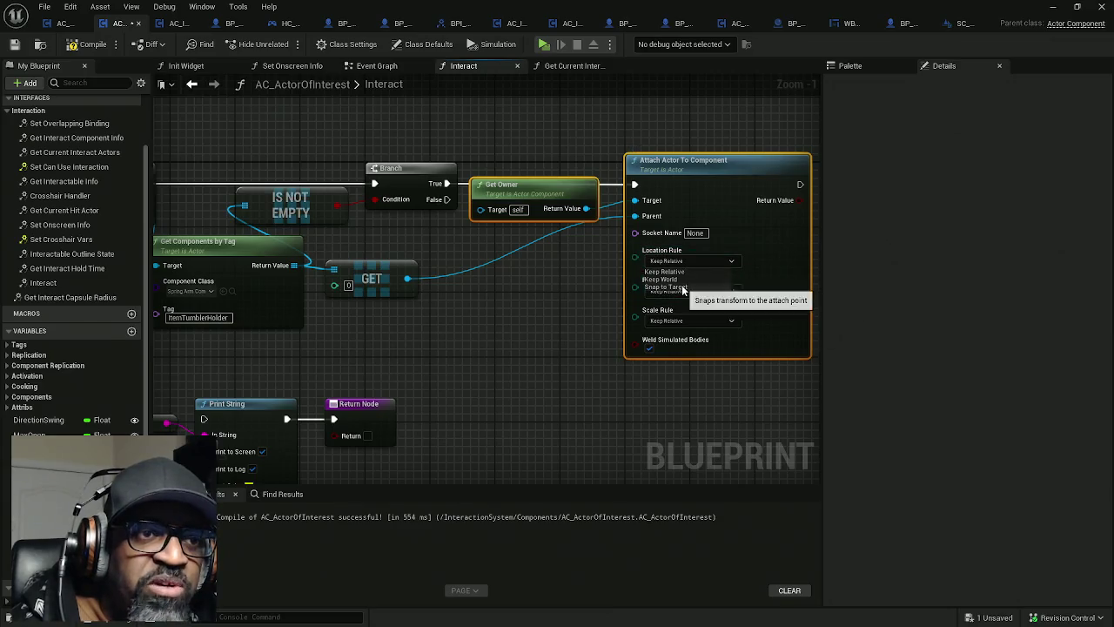
click(684, 288)
click(687, 291)
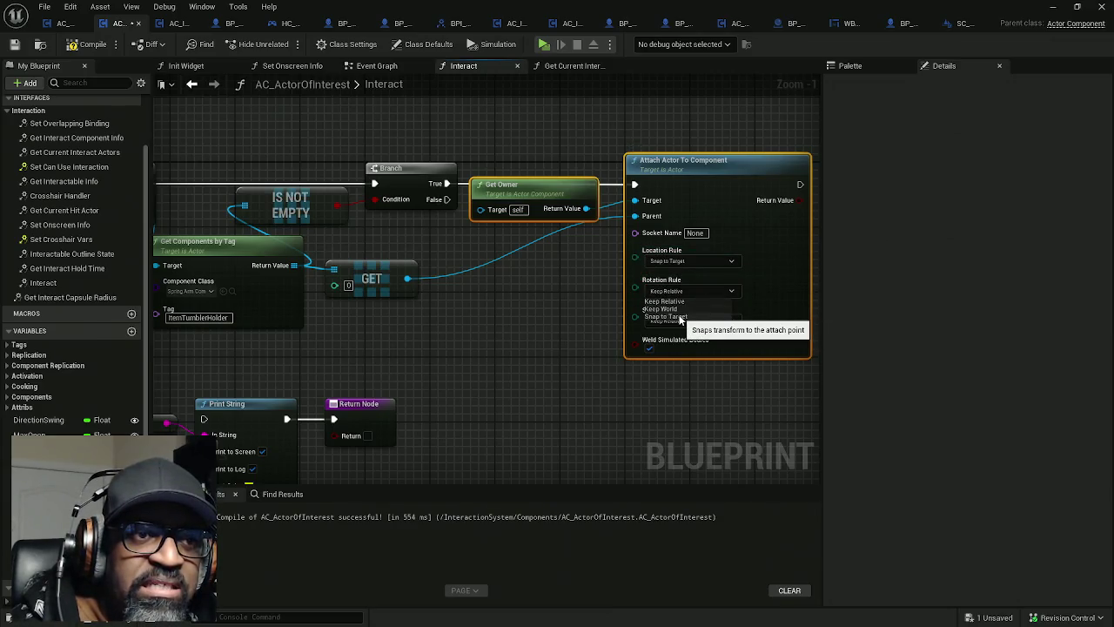
click(683, 316)
click(699, 322)
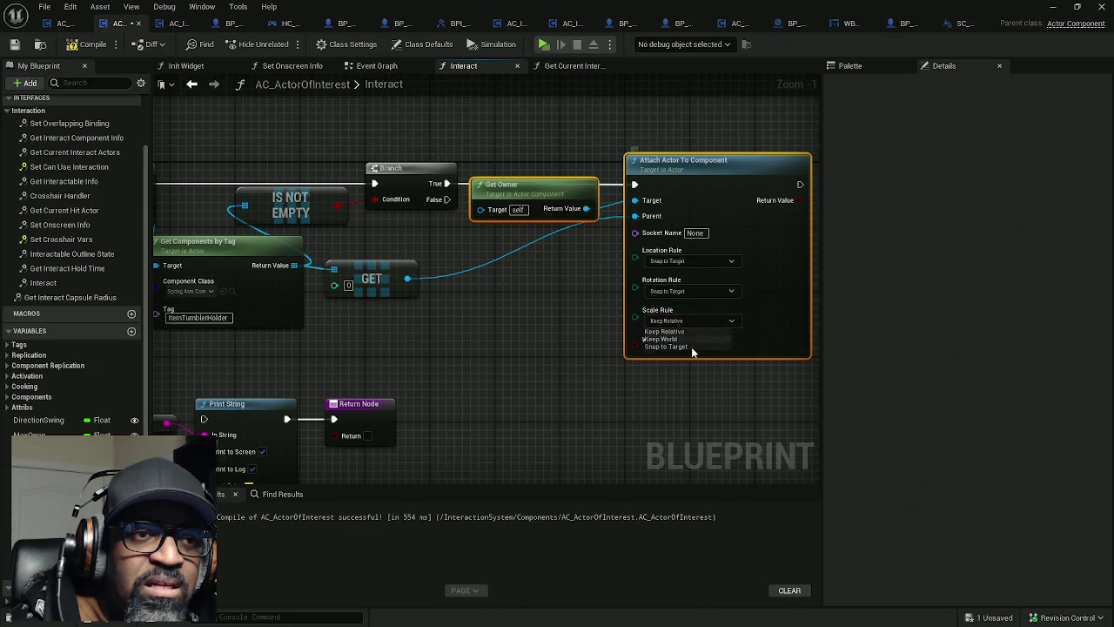
click(688, 345)
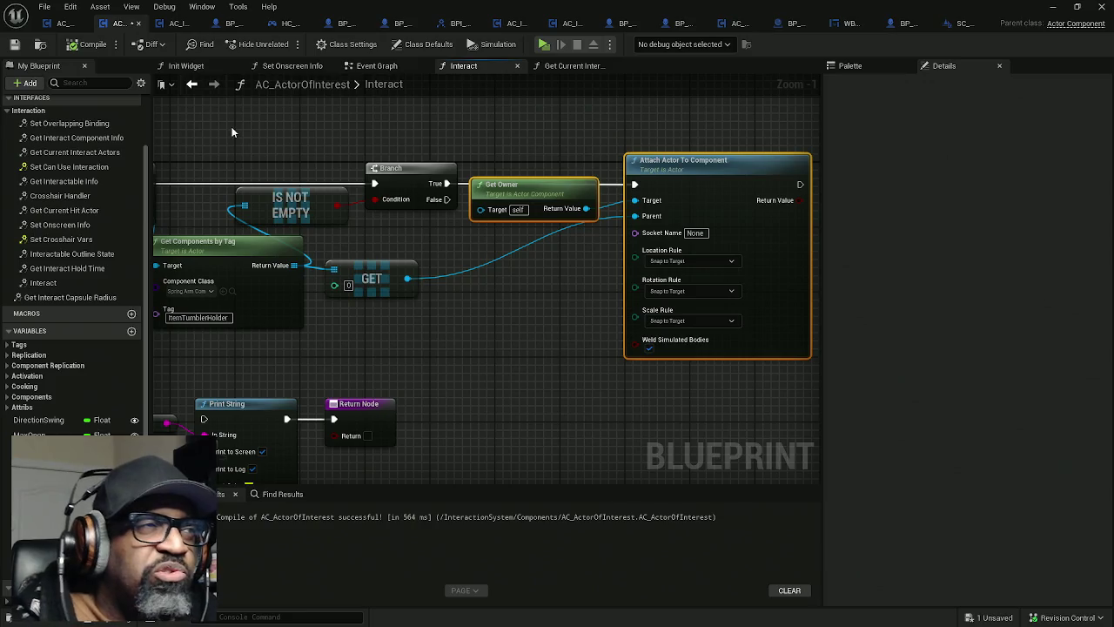
key(ctrl+s)
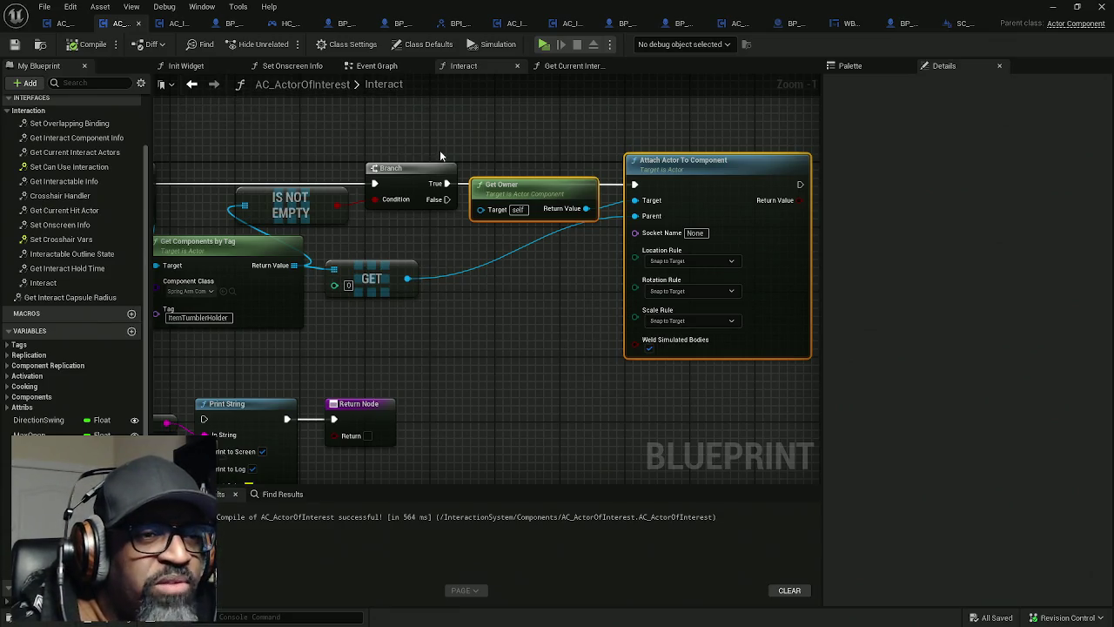
mouse_move(546, 229)
mouse_down()
mouse_move(497, 216)
mouse_move(467, 219)
mouse_move(552, 224)
mouse_move(435, 224)
mouse_move(522, 224)
mouse_up()
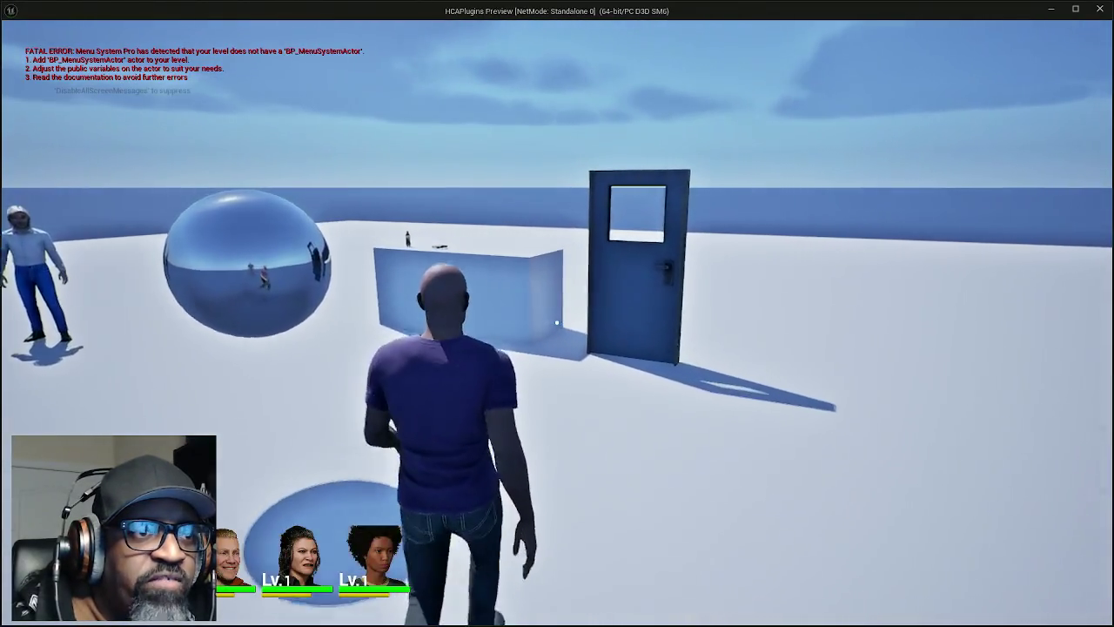
Step: Walk the character up to the box with the soda bottle, then return to the AC_ActorOfInterest blueprint
key(w)
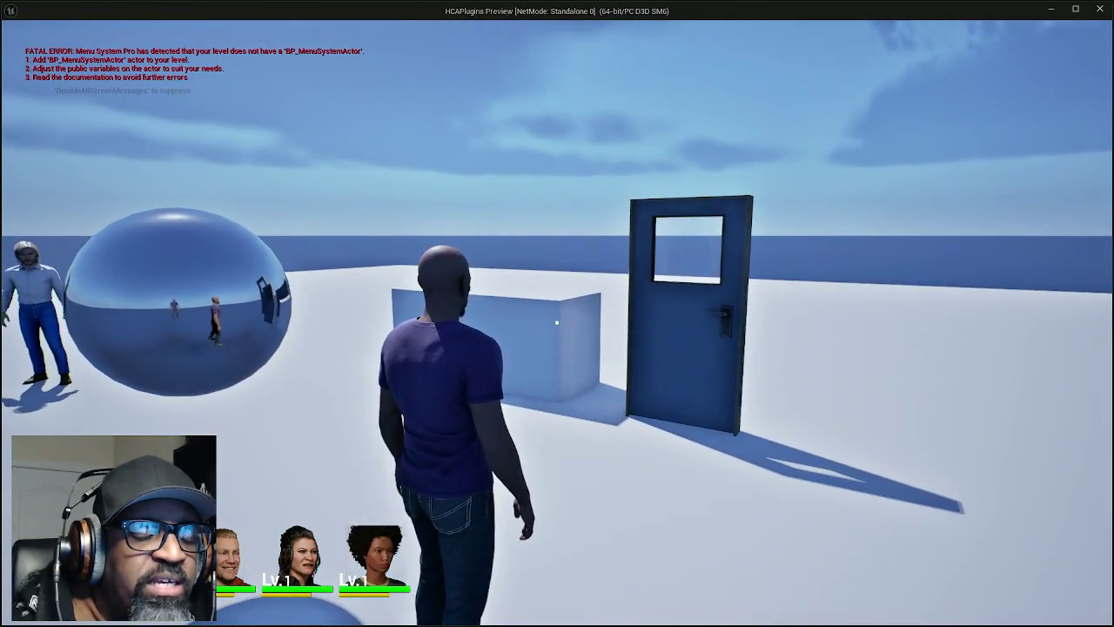
mouse_move(557, 323)
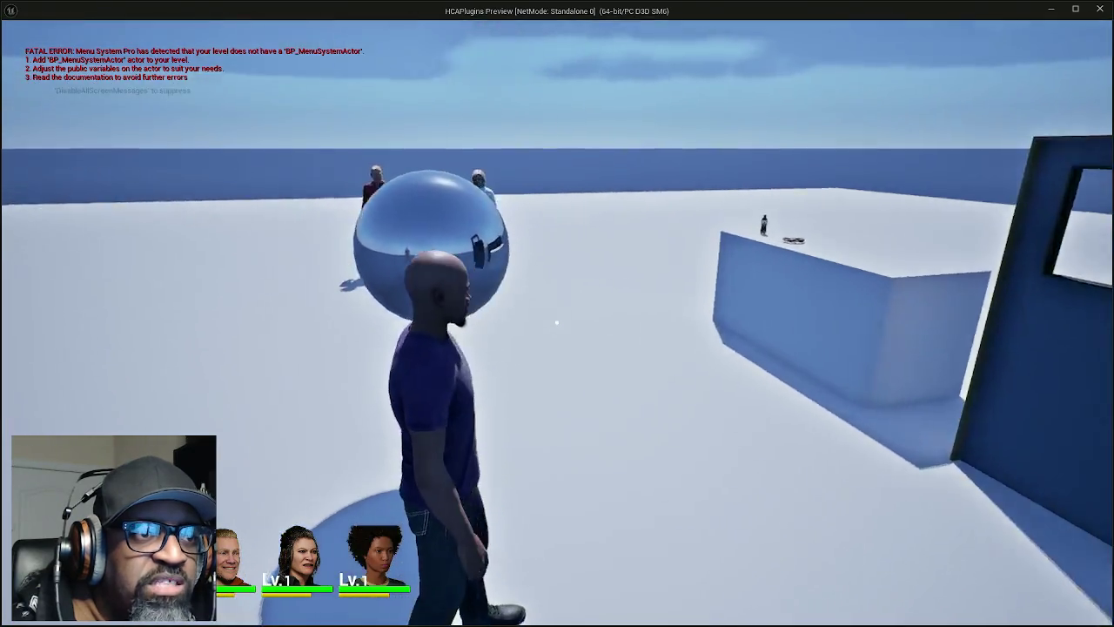
key(w)
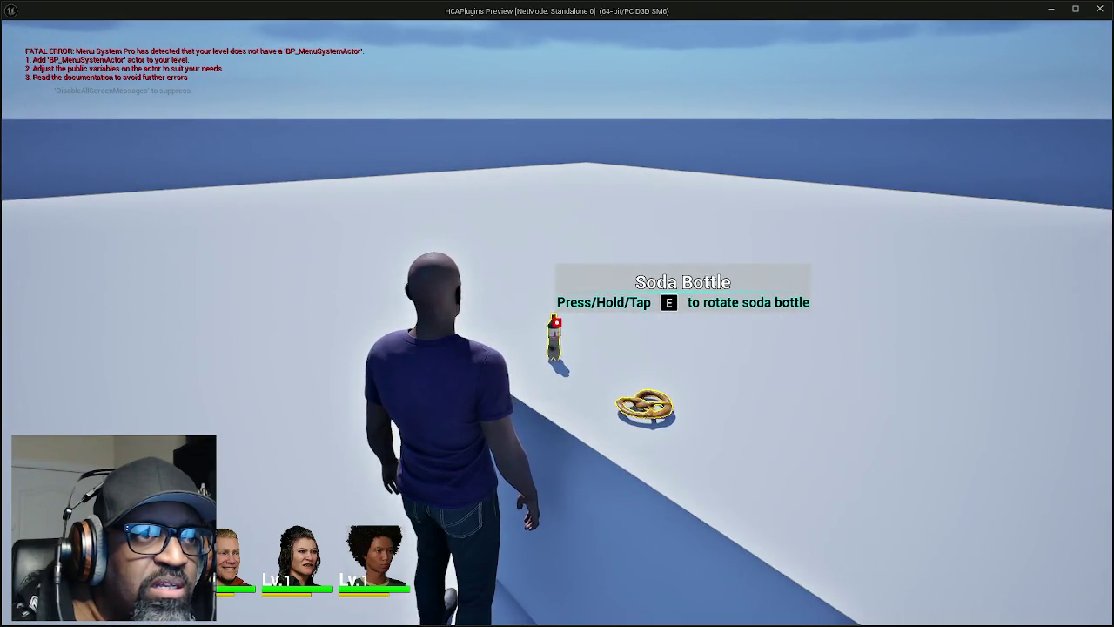
key(a)
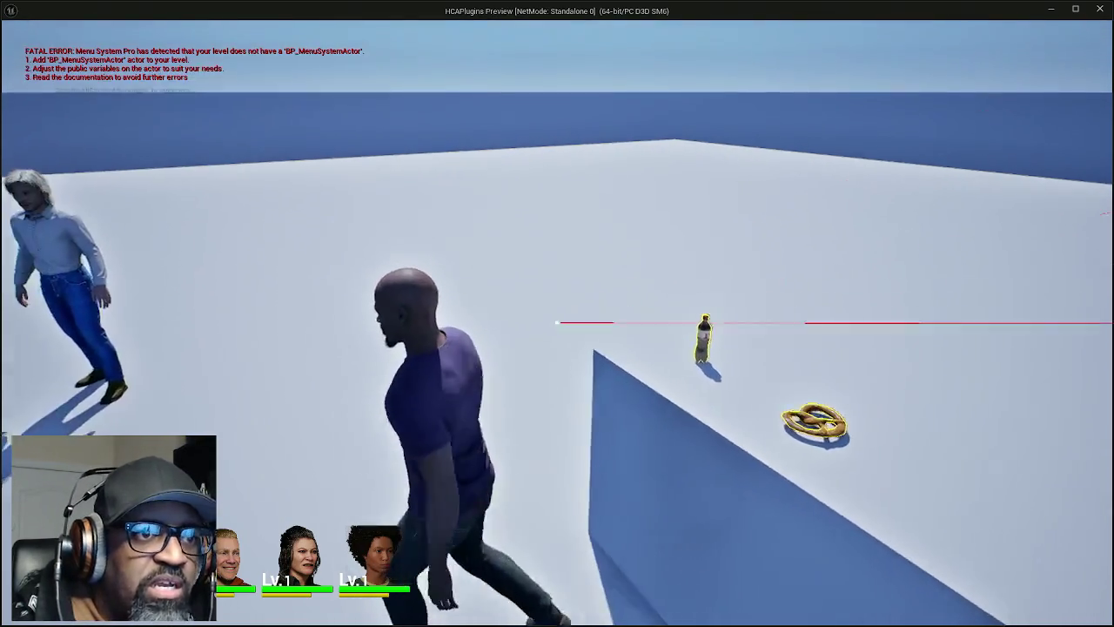
key(alt+Tab)
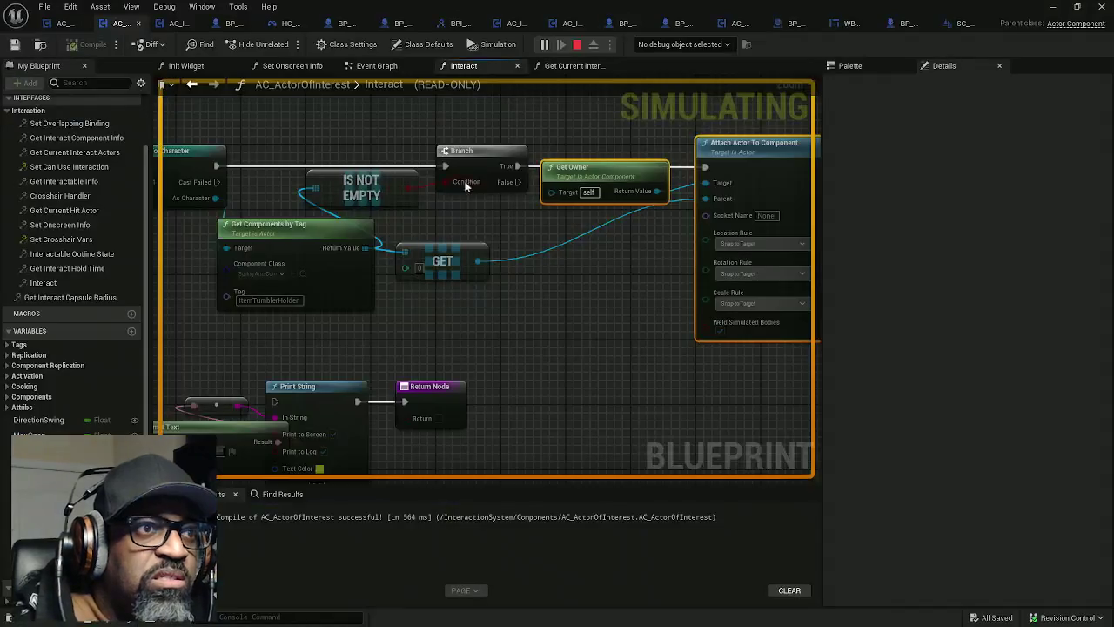
drag(433, 179, 786, 198)
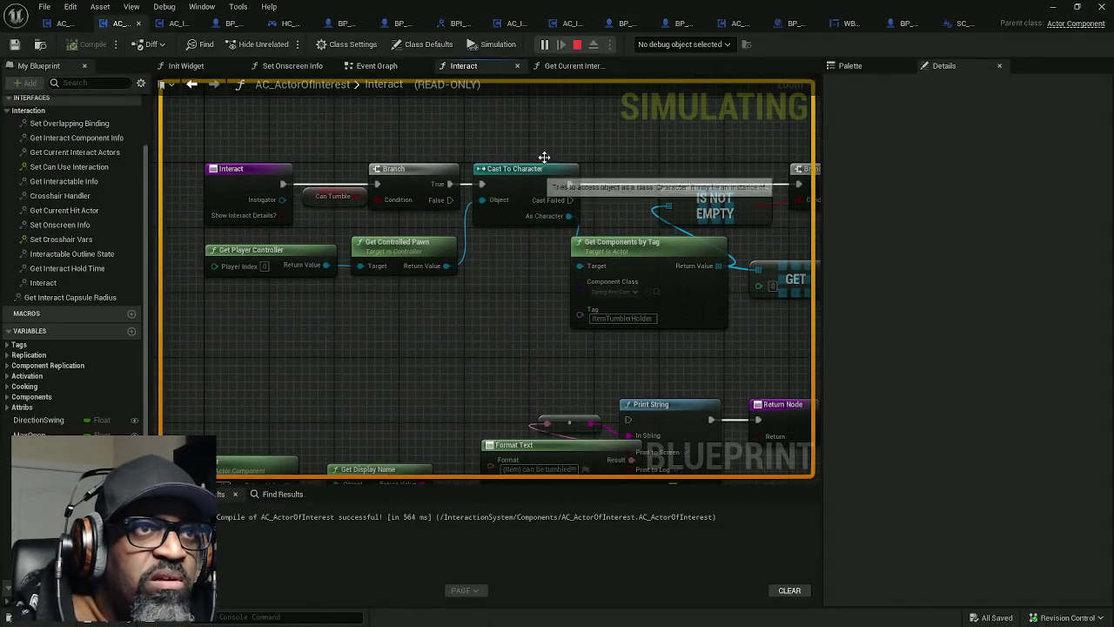
Step: Debug the soda bottle's interact component with a breakpoint on Cast To Character, then interact in game
click(683, 44)
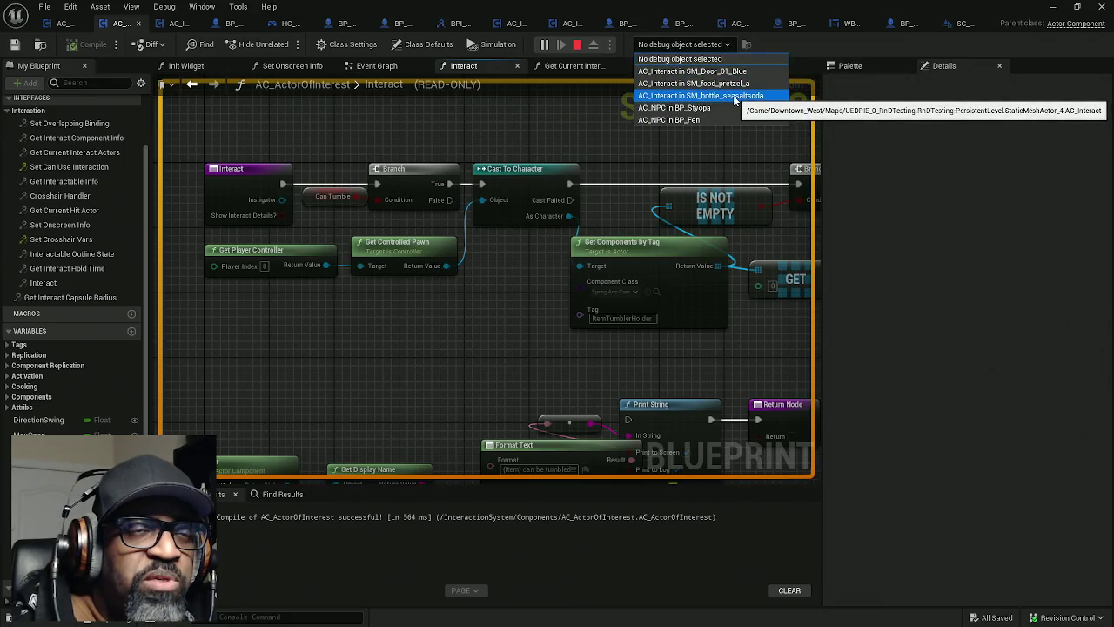
click(734, 95)
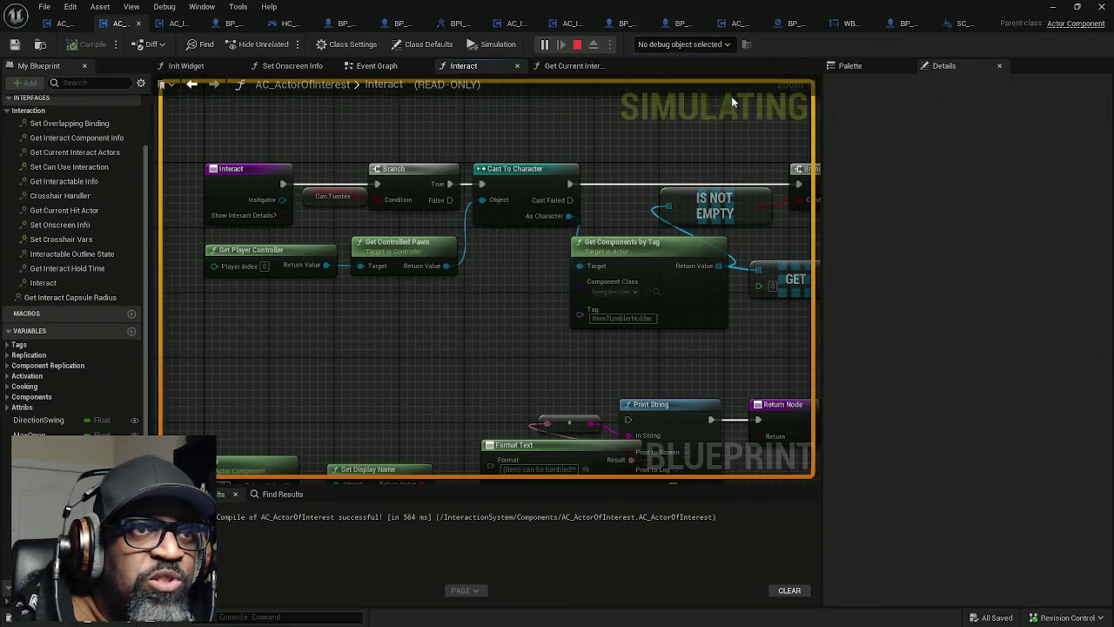
right_click(534, 180)
click(572, 240)
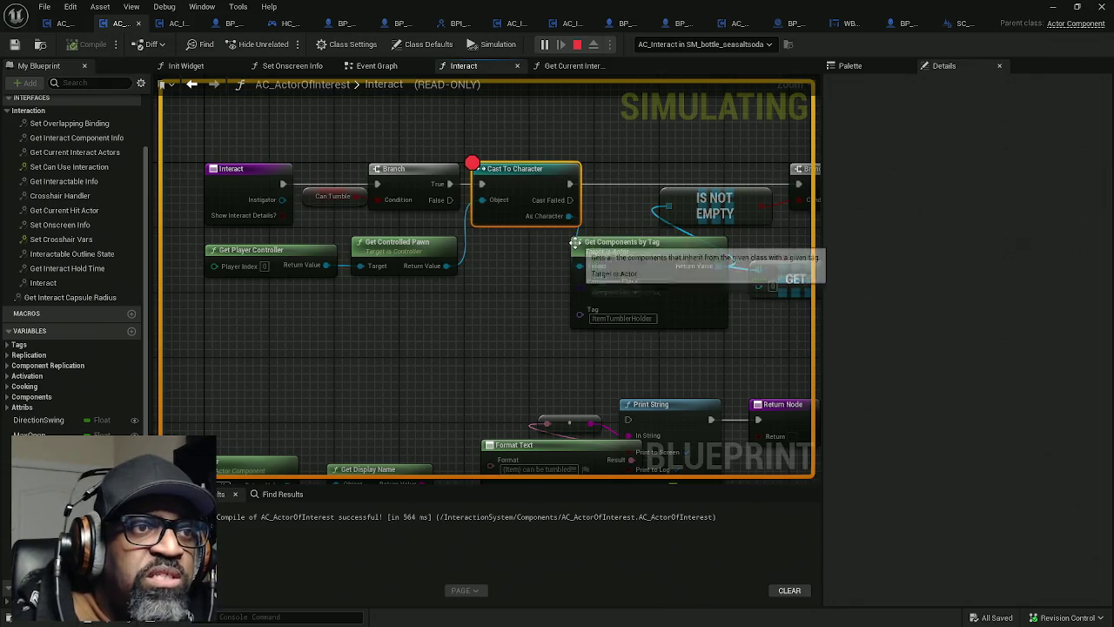
key(alt+Tab)
key(alt+Tab)
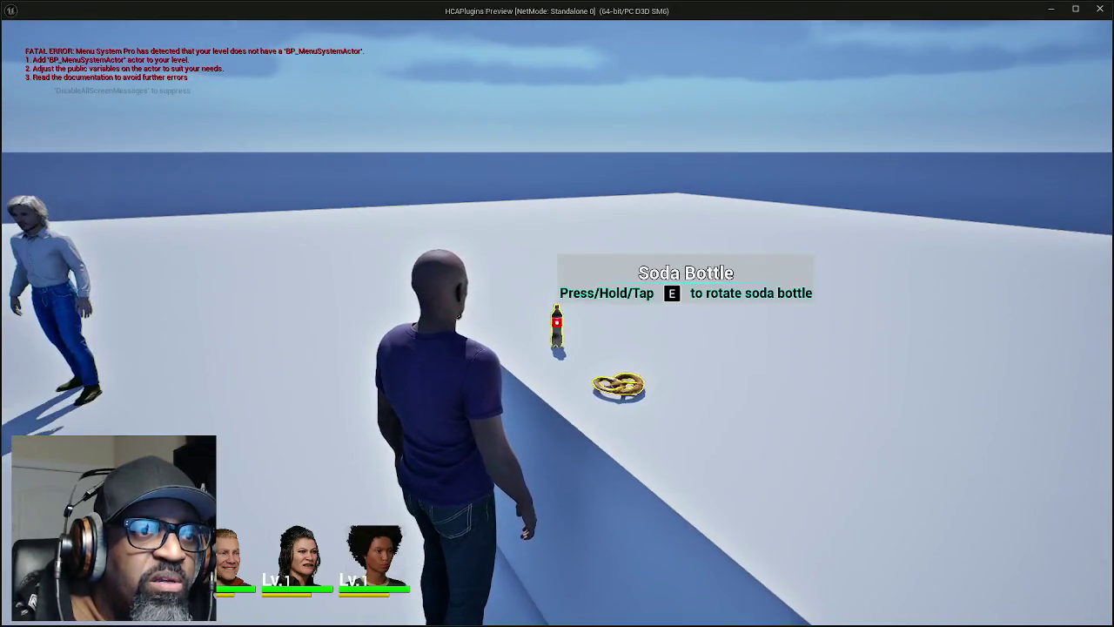
key(e)
Step: Add a breakpoint on the Branch node and step execution forward to it
mouse_move(302, 240)
mouse_move(383, 318)
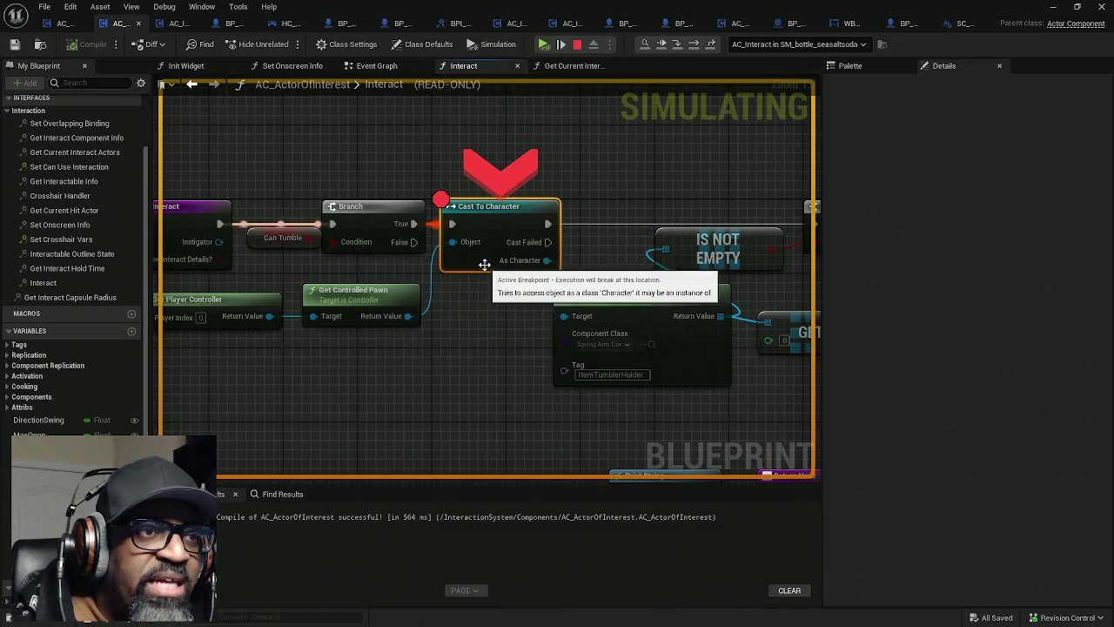
mouse_move(527, 268)
drag(527, 267, 385, 241)
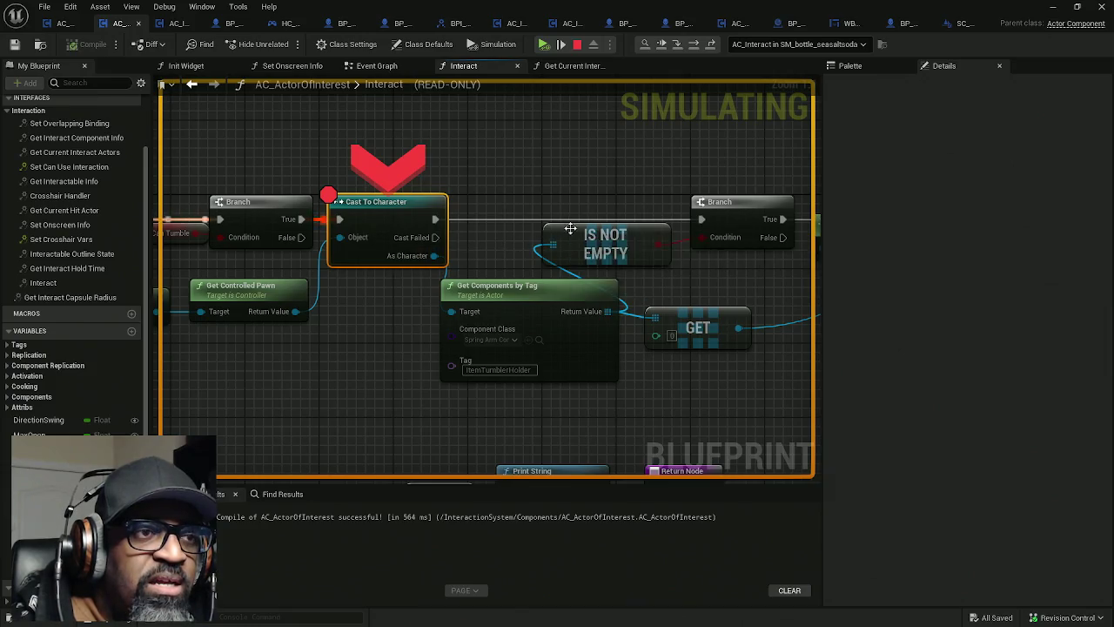
right_click(727, 227)
click(757, 282)
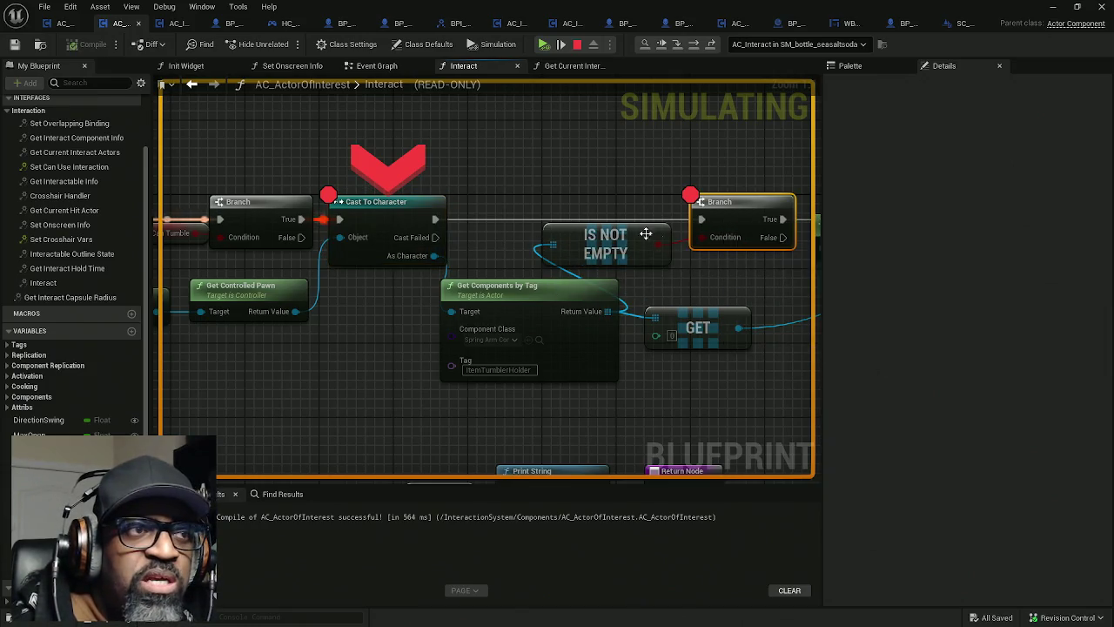
click(678, 47)
Step: Remove the breakpoint from the Cast To Character node
mouse_move(415, 277)
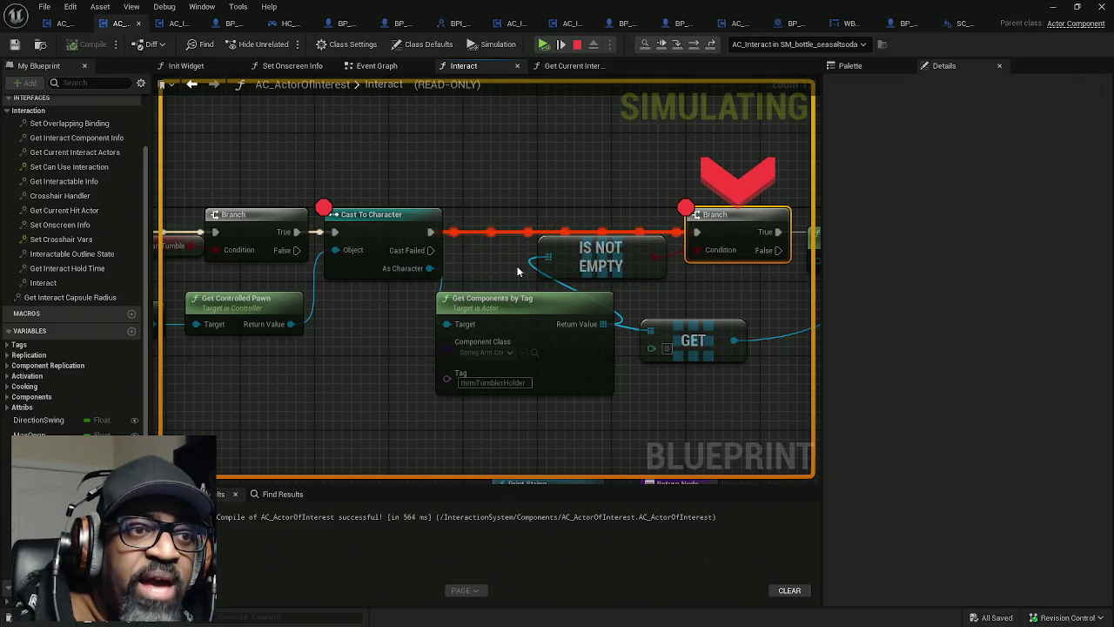
drag(517, 272, 415, 216)
right_click(340, 184)
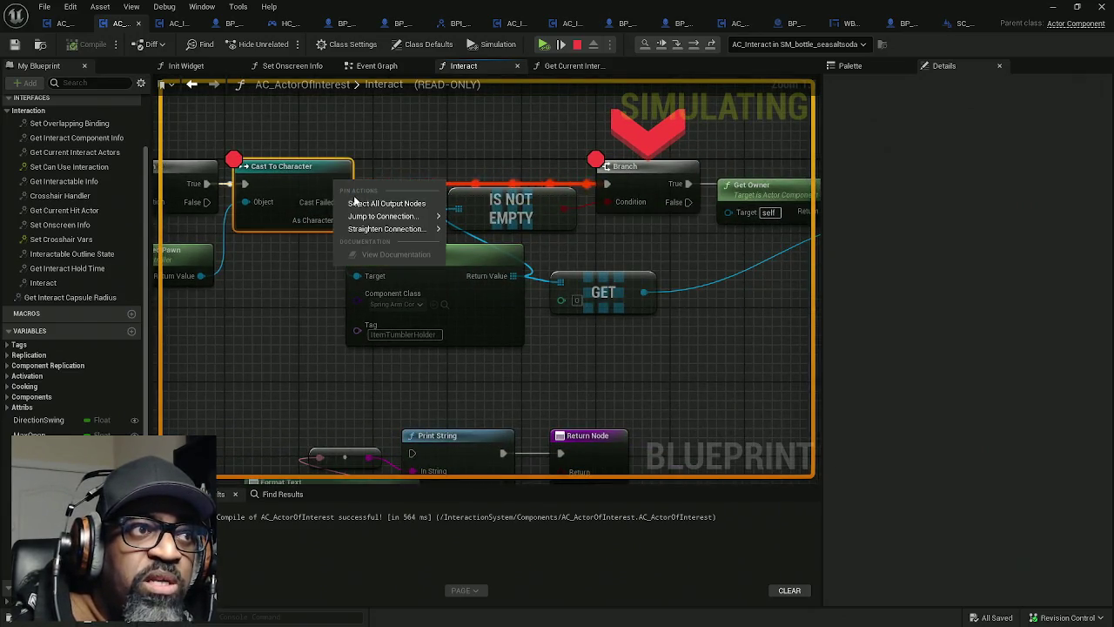
mouse_move(388, 228)
right_click(257, 181)
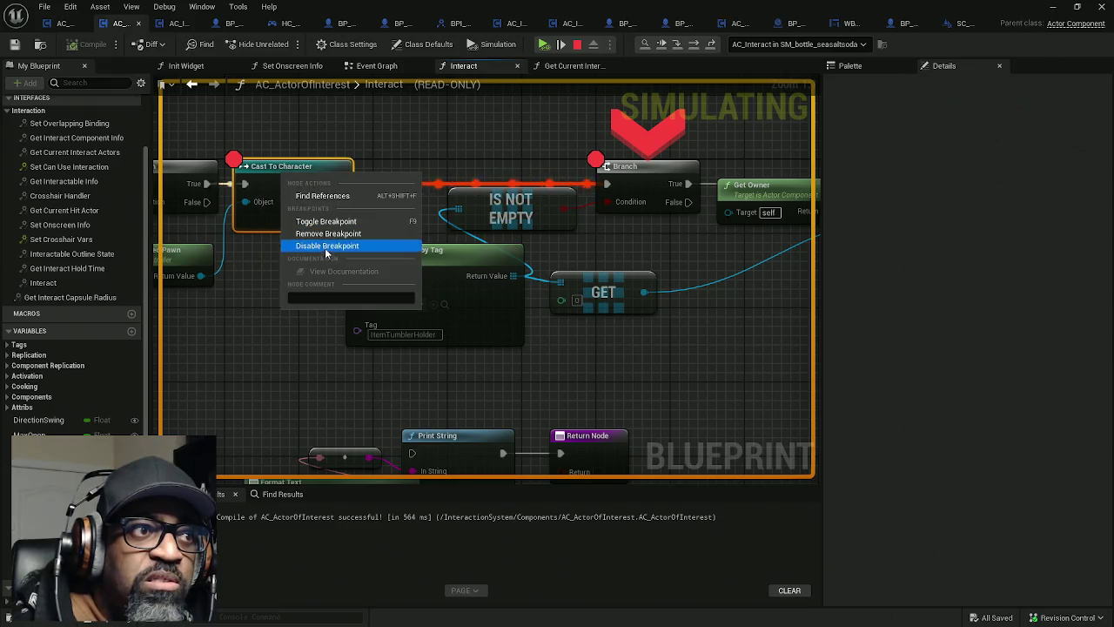
click(329, 235)
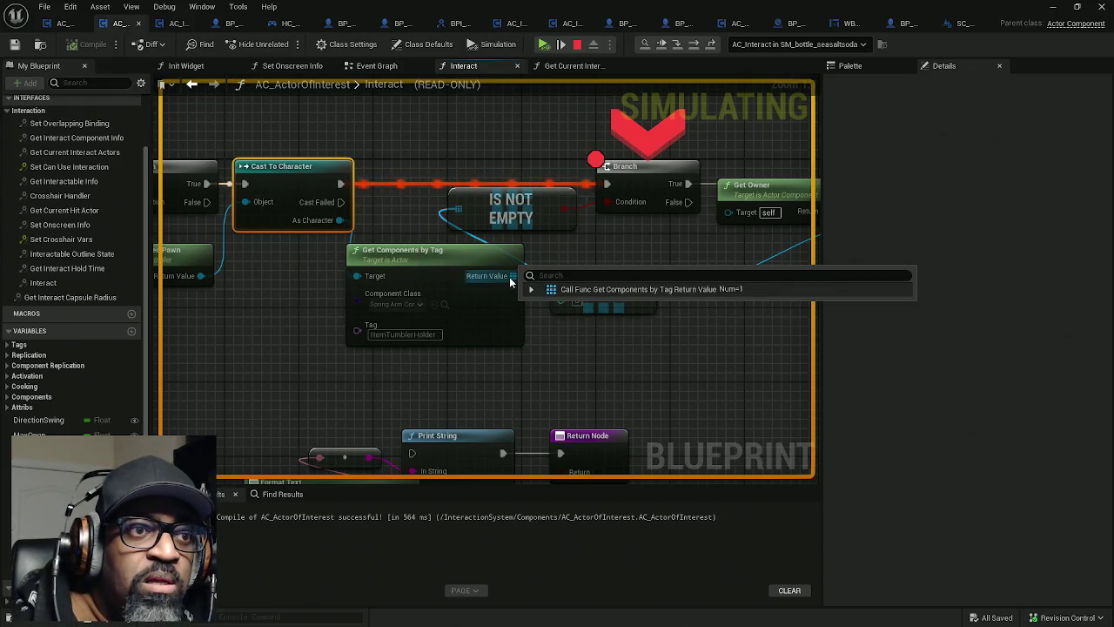
Step: Inspect the Get Components by Tag result, showing ItemInspectionSocket's properties and tag entries
click(531, 290)
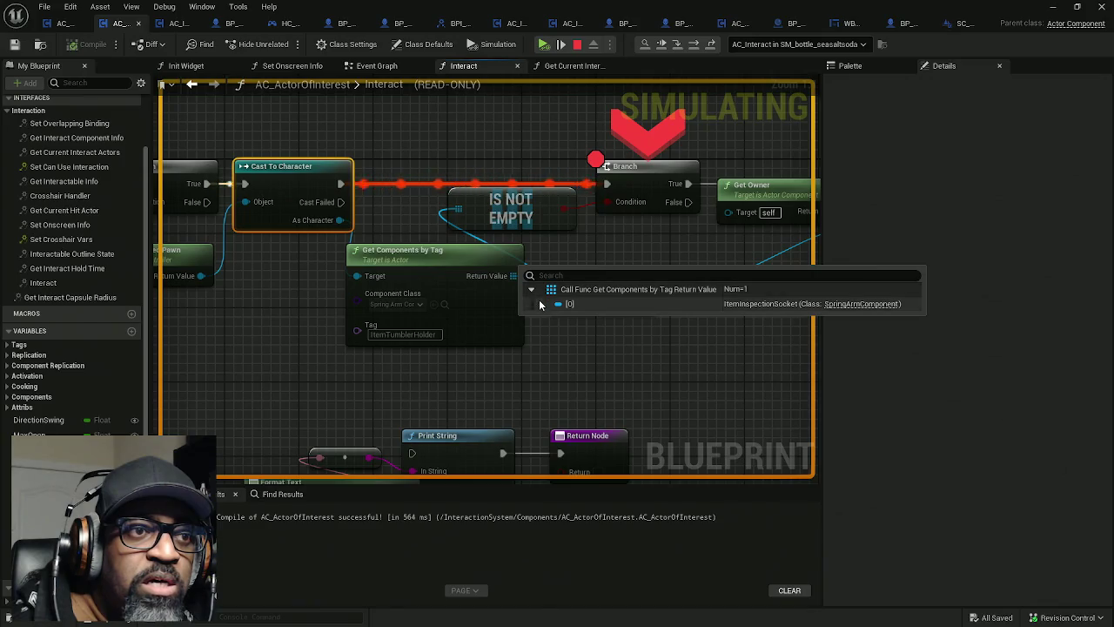
click(540, 305)
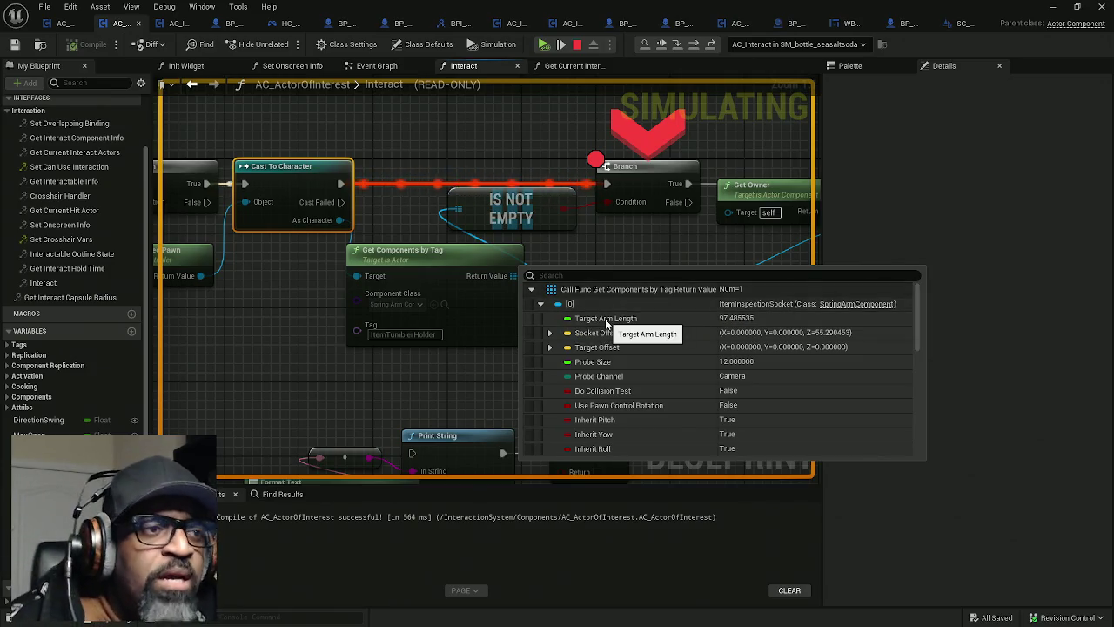
scroll(616, 335, down, 2)
scroll(616, 337, down, 6)
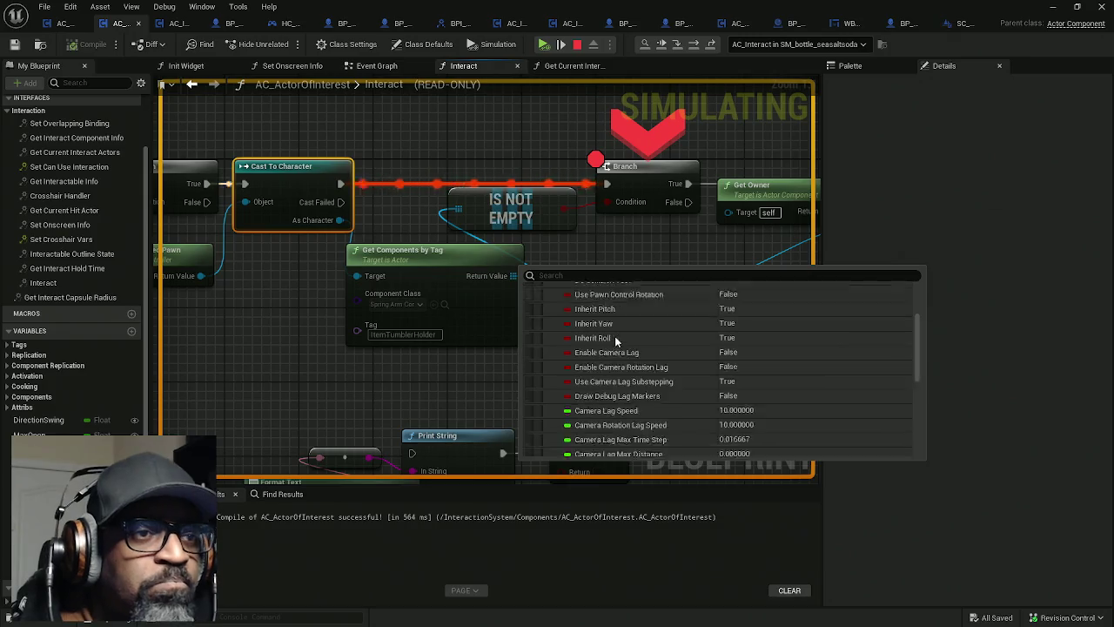
scroll(616, 344, down, 3)
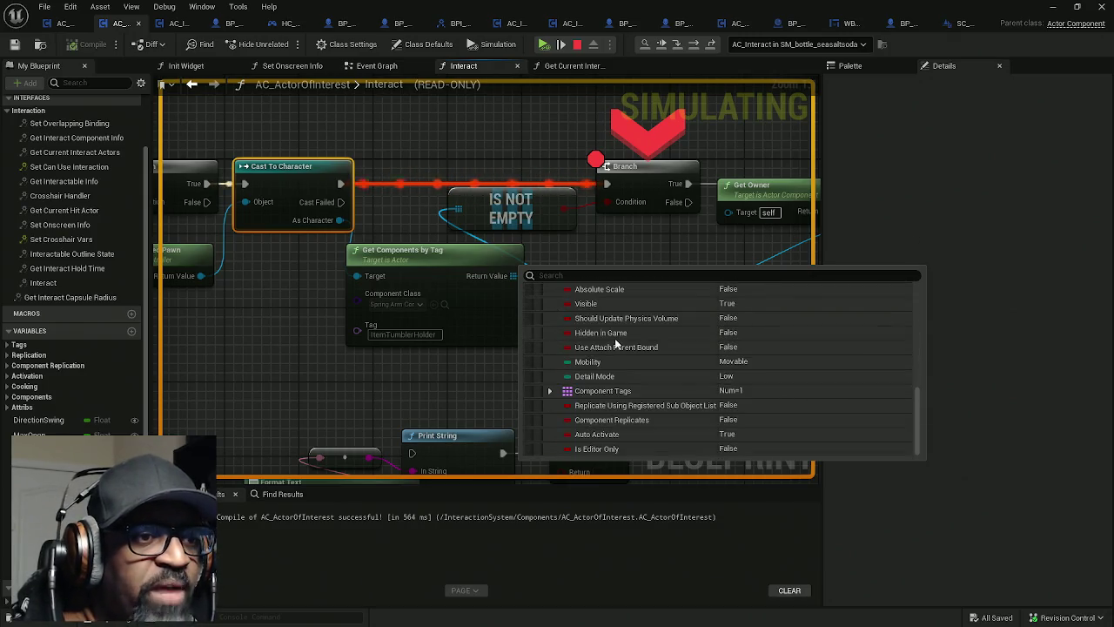
click(550, 391)
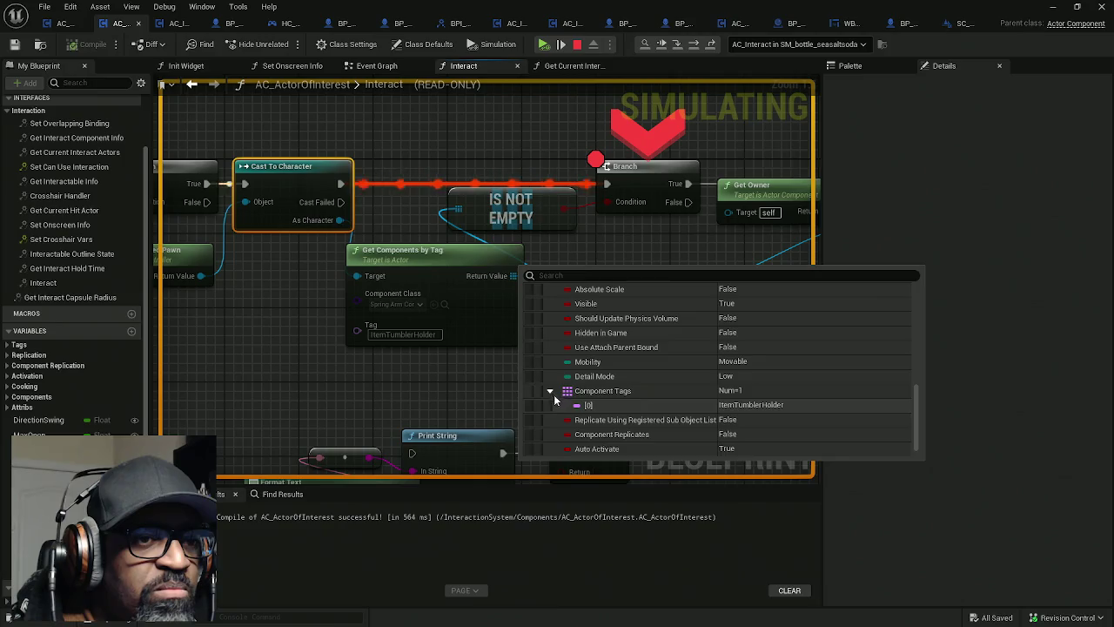
Step: Move the breakpoint from Branch to Attach Actor To Component and step execution to it
mouse_move(631, 240)
mouse_down()
mouse_move(440, 271)
mouse_move(375, 268)
mouse_up()
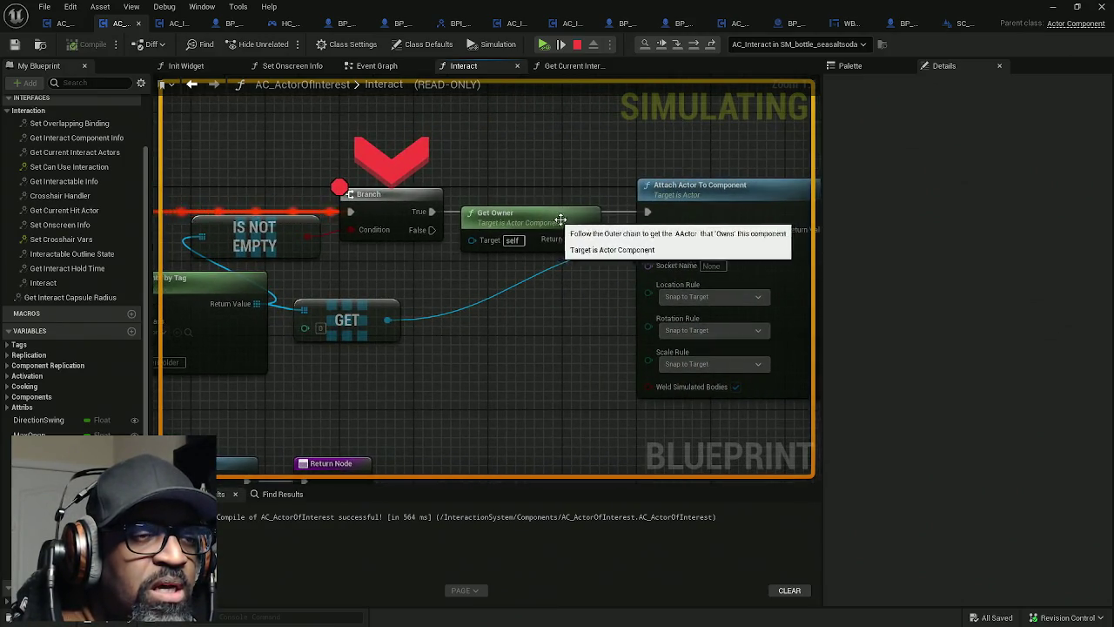
right_click(681, 205)
click(702, 287)
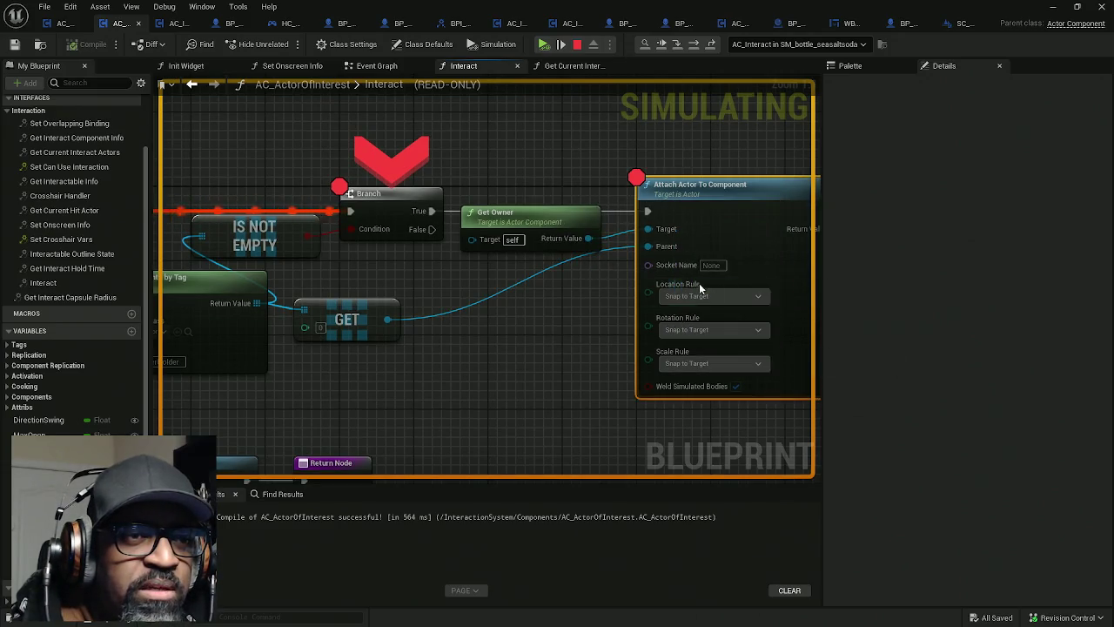
right_click(396, 216)
click(469, 267)
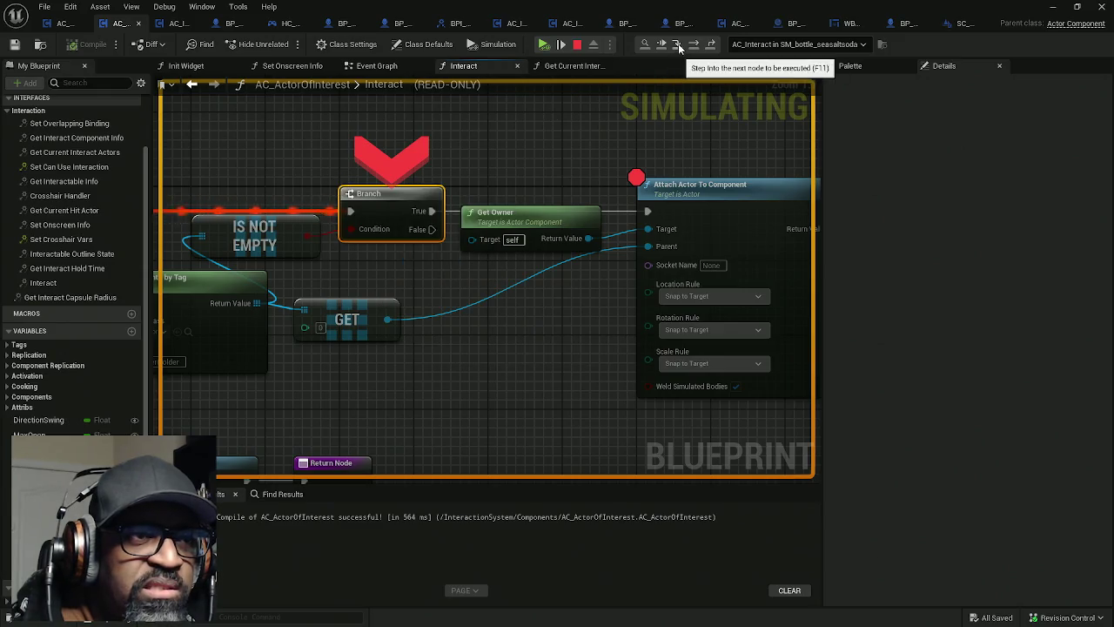
click(677, 44)
Step: Inspect Get Owner's return value, its Static Mesh Component, and the available socket names
mouse_move(339, 299)
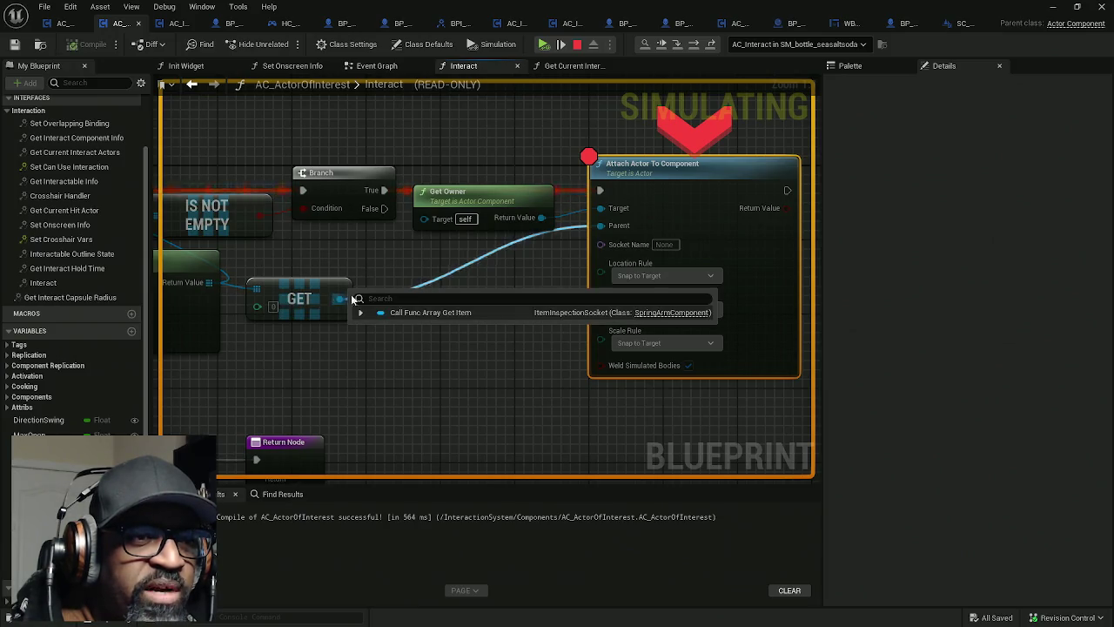
mouse_move(549, 219)
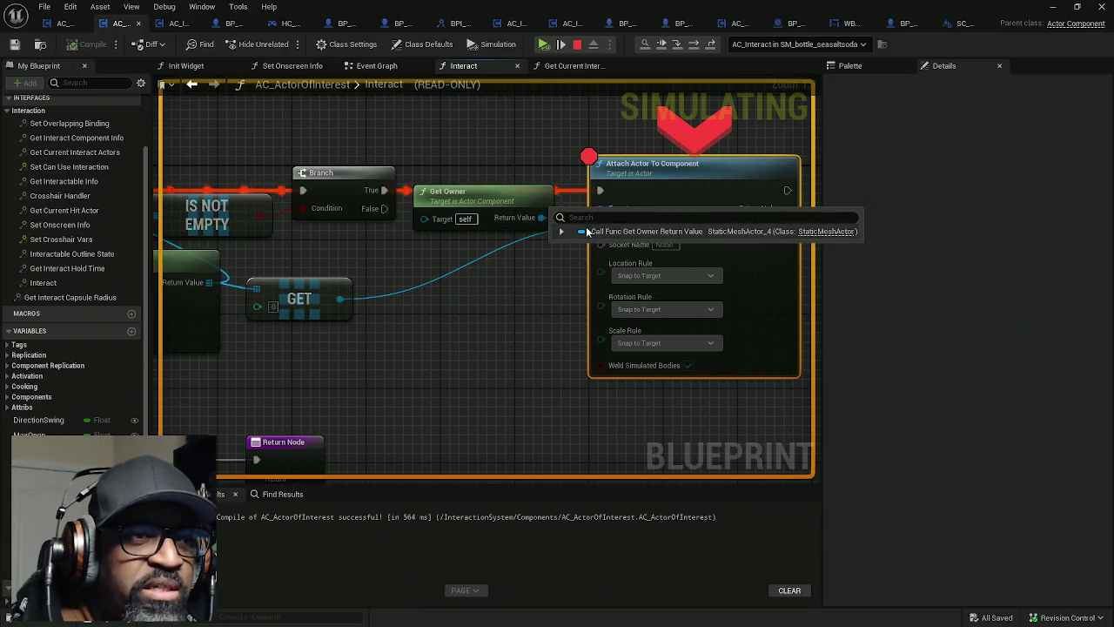
click(561, 231)
click(570, 246)
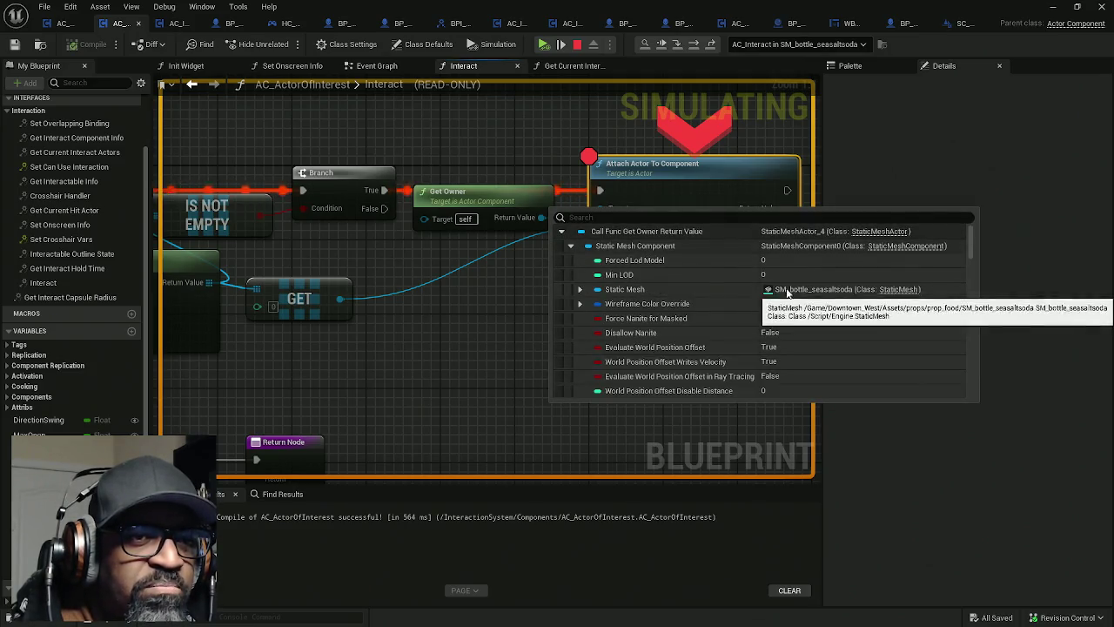
drag(620, 215, 517, 223)
mouse_move(516, 224)
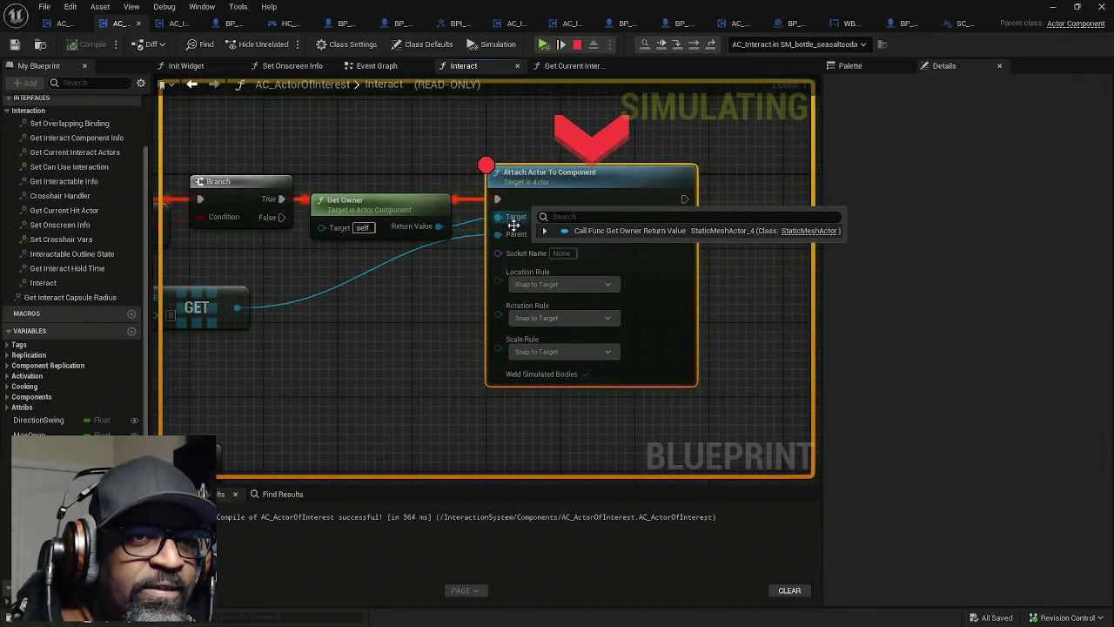
drag(813, 237, 648, 236)
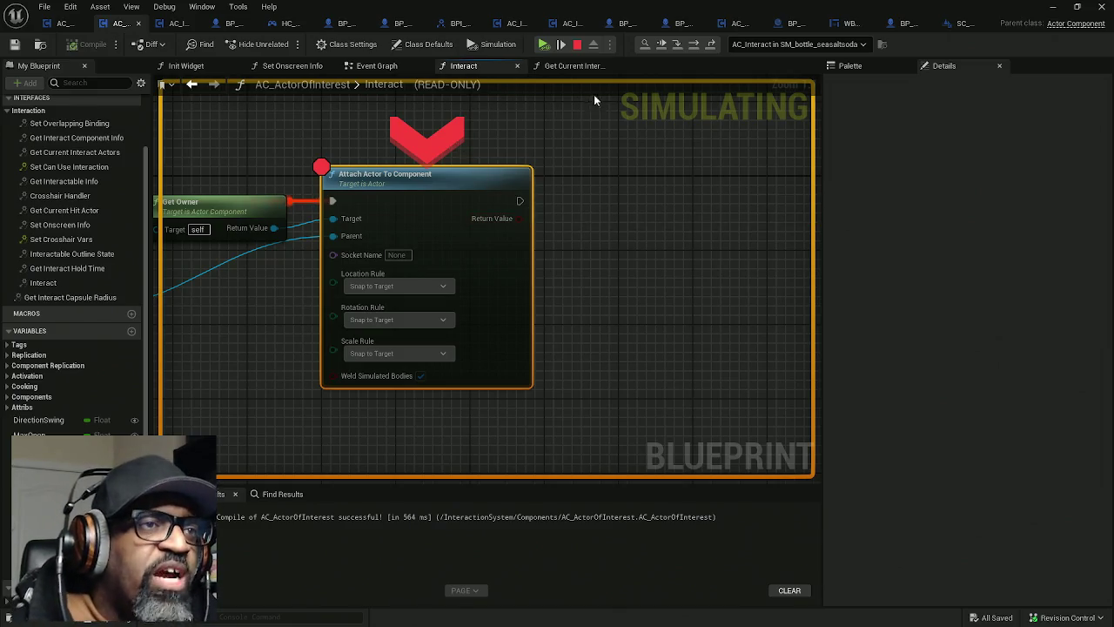
mouse_move(511, 230)
click(397, 255)
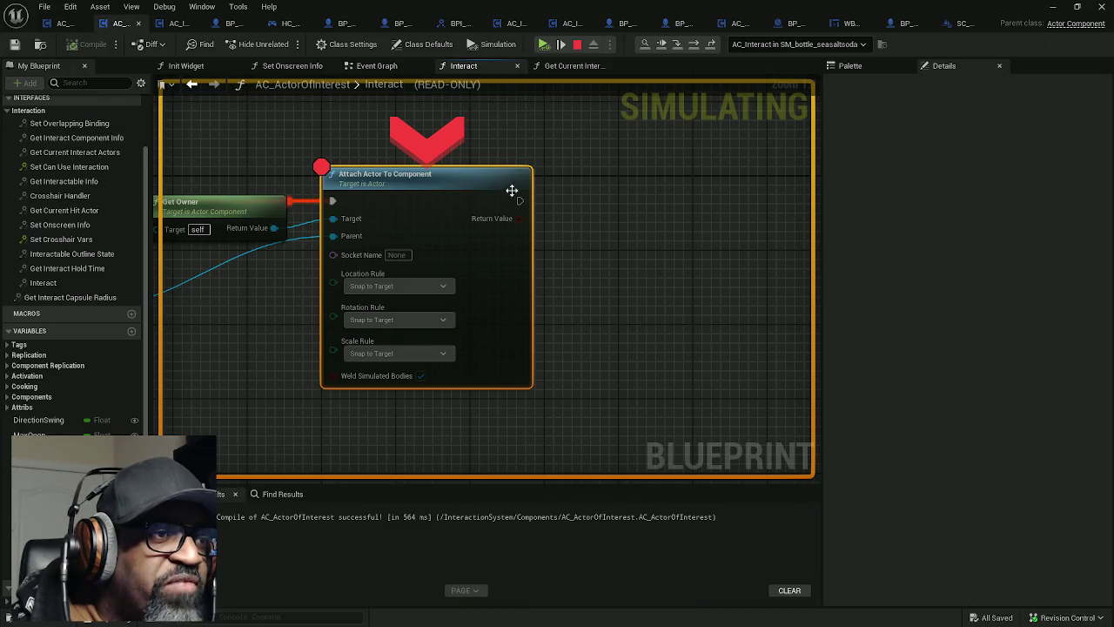
mouse_move(463, 253)
mouse_down()
mouse_move(502, 250)
mouse_move(426, 252)
mouse_up()
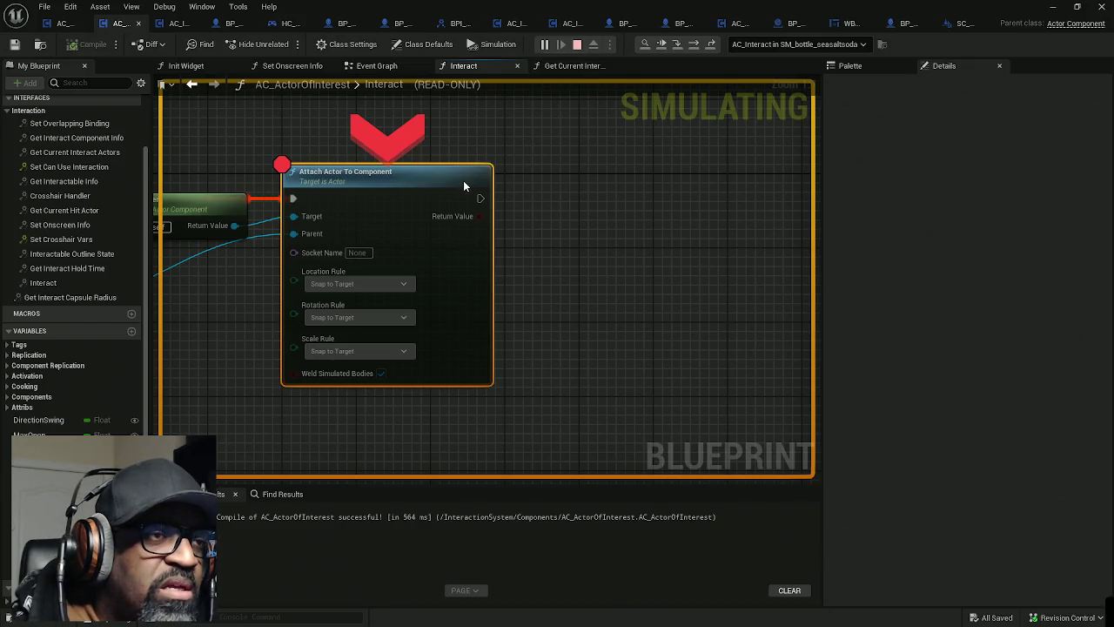
Step: Stop the running simulation and move the Blueprint editor window aside to view the level
key(Escape)
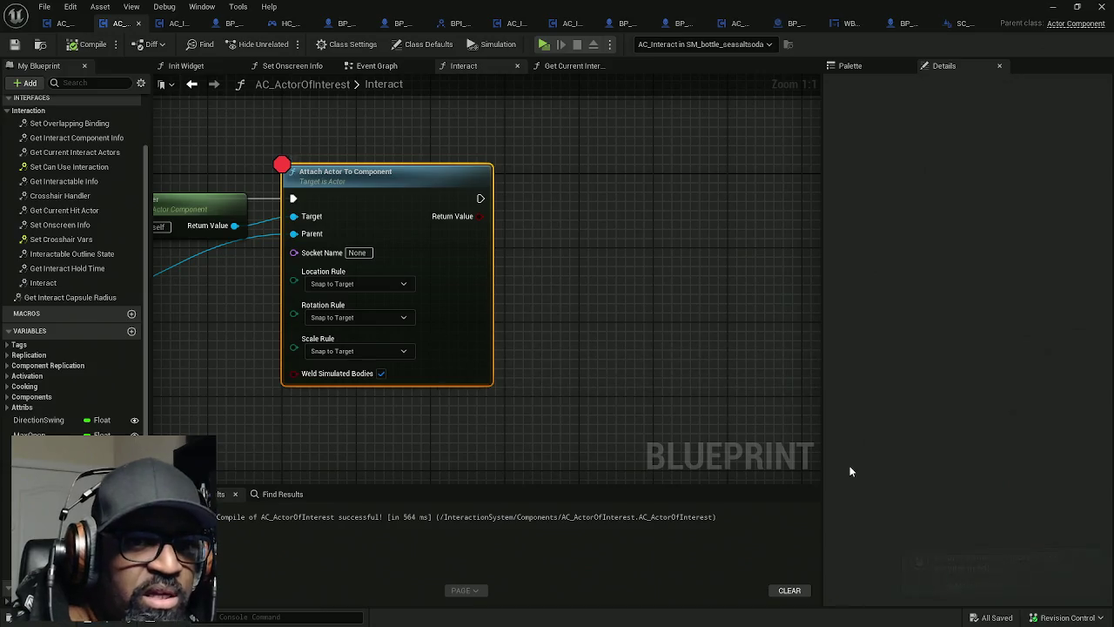
mouse_move(870, 6)
mouse_down()
mouse_move(587, 111)
mouse_move(0, 130)
mouse_up()
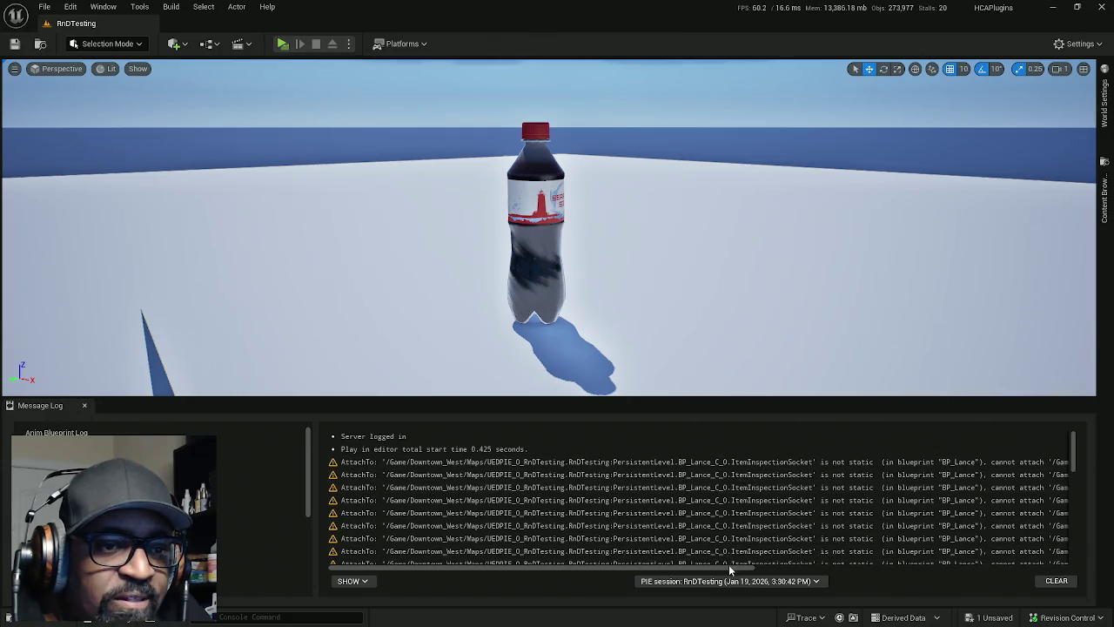
mouse_move(728, 567)
mouse_down()
mouse_move(707, 569)
mouse_move(992, 566)
mouse_move(1056, 554)
mouse_up()
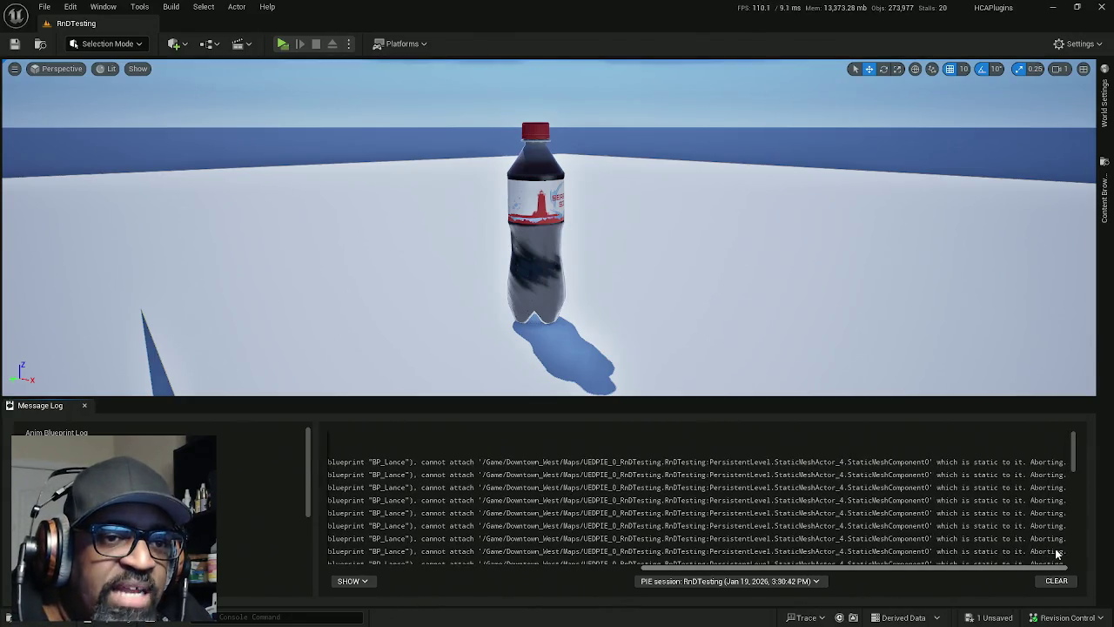
mouse_move(1056, 554)
mouse_down()
mouse_move(609, 557)
mouse_move(300, 505)
mouse_up()
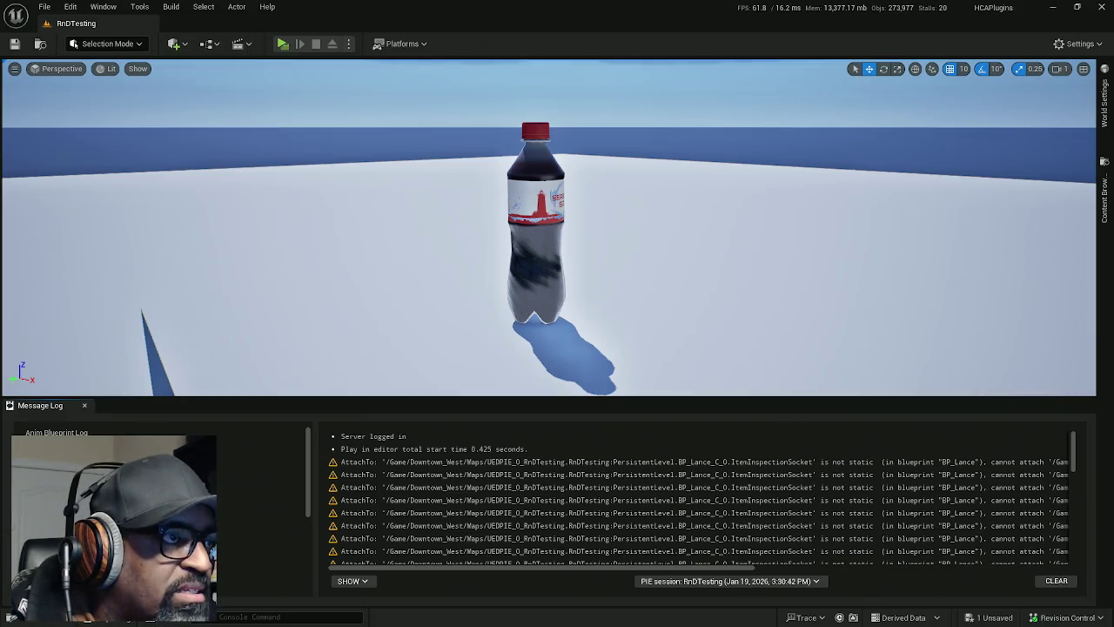
Step: Return to the AC_ActorOfInterest Interact graph centred on Attach Actor To Component
key(alt+Tab)
mouse_move(283, 128)
mouse_down()
mouse_move(565, 119)
mouse_move(587, 137)
mouse_up()
drag(552, 193, 370, 188)
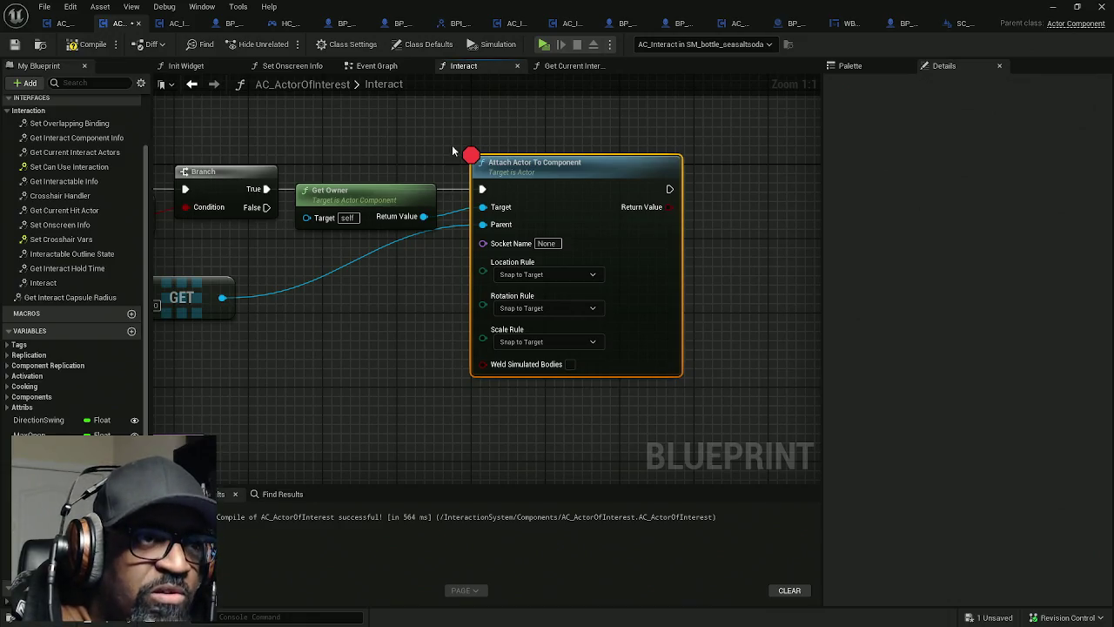
mouse_move(510, 133)
mouse_down()
mouse_move(649, 215)
mouse_move(423, 177)
mouse_move(805, 177)
mouse_up()
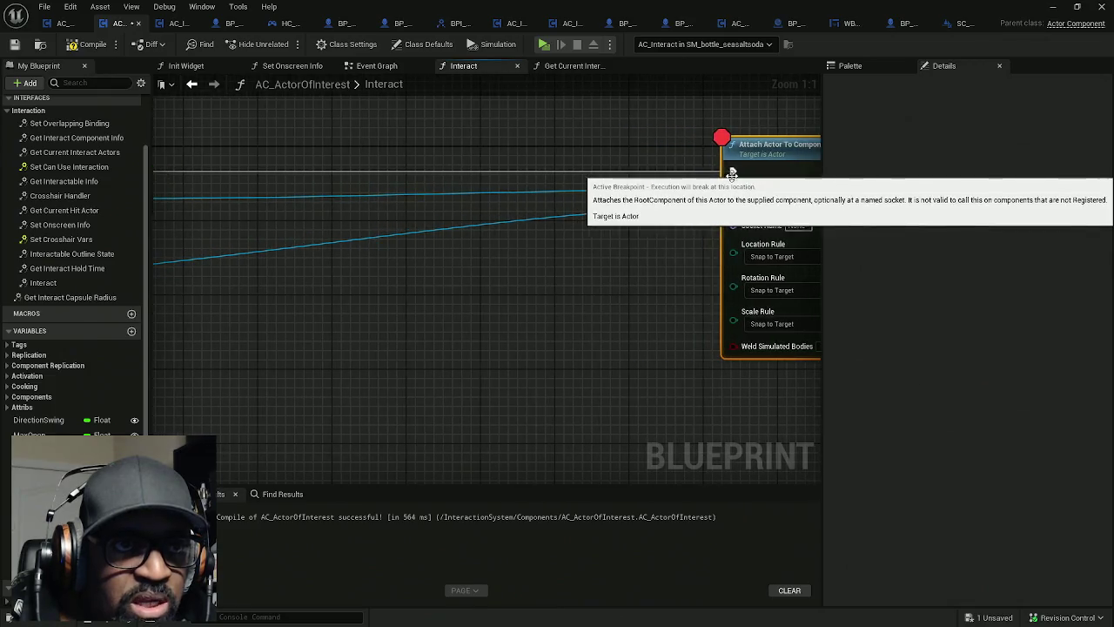
drag(732, 168, 736, 200)
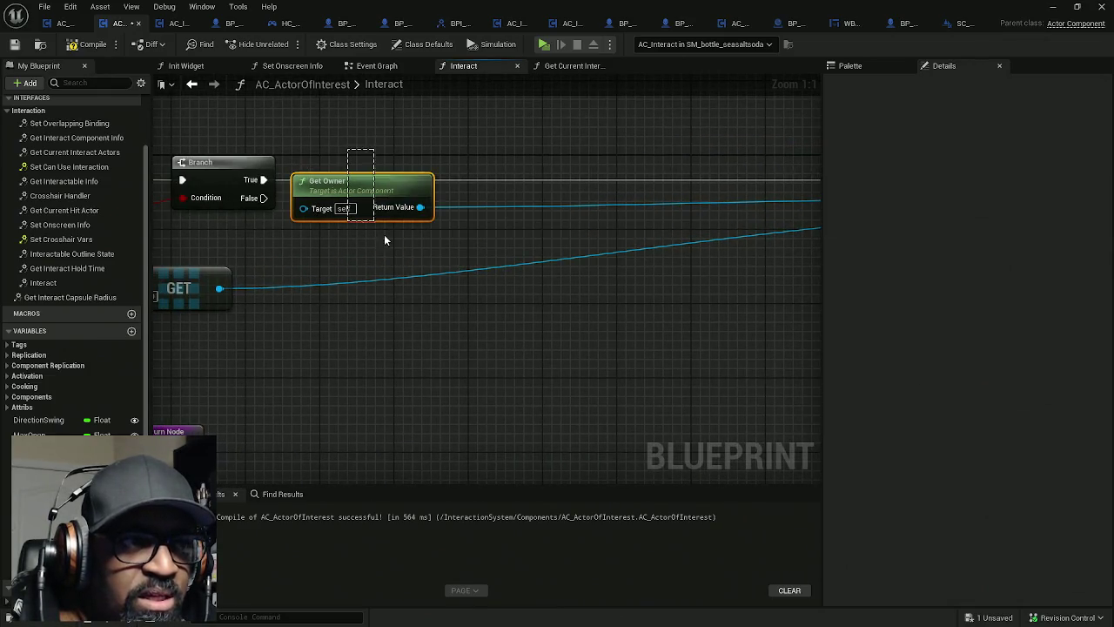
mouse_move(425, 207)
mouse_down()
mouse_move(513, 244)
mouse_move(509, 236)
mouse_up()
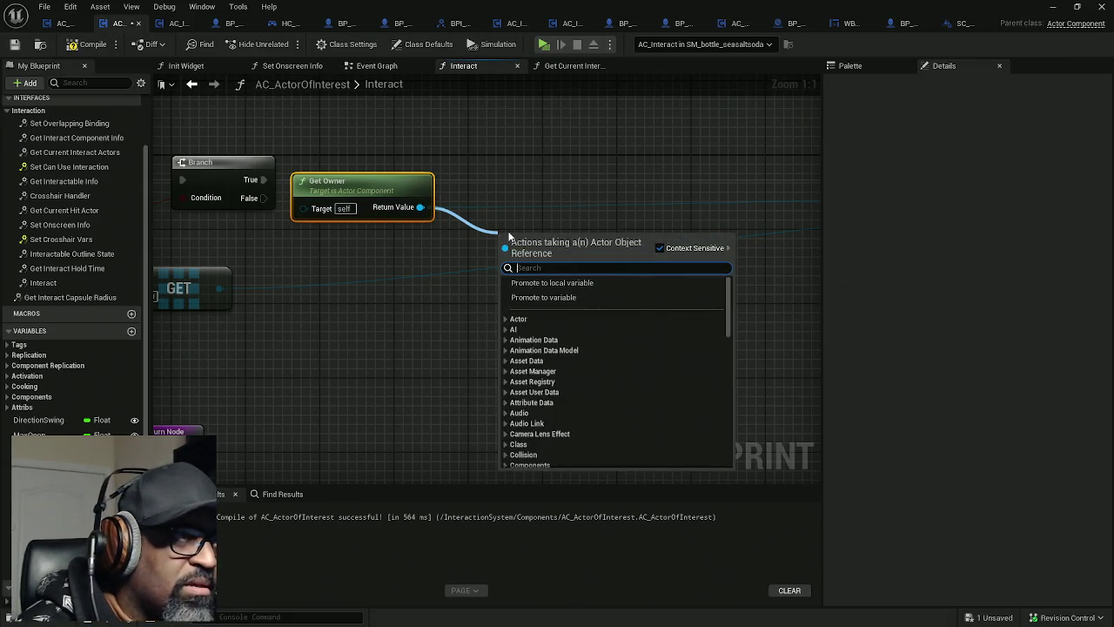
text(mobi)
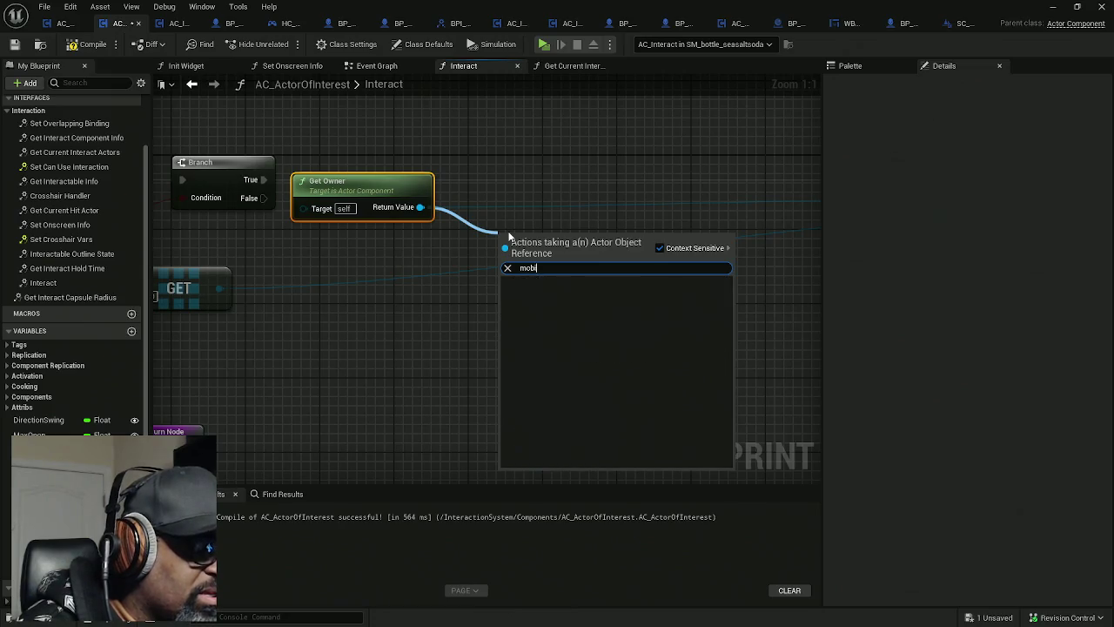
key(BackSpace)
key(BackSpace)
key(BackSpace)
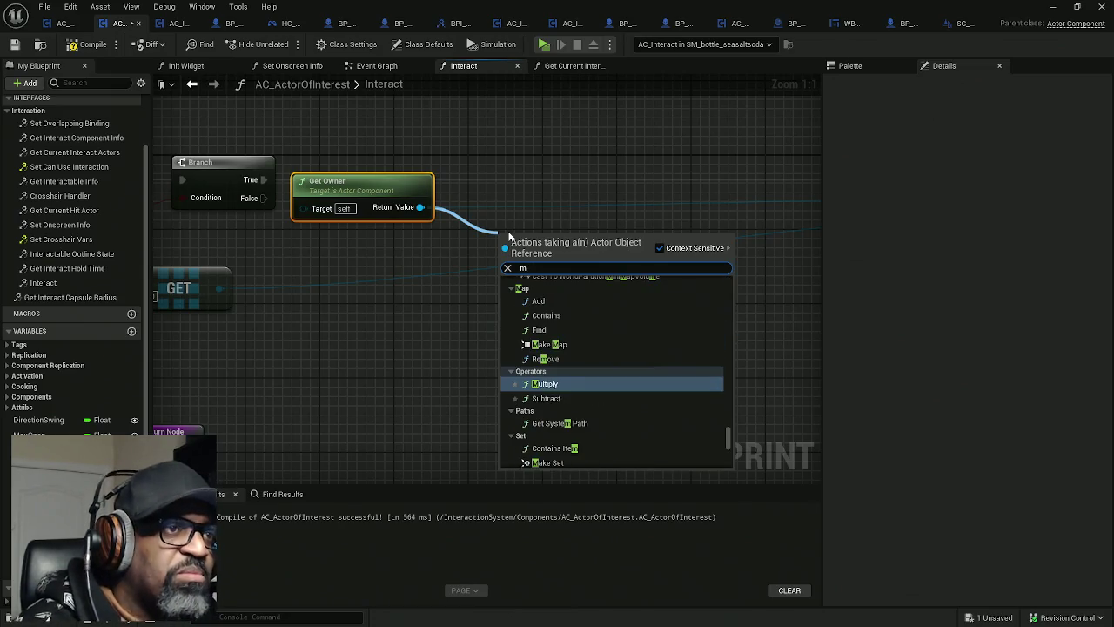
key(BackSpace)
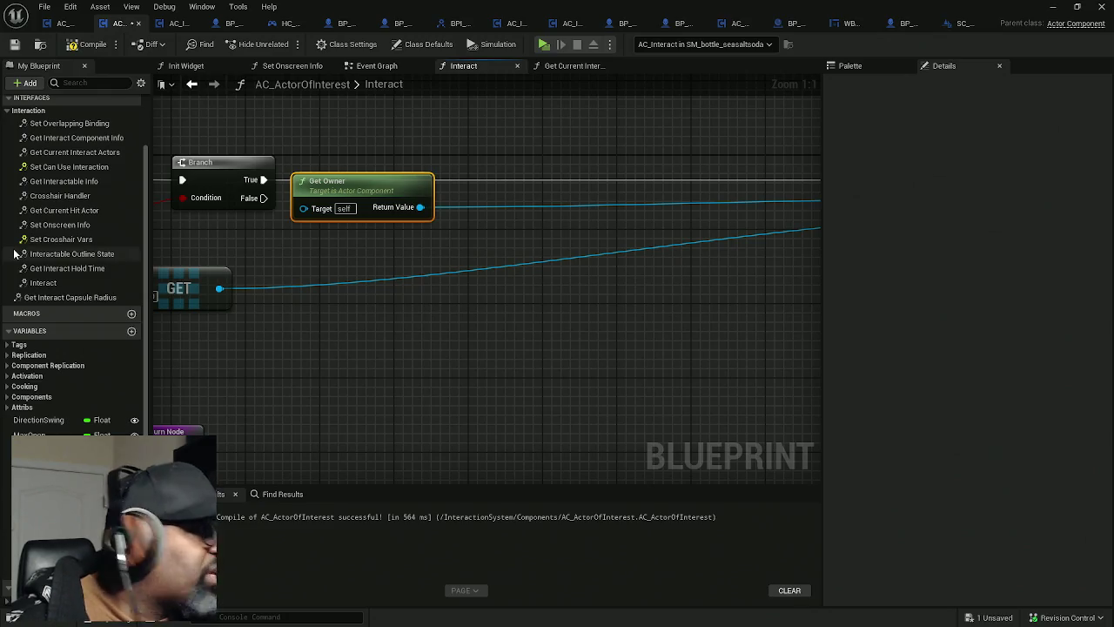
Step: Add a Set Mobility node to the Interact graph from the Palette
click(855, 66)
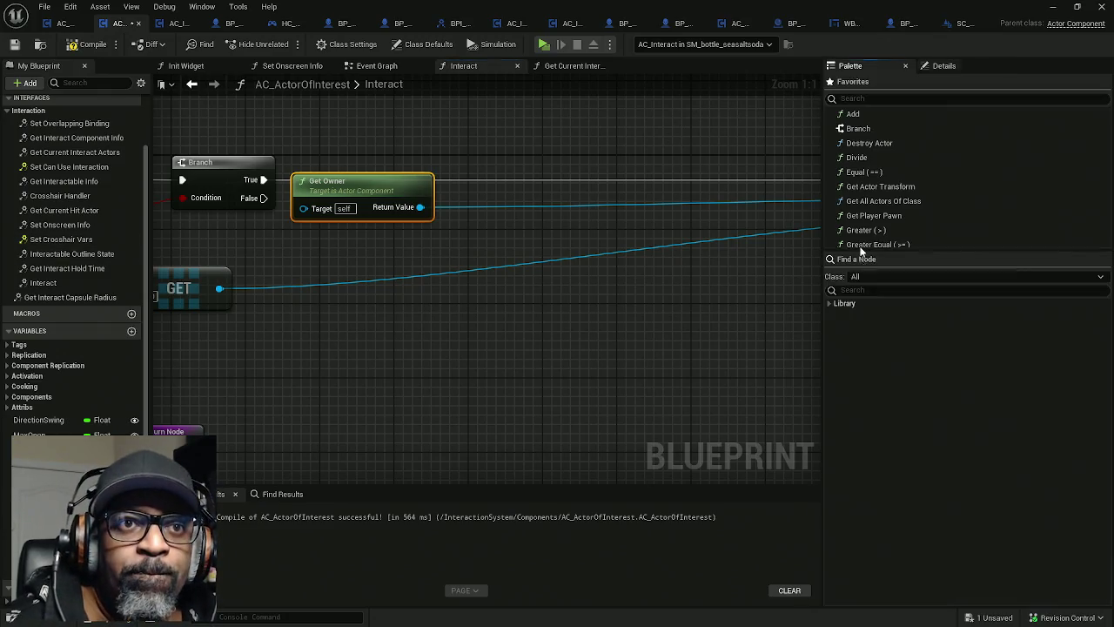
click(889, 293)
text(set)
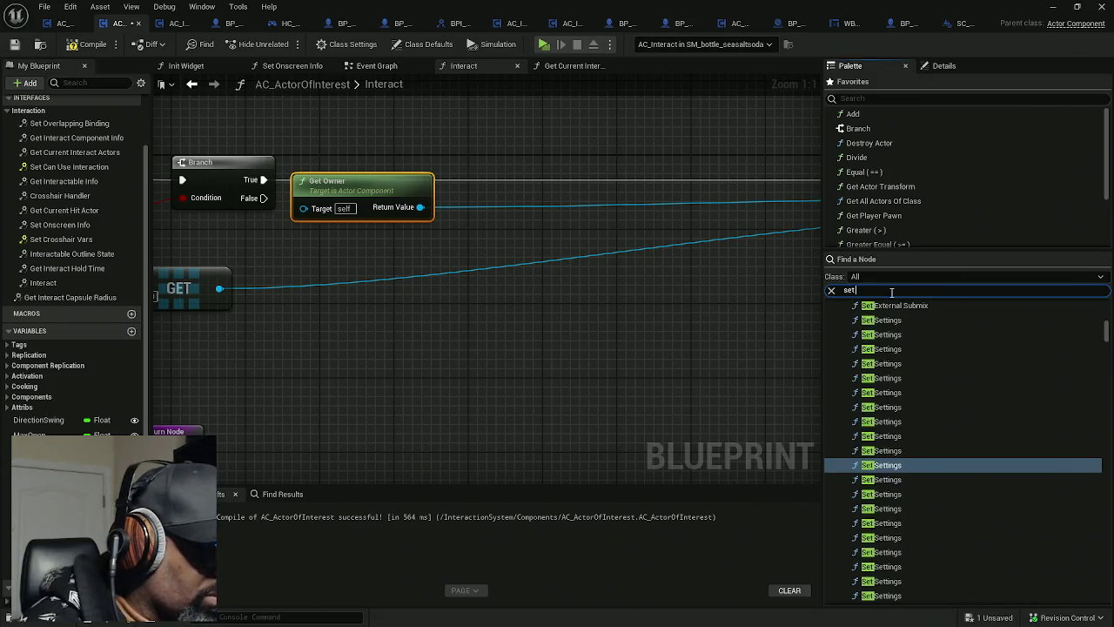
text( mobi)
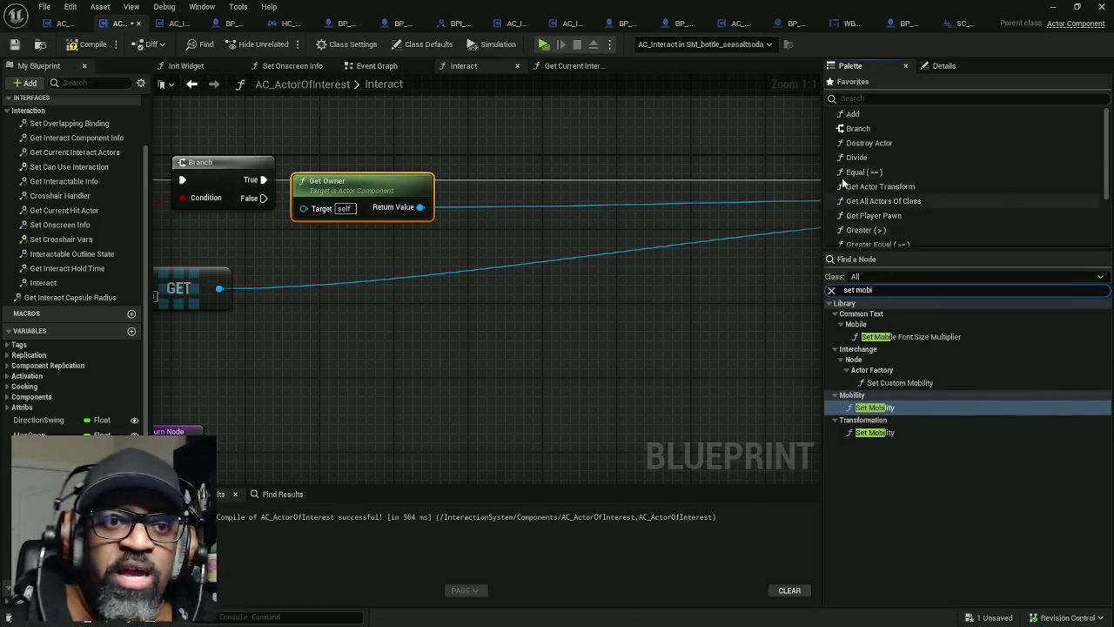
drag(873, 408, 576, 217)
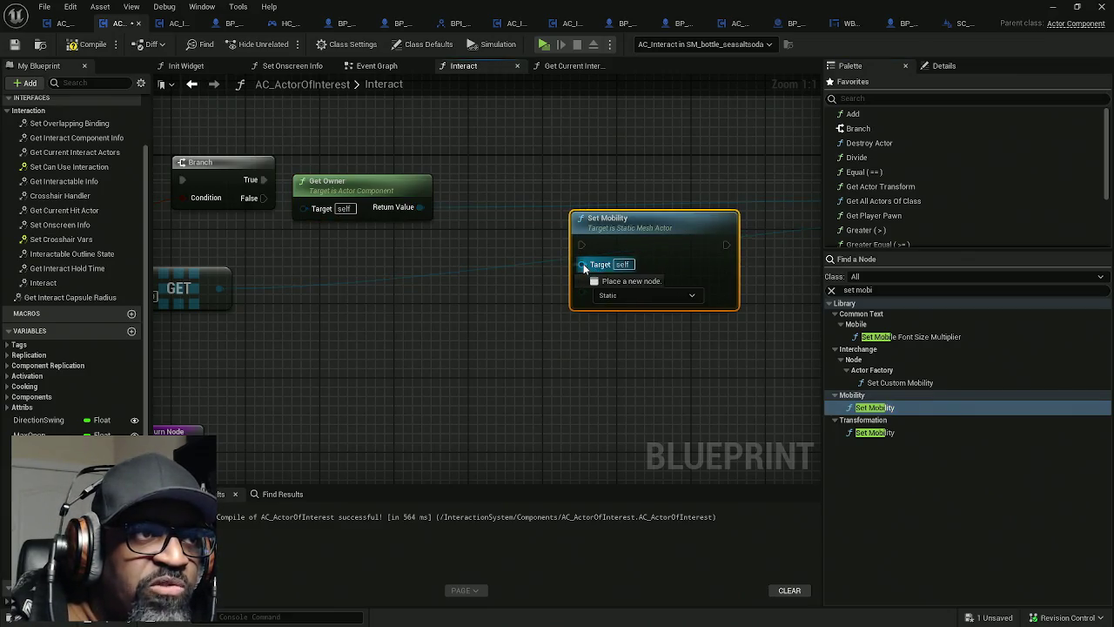
drag(581, 218, 608, 228)
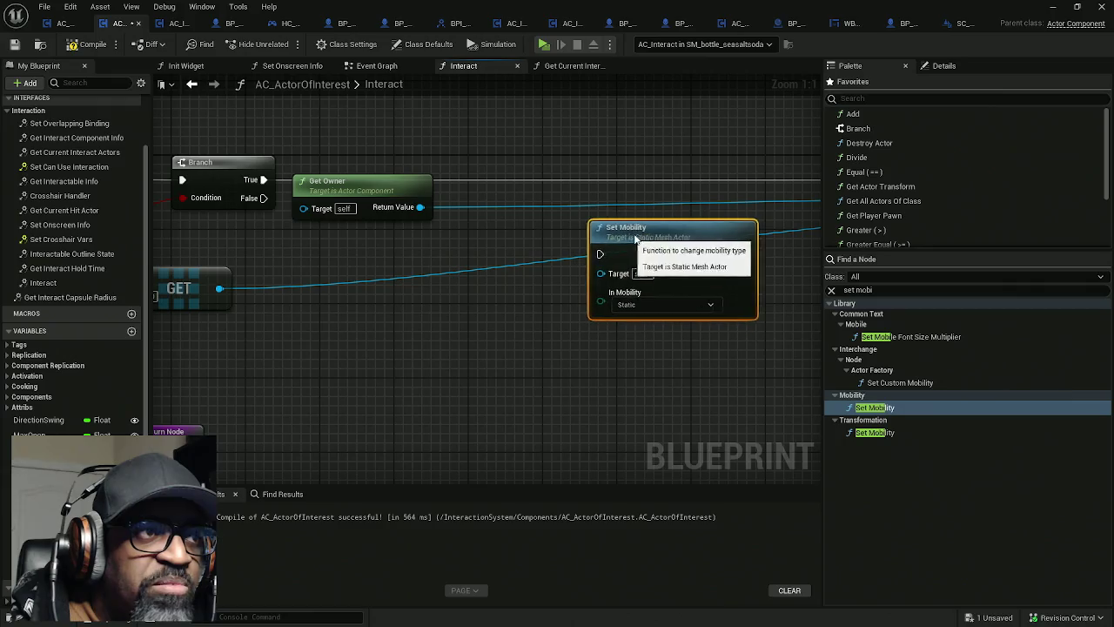
Step: Add a Cast To StaticMeshActor node from Get Owner, driven by Branch's True output
drag(419, 207, 454, 211)
text(c)
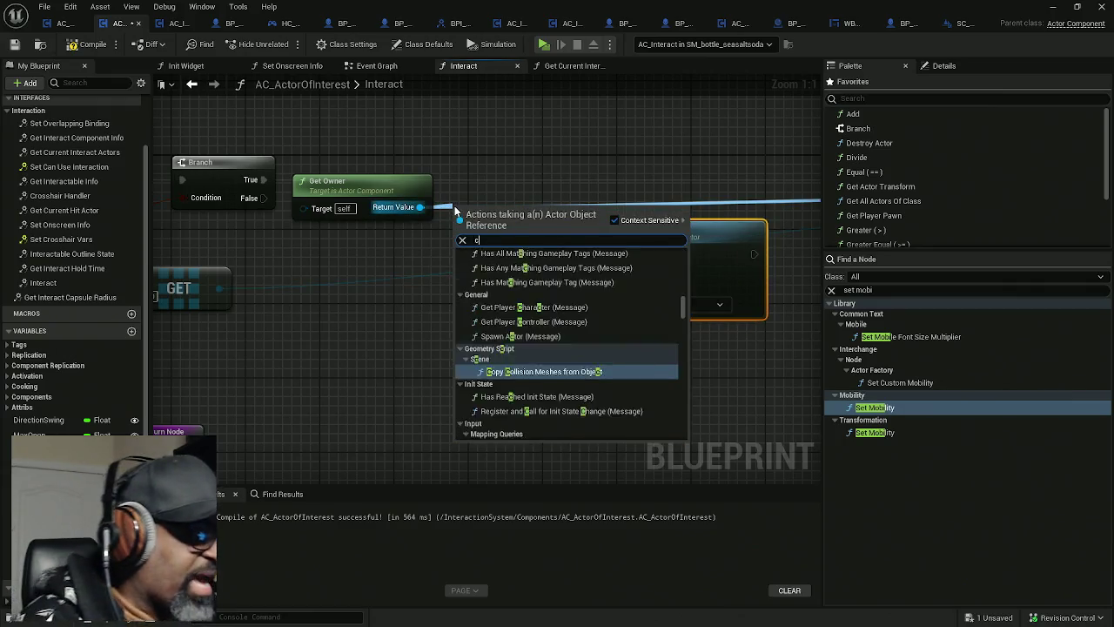
text(astto staticm)
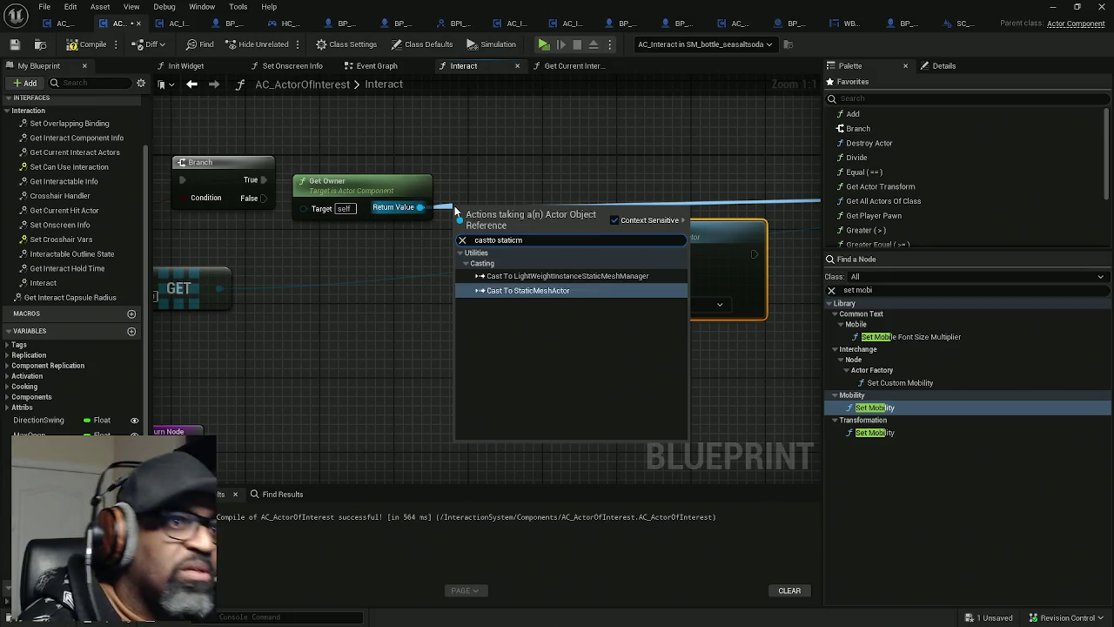
key(Escape)
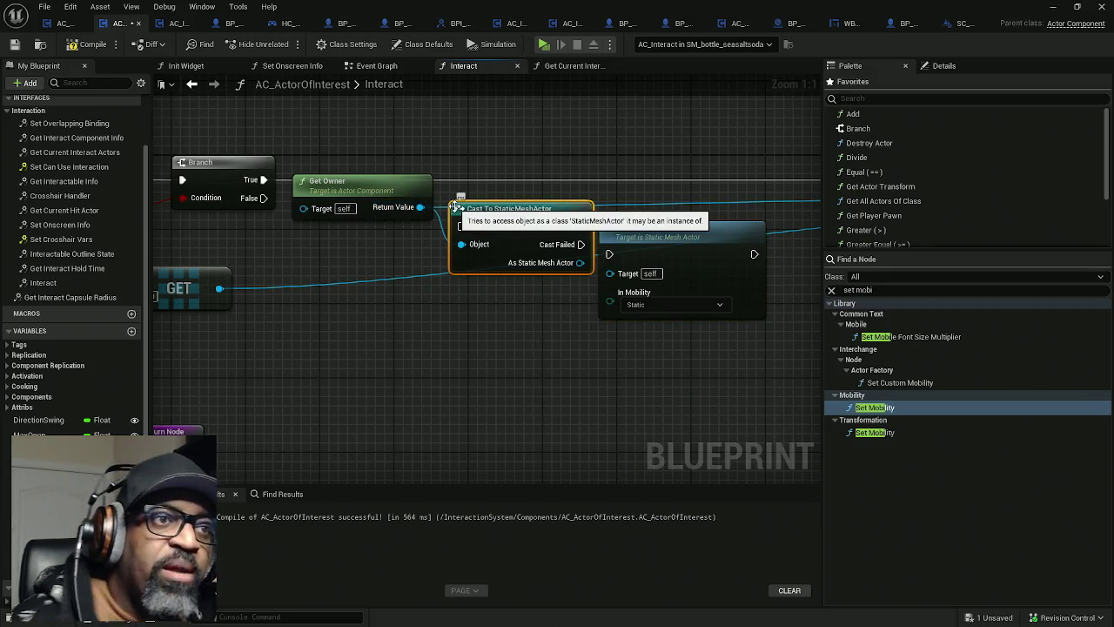
mouse_move(264, 180)
mouse_down()
mouse_move(478, 185)
mouse_move(601, 225)
mouse_move(459, 224)
mouse_up()
drag(270, 180, 265, 179)
drag(514, 230, 496, 184)
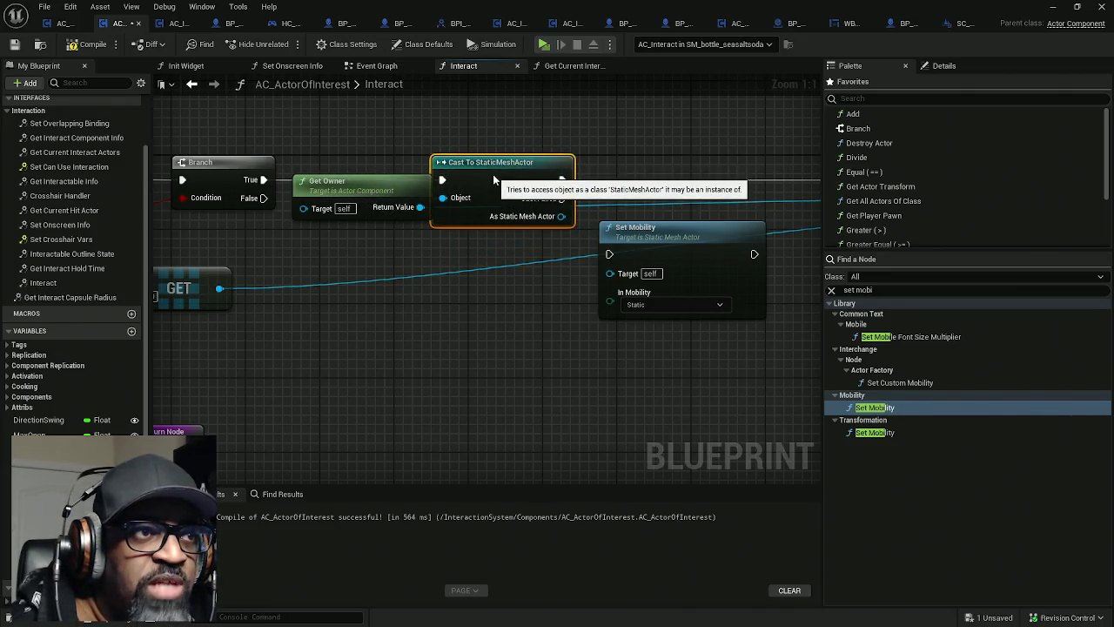
Step: Run Set Mobility after the cast, targeting the StaticMeshActor, with In Mobility set to Movable
mouse_move(546, 228)
mouse_down()
mouse_move(438, 218)
mouse_move(503, 263)
mouse_move(431, 294)
mouse_up()
mouse_move(364, 185)
mouse_down()
mouse_move(388, 193)
mouse_move(400, 146)
mouse_up()
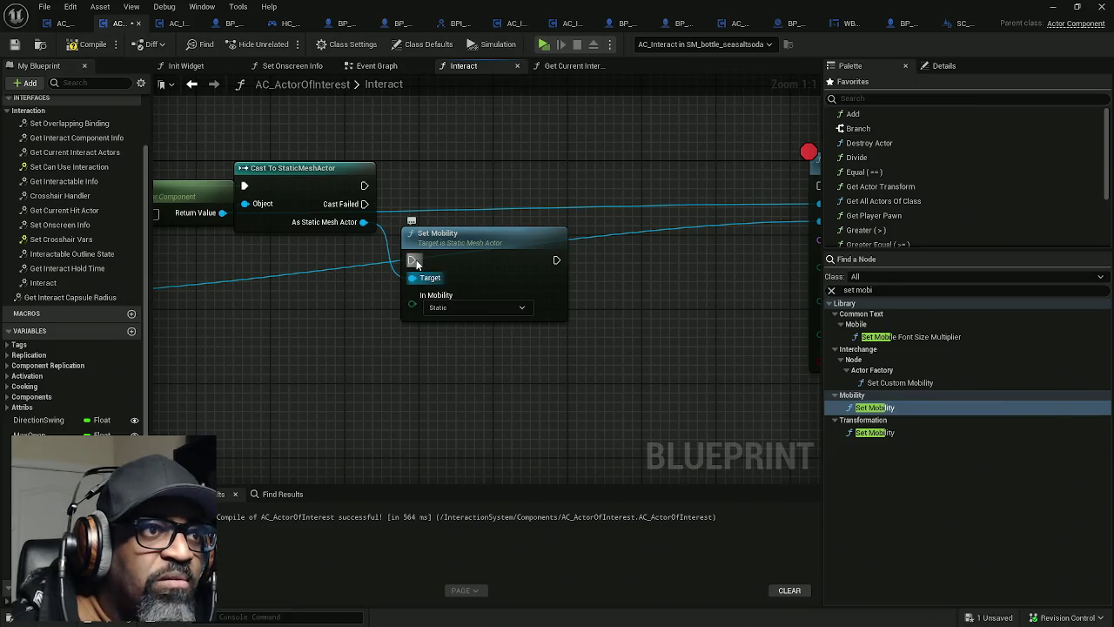
drag(415, 261, 379, 187)
drag(458, 318, 447, 242)
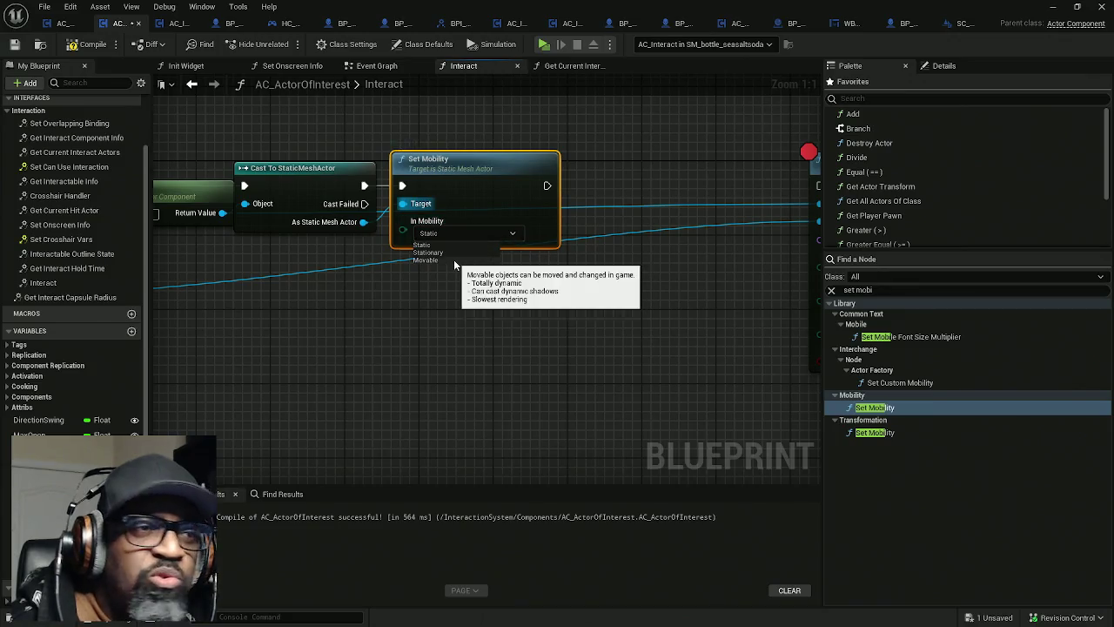
click(453, 259)
Step: Run Attach Actor To Component after Set Mobility, place it alongside, and save the blueprint
drag(612, 261, 528, 255)
drag(709, 177, 674, 181)
drag(437, 177, 437, 177)
mouse_move(538, 234)
mouse_down()
mouse_move(557, 234)
mouse_move(505, 234)
mouse_up()
drag(725, 174, 507, 174)
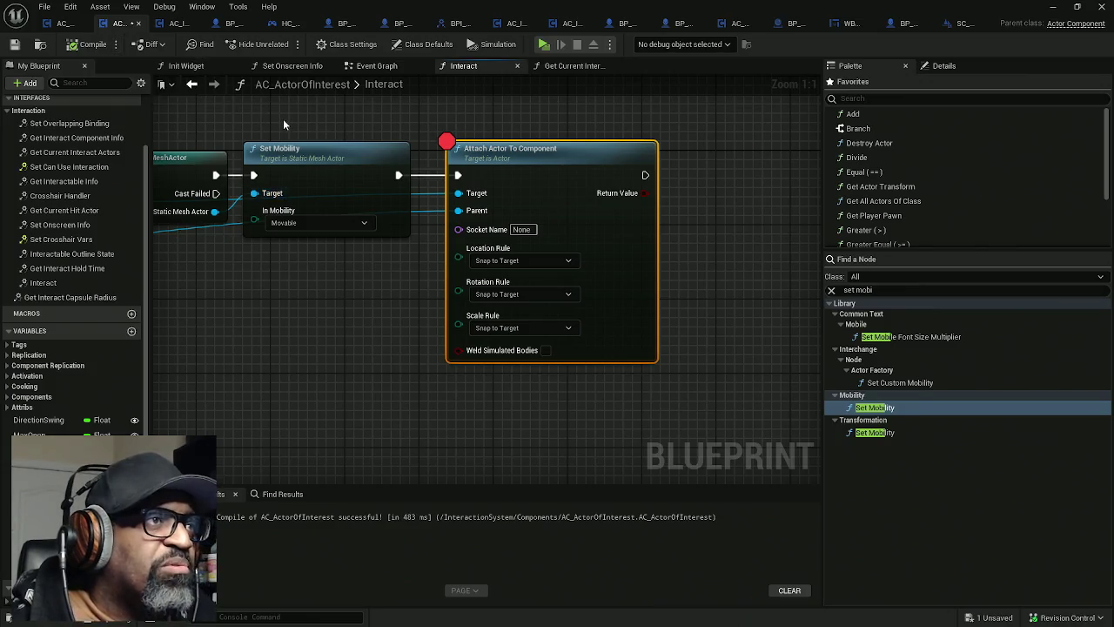
key(ctrl+s)
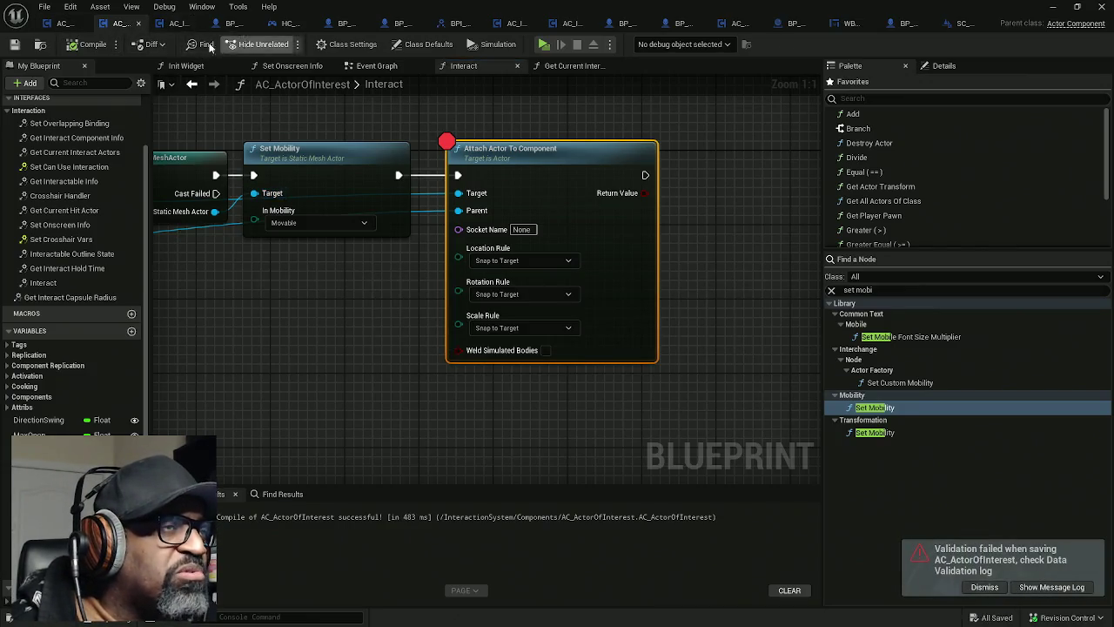
click(250, 23)
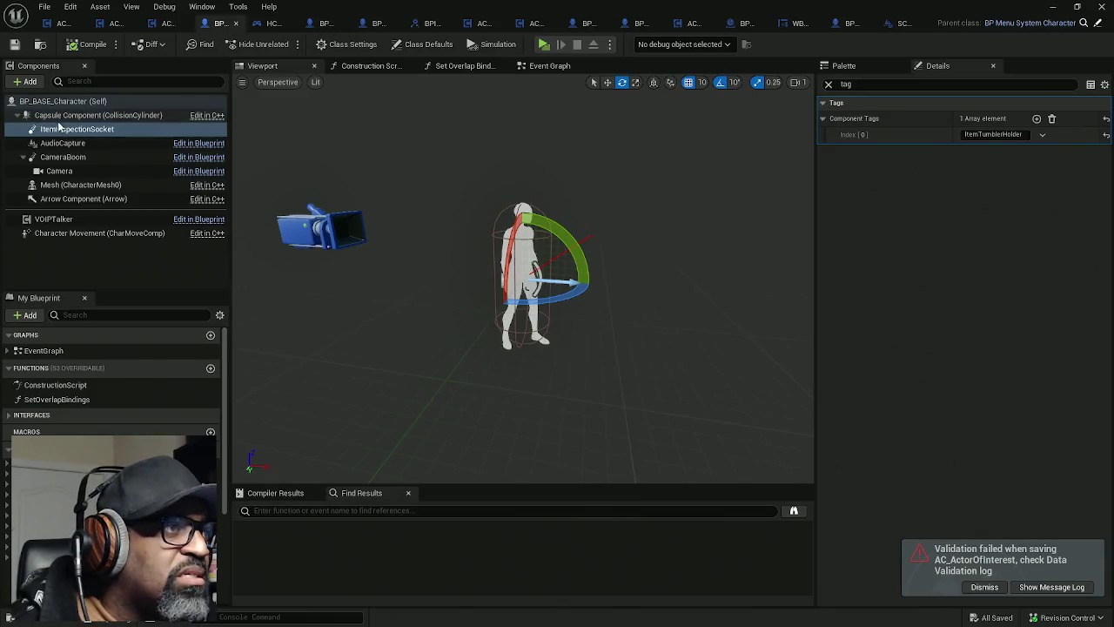
Step: Clear the Details tag filter, dismiss the save validation warning, and select Capsule Component
click(827, 85)
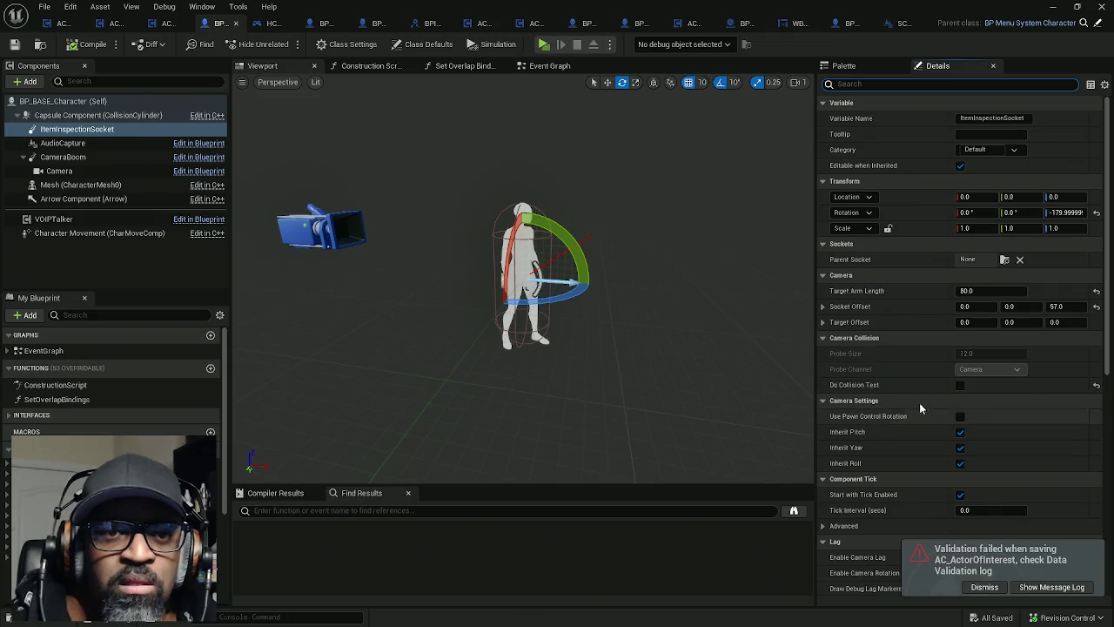
scroll(908, 346, down, 10)
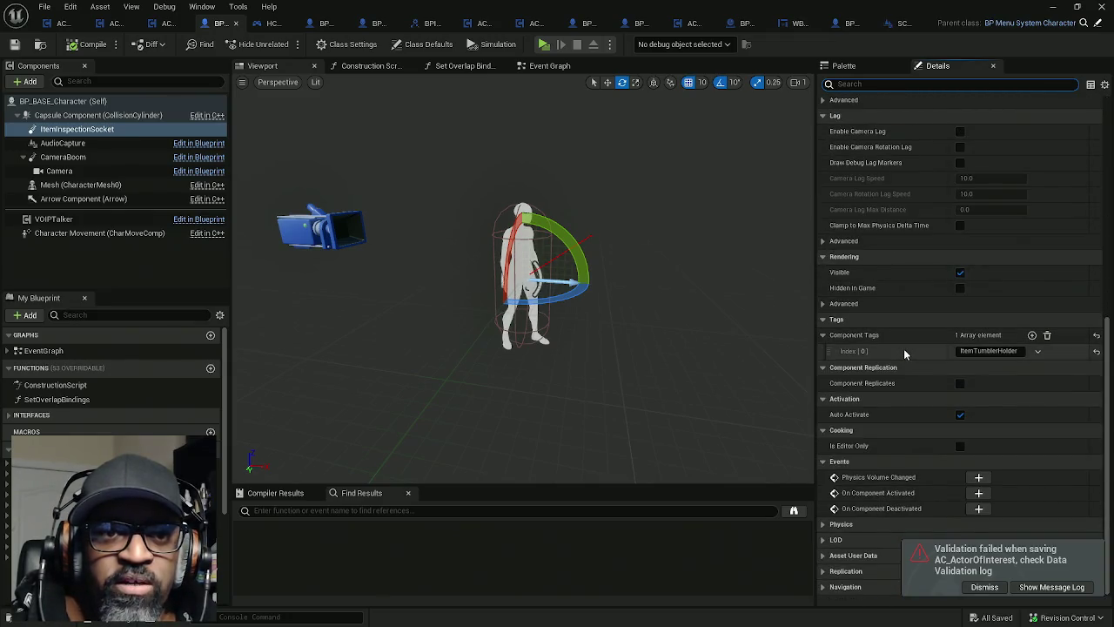
click(981, 585)
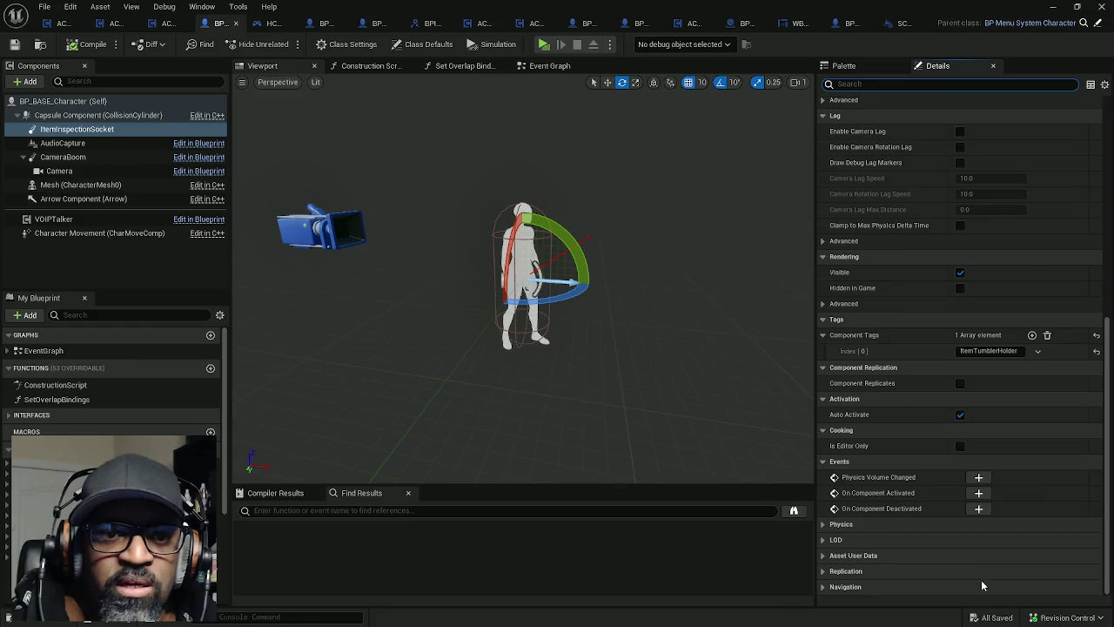
scroll(914, 355, up, 8)
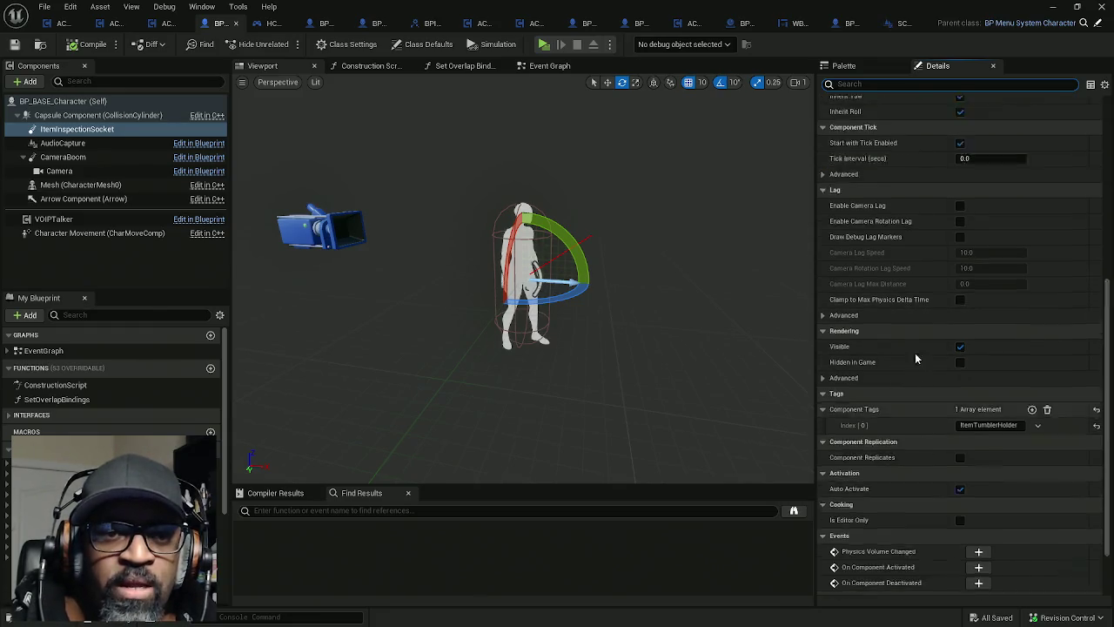
scroll(897, 178, up, 3)
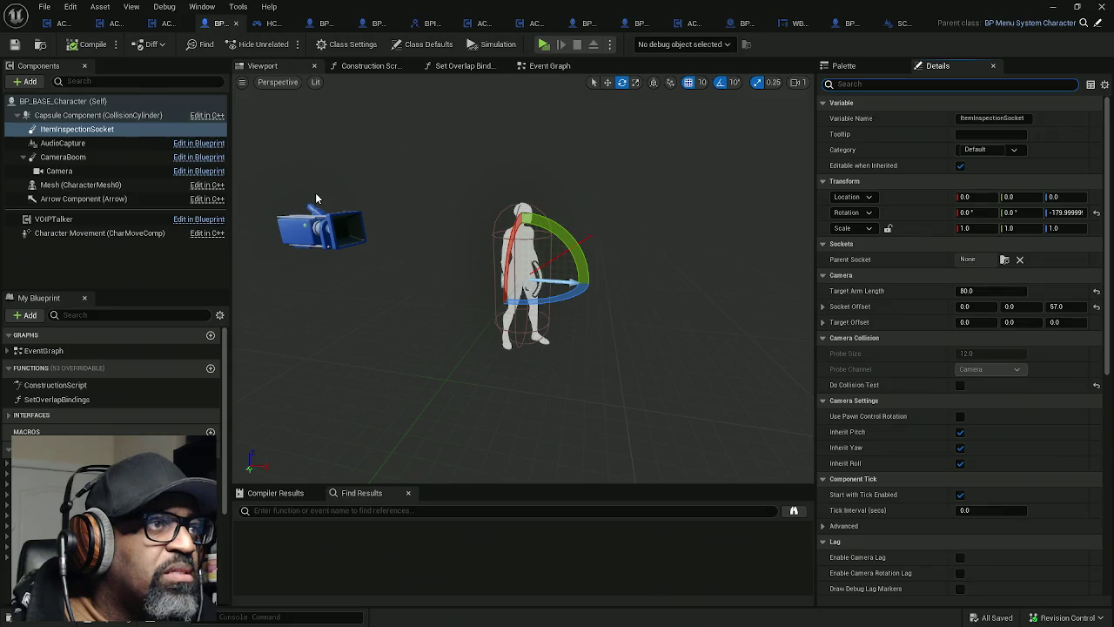
click(74, 117)
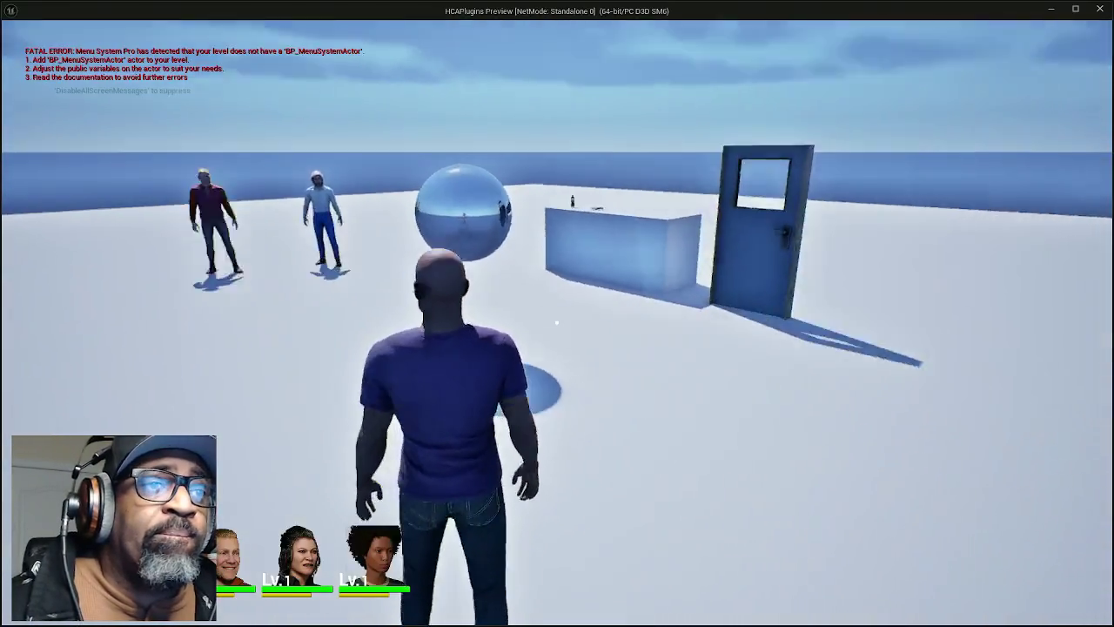
Step: Walk to the counter, rotate the soda bottle twice, then pick it up to hit the breakpoint
key(w)
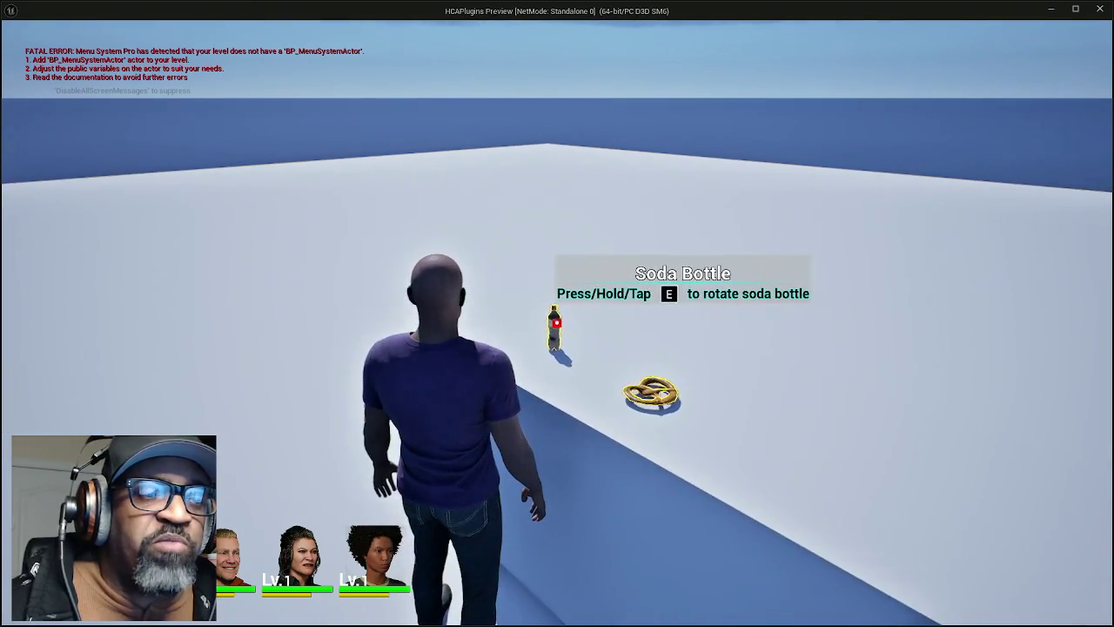
key(e)
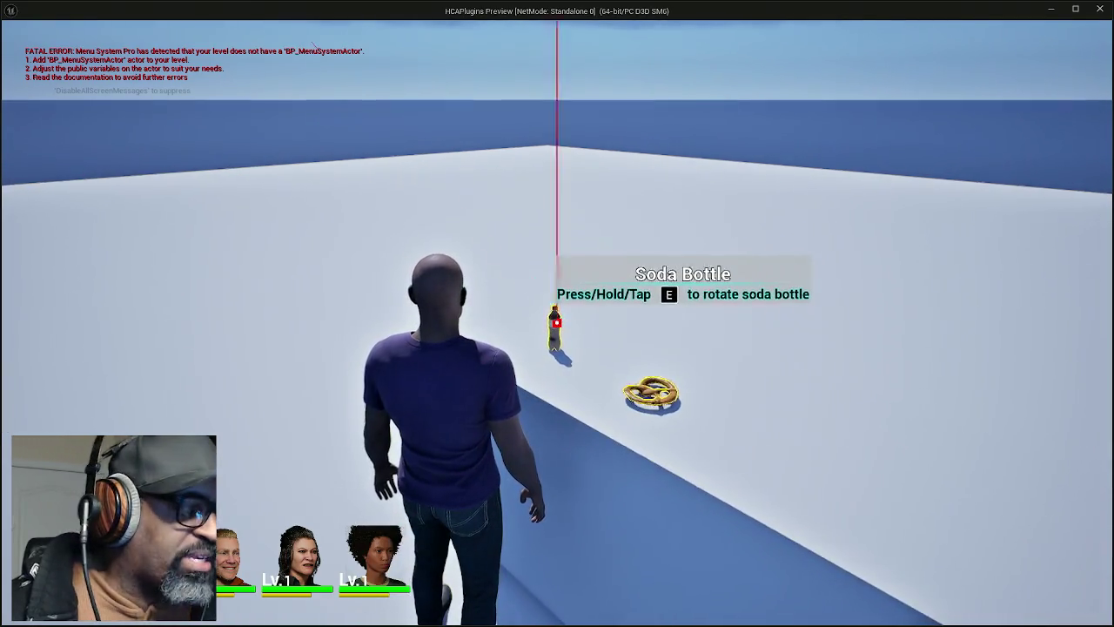
key(e)
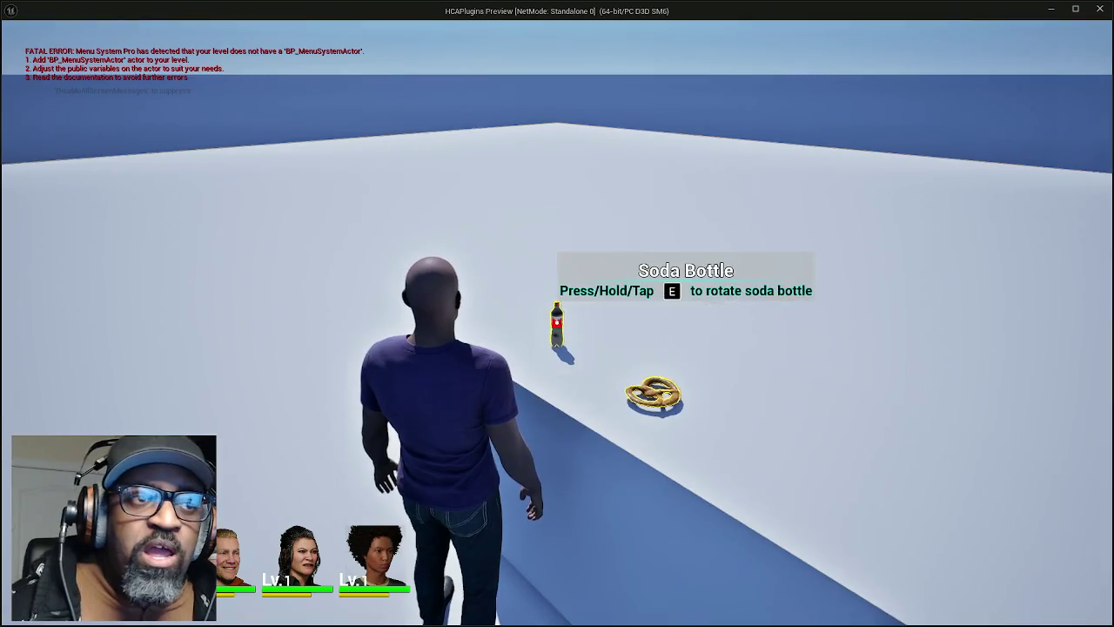
key(e)
Step: Remove the breakpoint from Attach Actor To Component and resume the game preview
drag(352, 272, 571, 261)
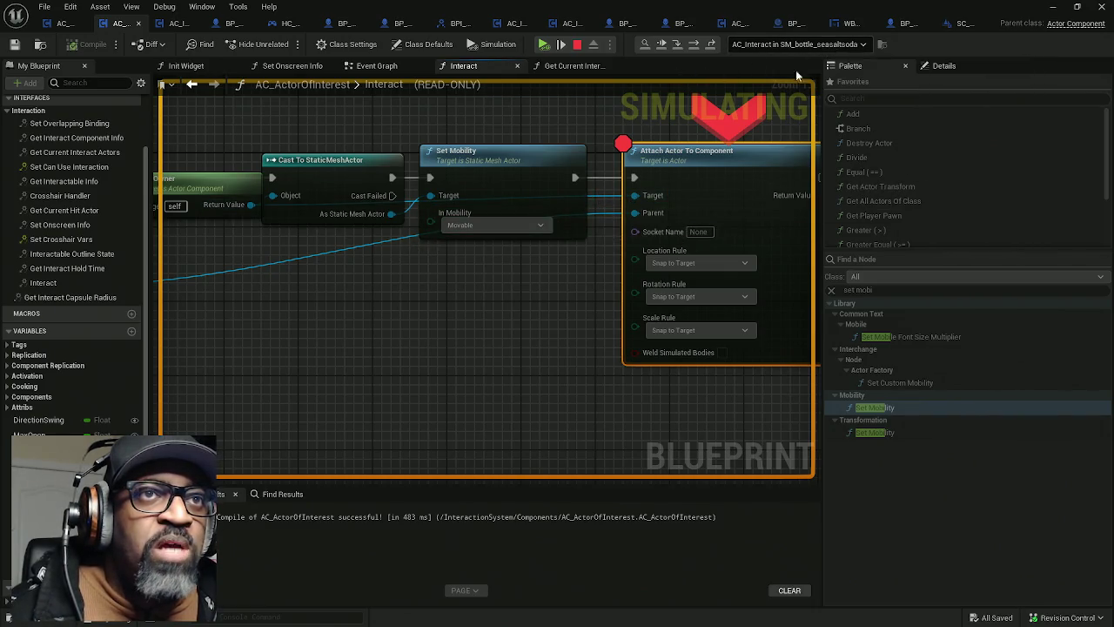
mouse_move(382, 170)
mouse_down()
mouse_move(311, 186)
mouse_move(129, 193)
mouse_up()
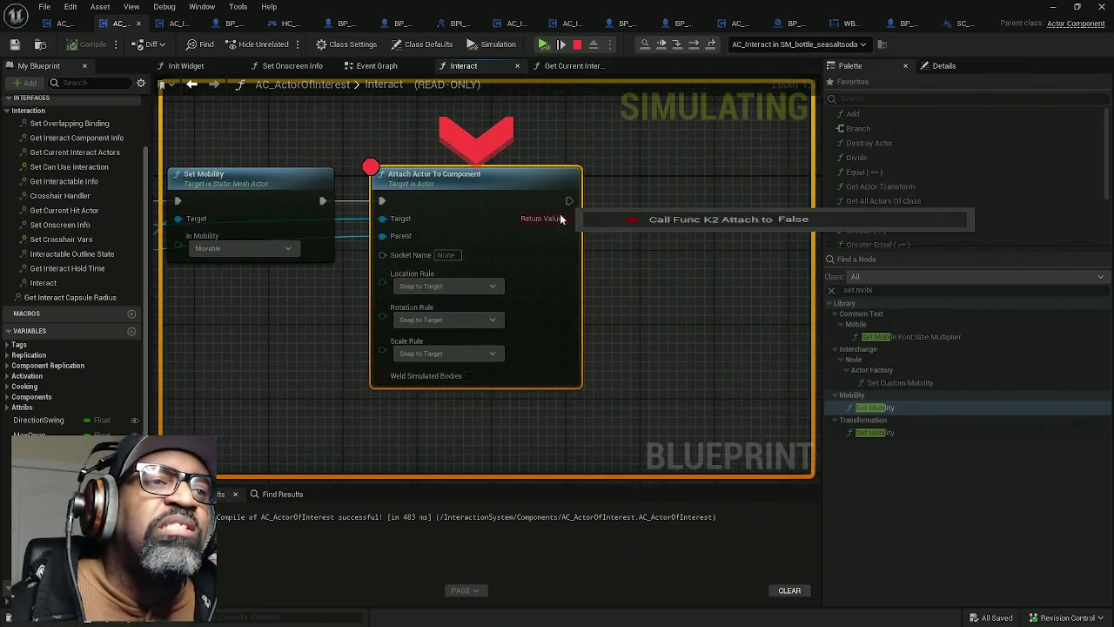
right_click(477, 208)
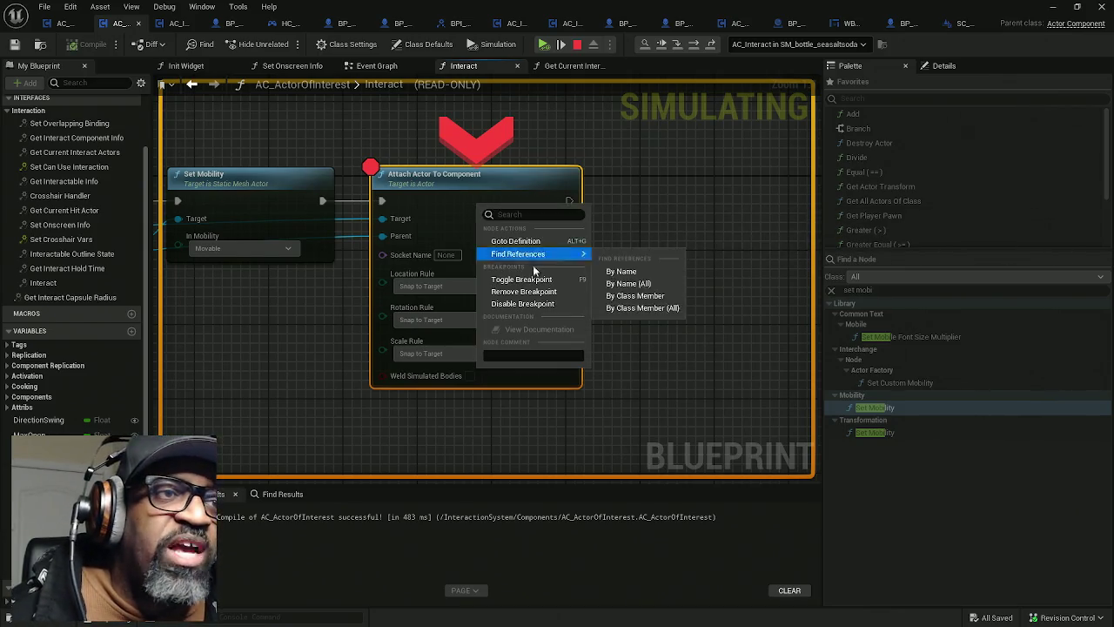
click(530, 293)
click(560, 42)
click(557, 322)
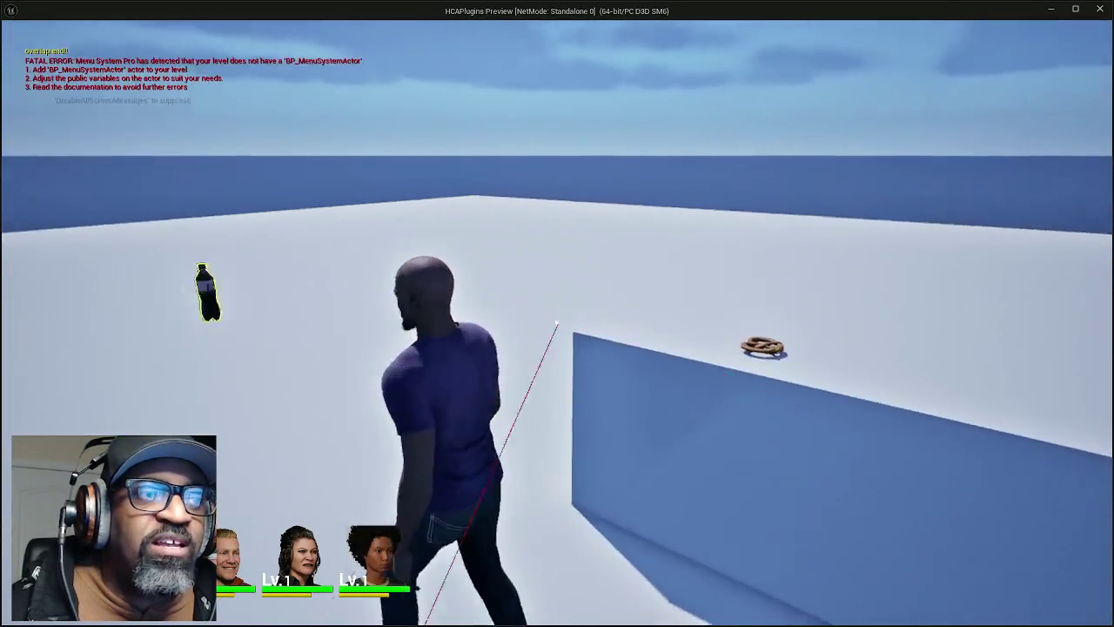
Step: Fire a trace at the bottle and run the player among the characters on the platform
key(s)
key(w)
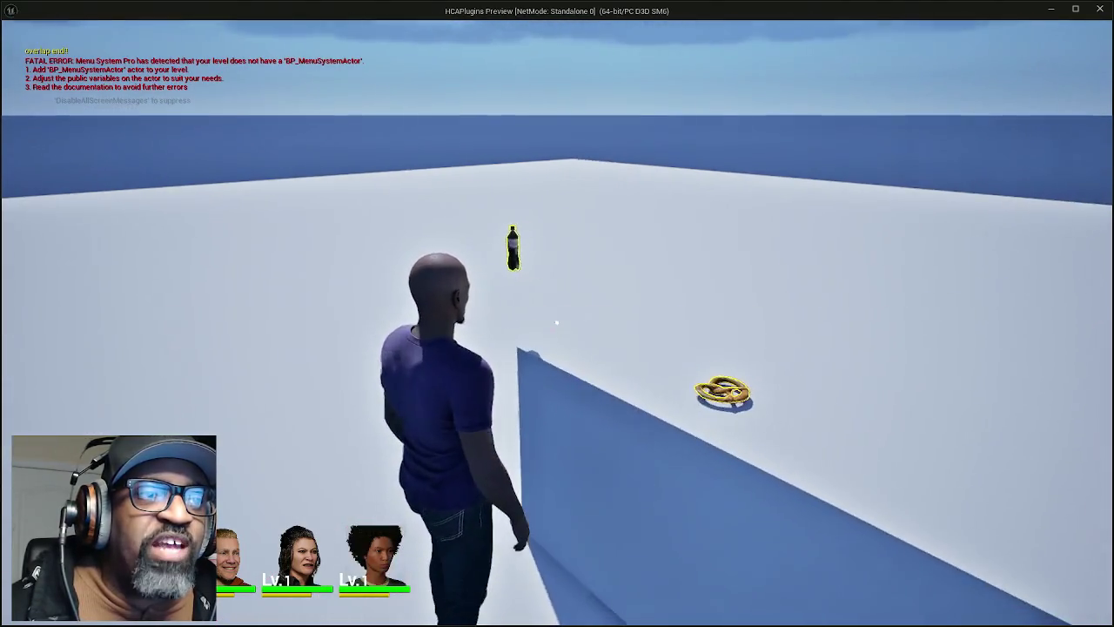
click(557, 323)
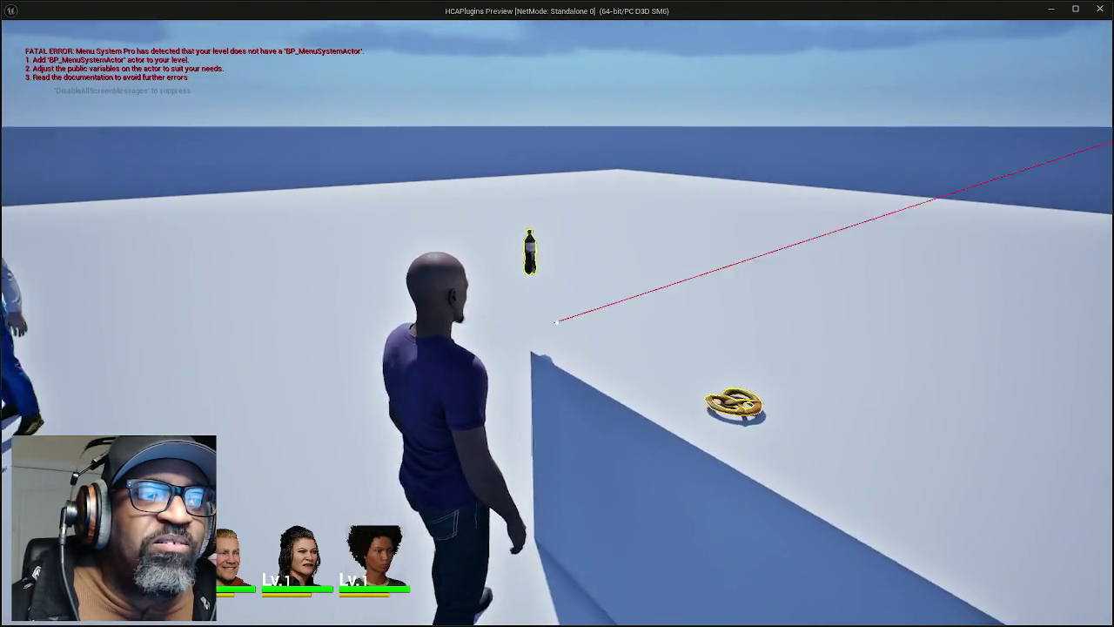
key(w)
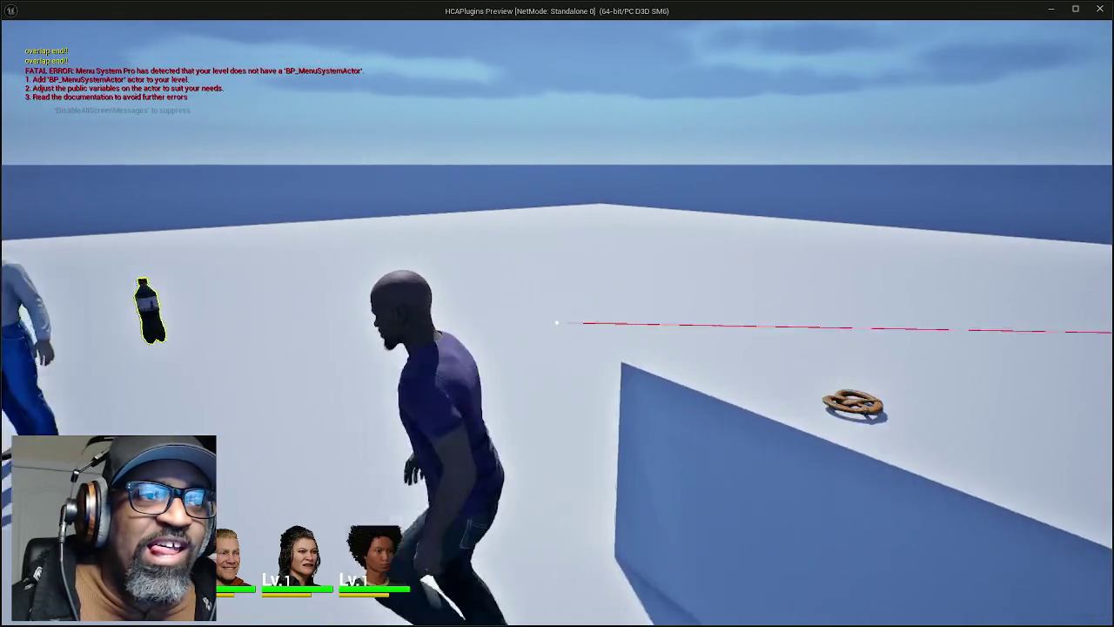
key(w)
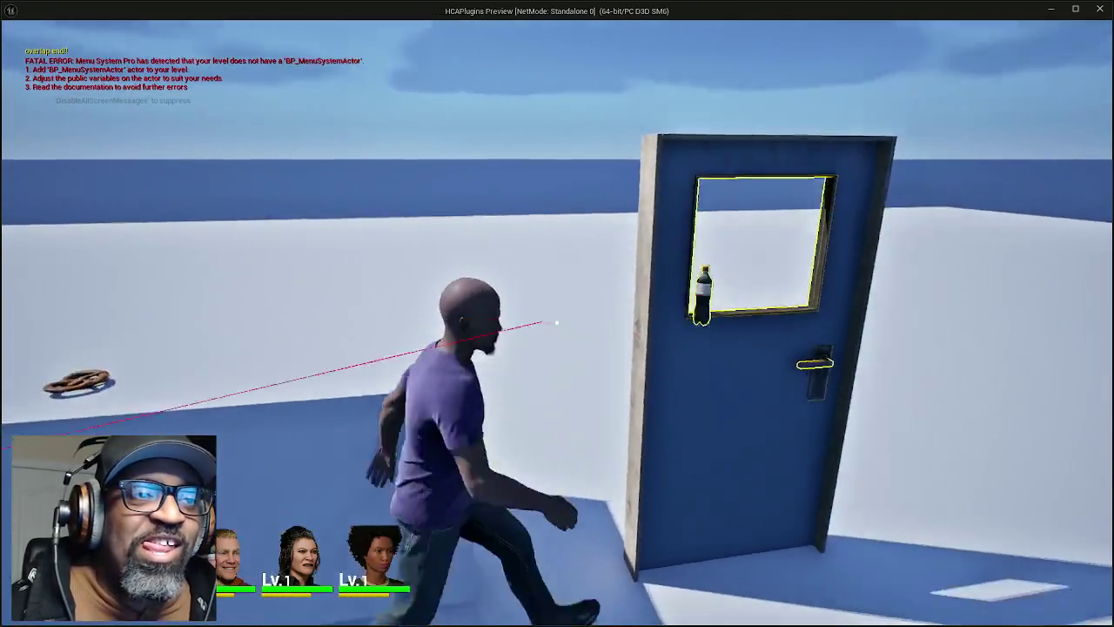
key(w)
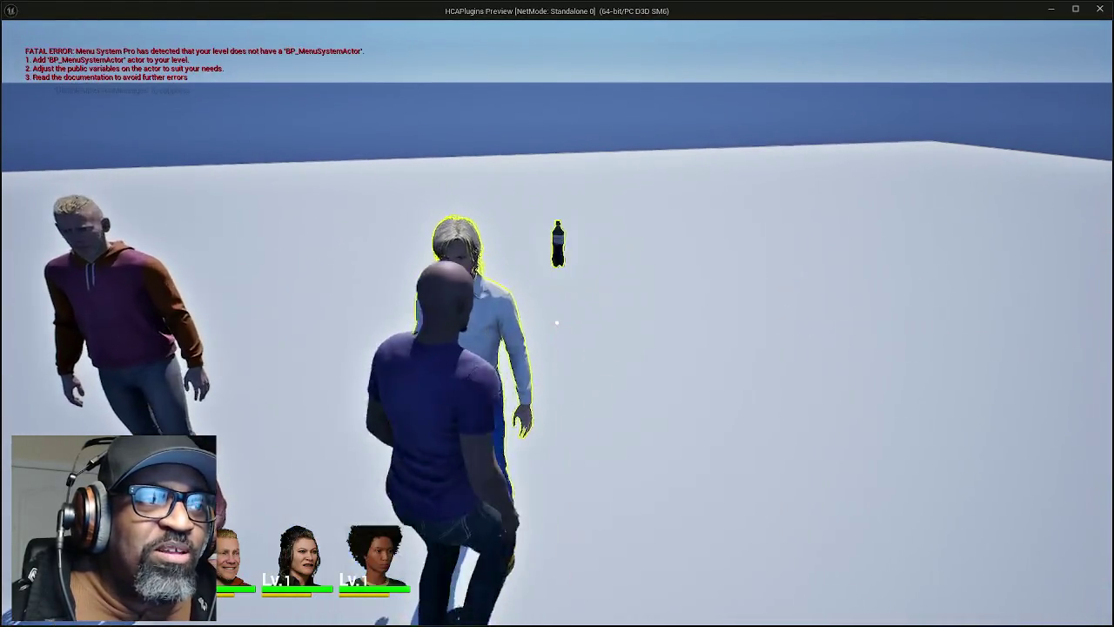
key(w)
key(w)
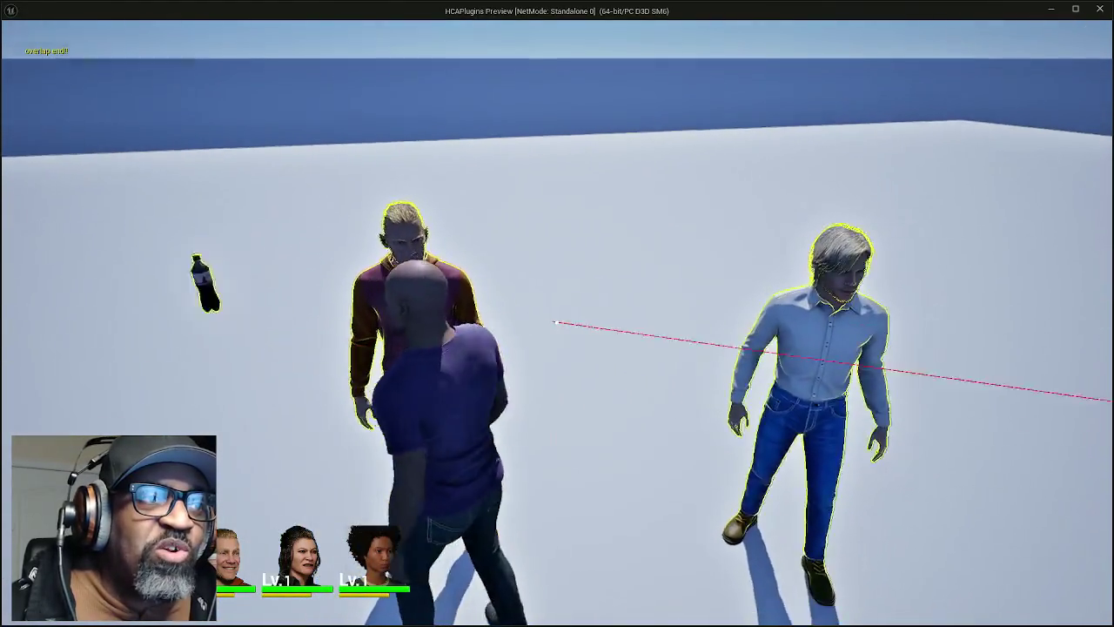
key(w)
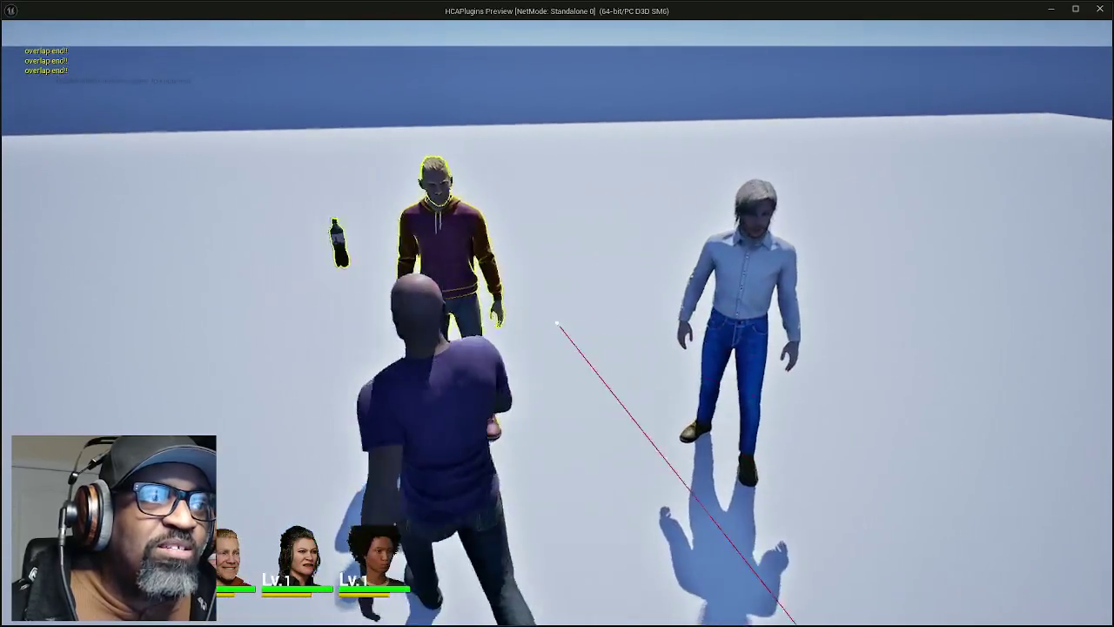
key(w)
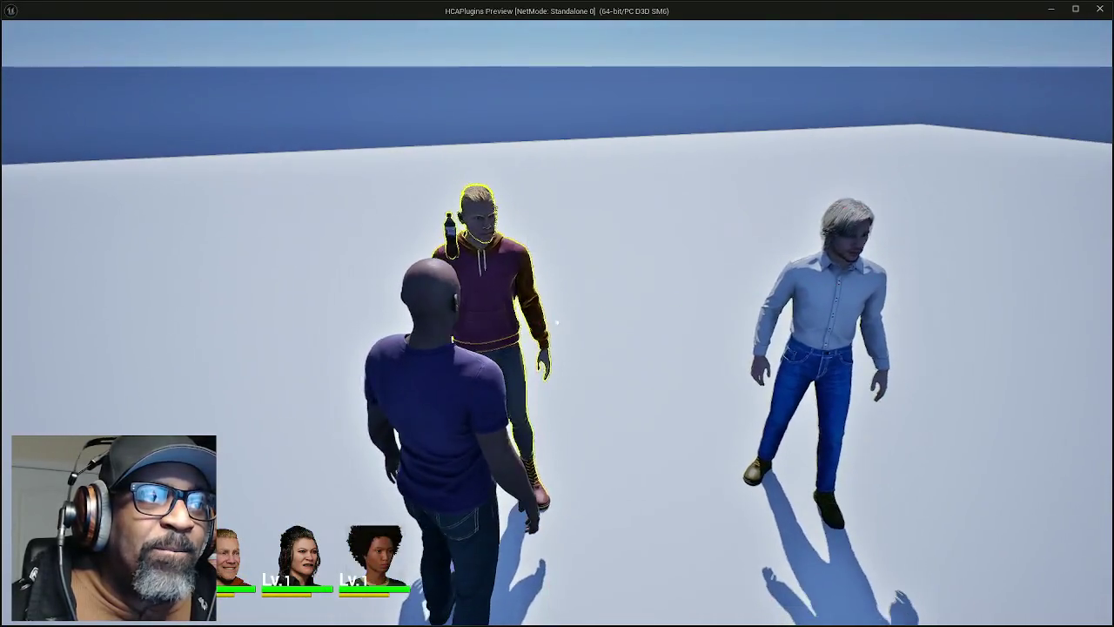
Step: Circle the blue box, approach the pretzel to show its prompt, then stop the preview
key(w)
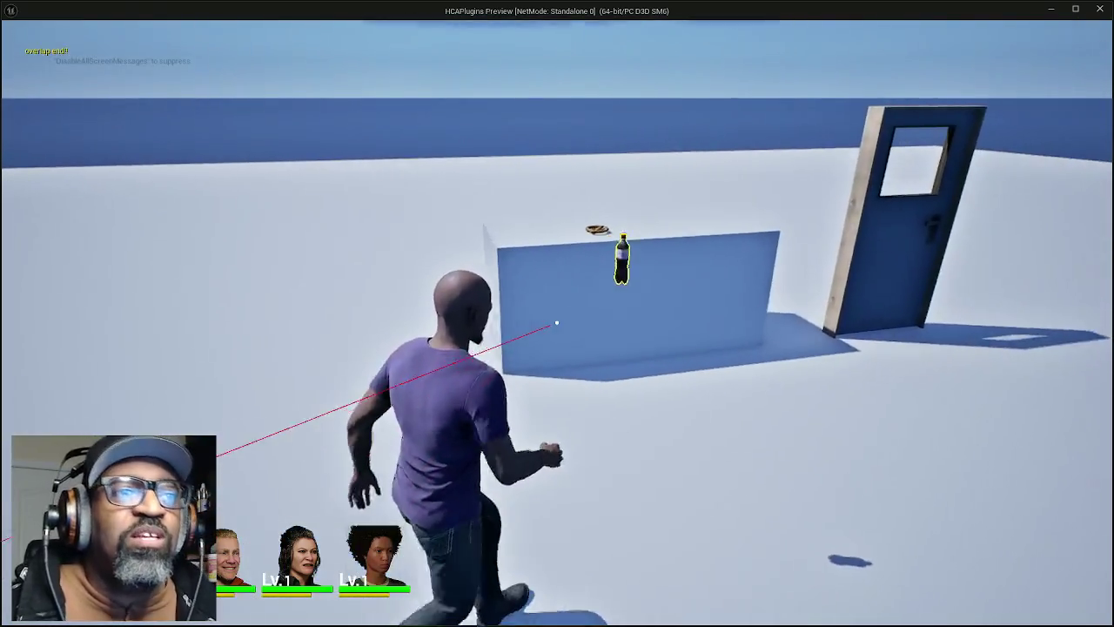
key(w)
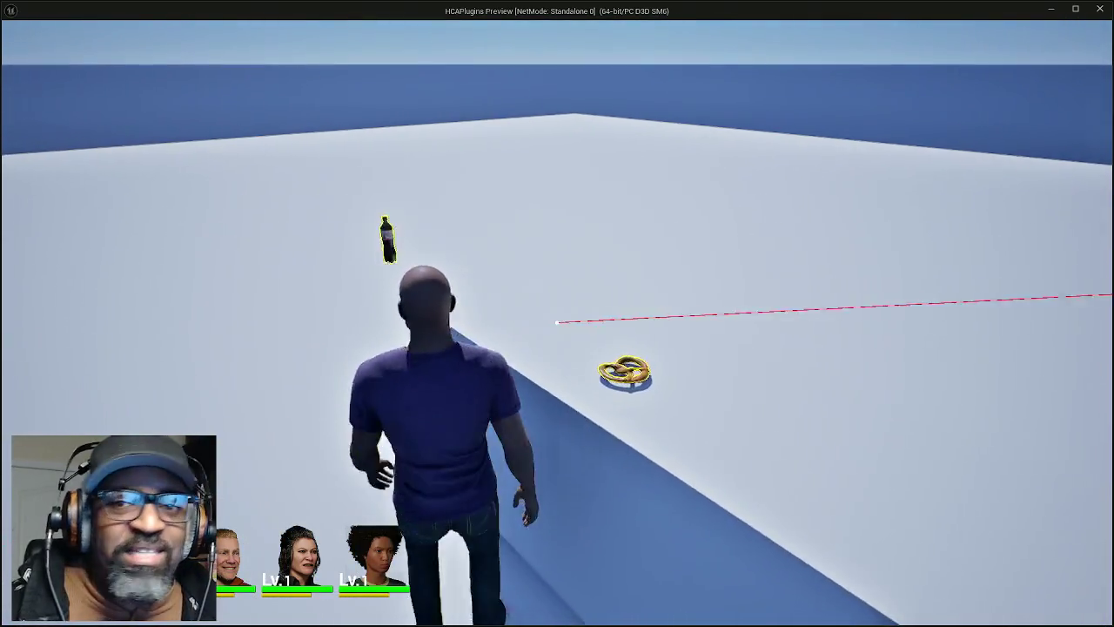
key(w)
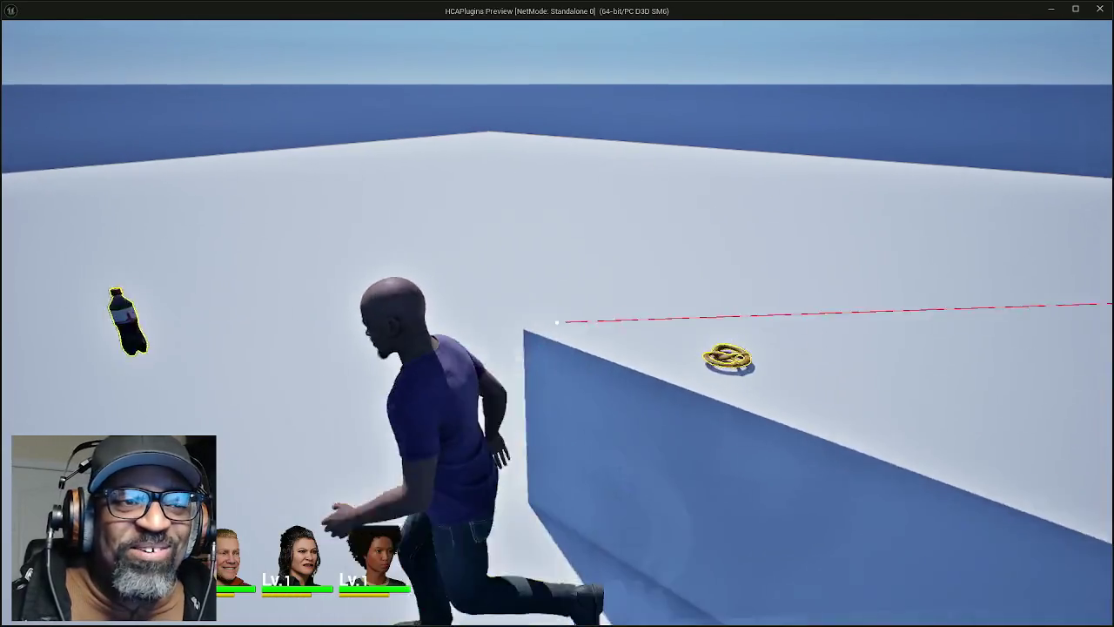
key(w)
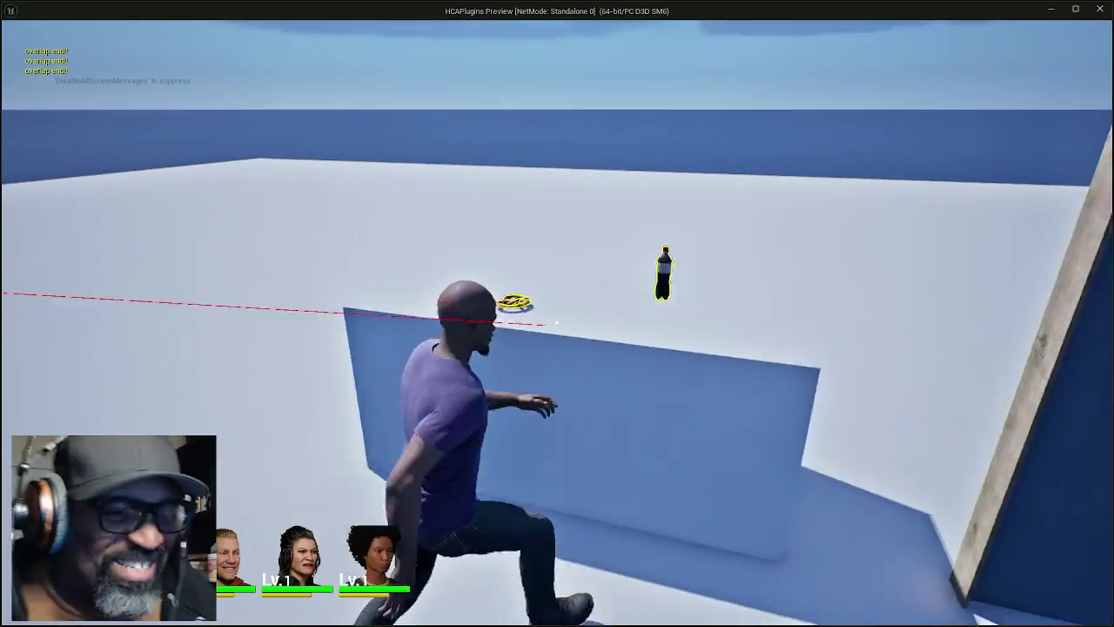
key(w)
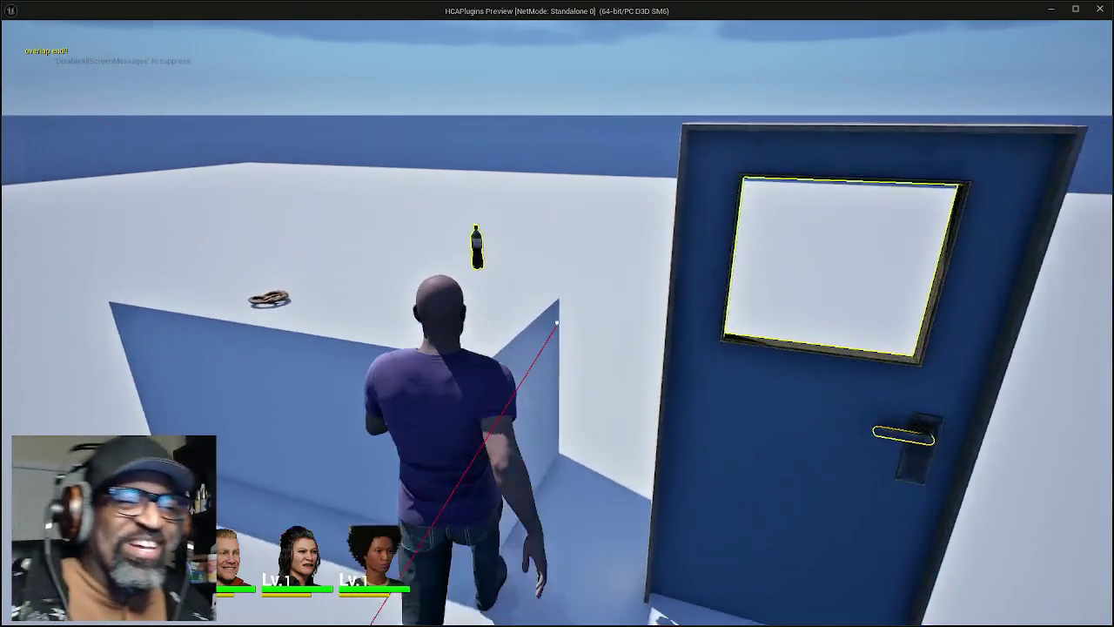
key(w)
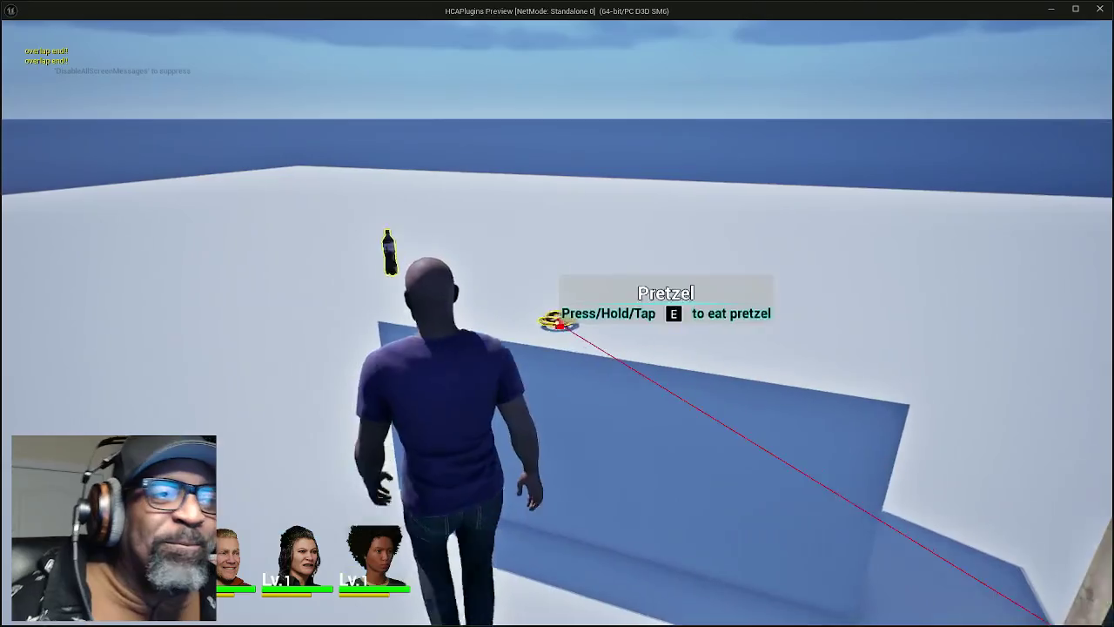
key(w)
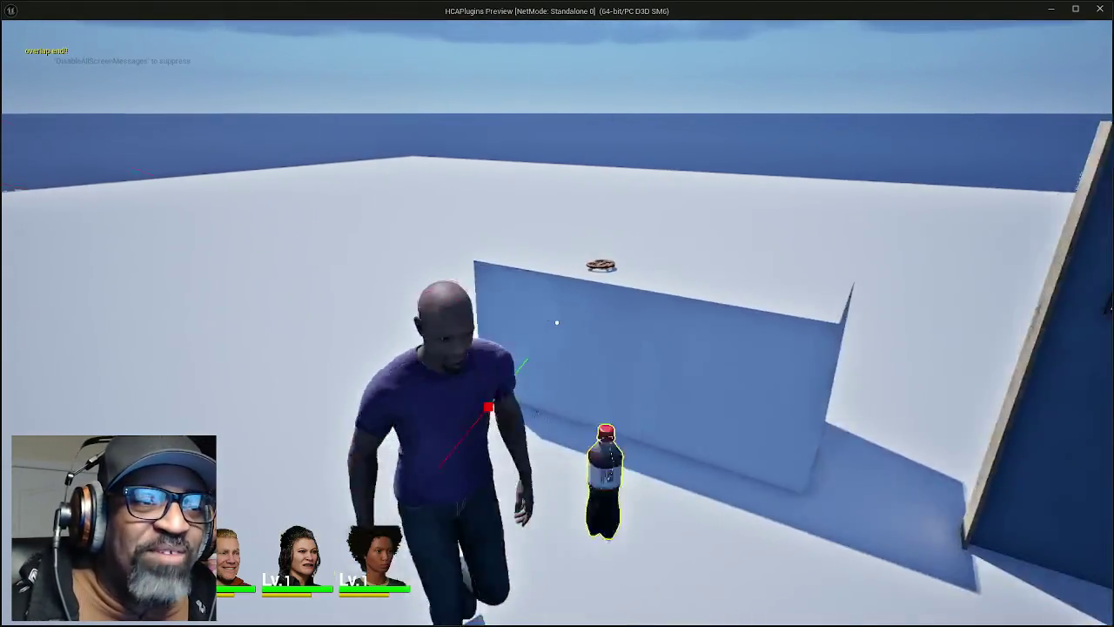
key(Escape)
drag(669, 181, 453, 184)
Step: Switch to the Event Graph and bring the SET node and Is Valid wiring into view
scroll(592, 301, down, 9)
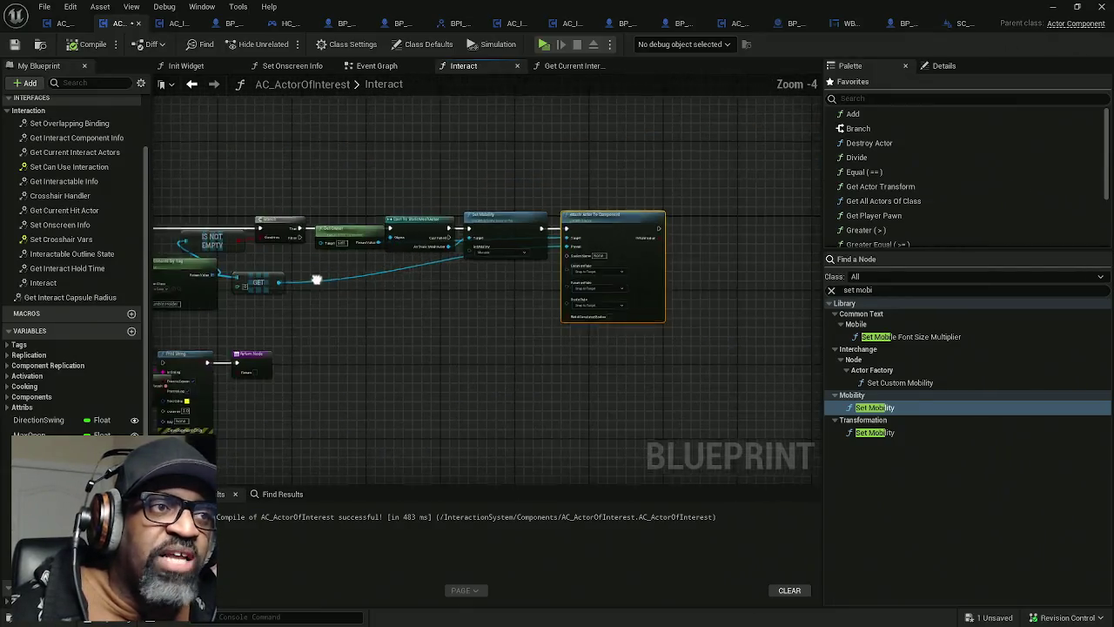
drag(318, 231, 427, 229)
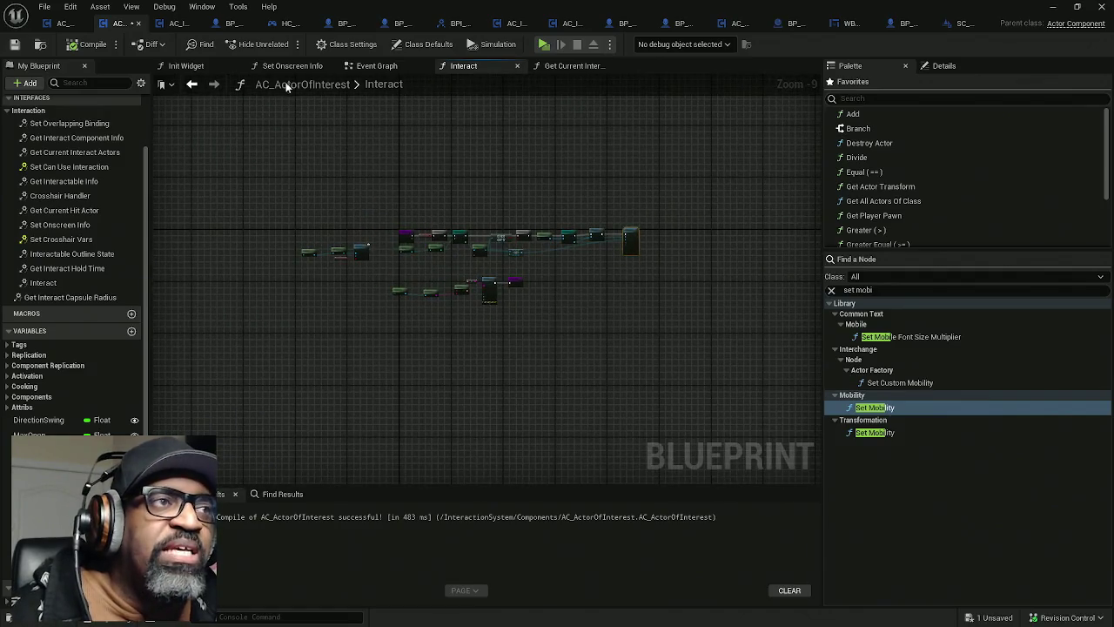
click(380, 74)
scroll(361, 191, down, 4)
scroll(361, 191, up, 5)
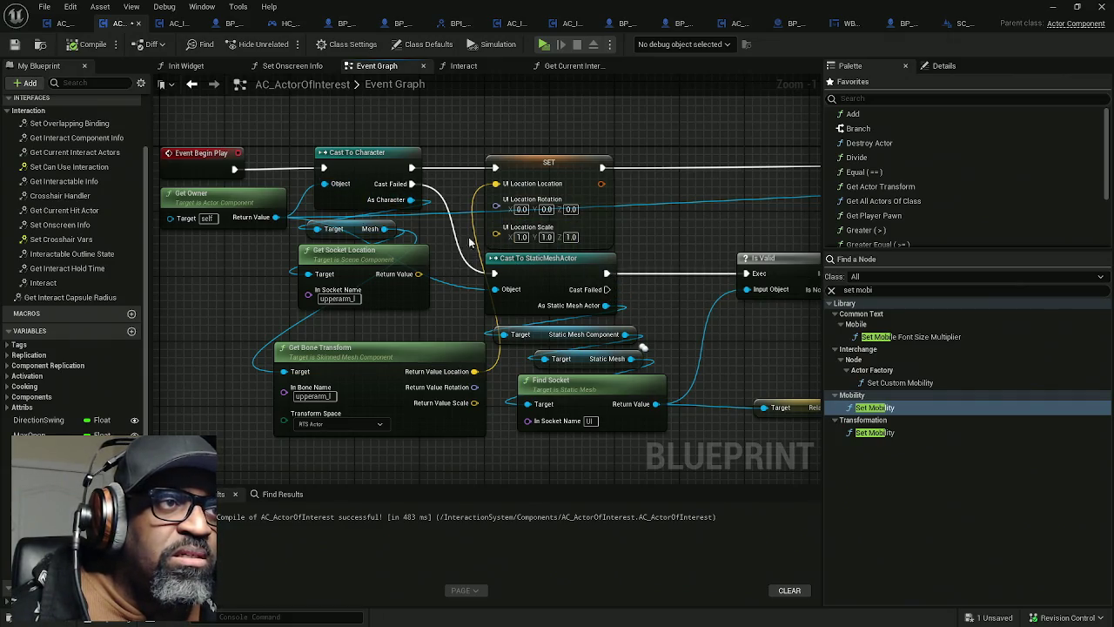
drag(580, 258, 477, 258)
drag(537, 291, 200, 273)
scroll(311, 241, down, 3)
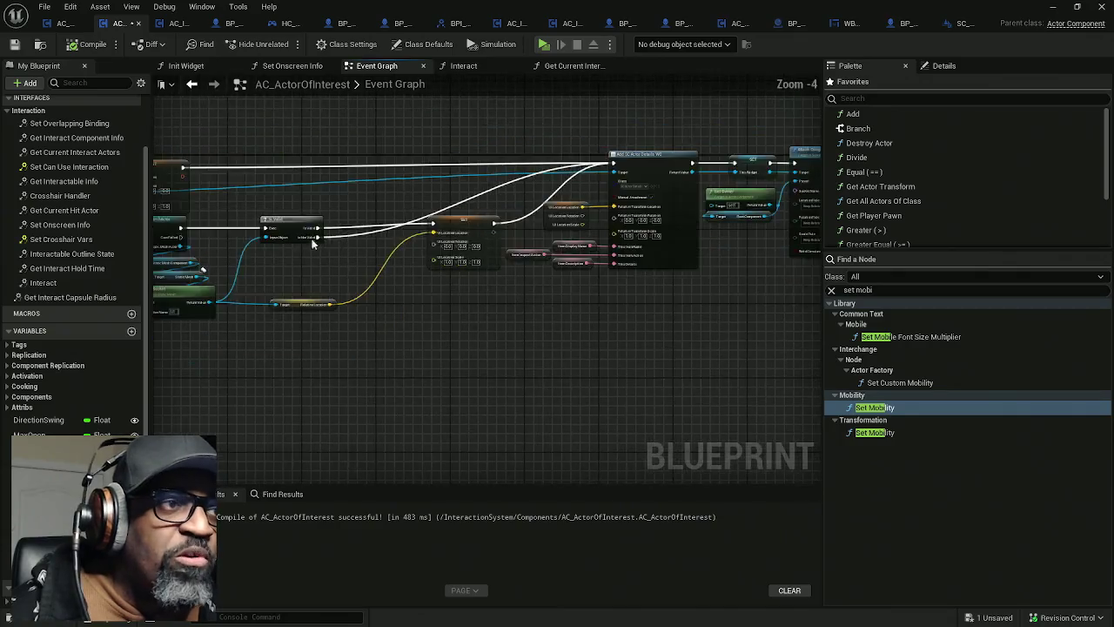
scroll(461, 314, up, 4)
Step: Rearrange the socket lookup nodes, placing Is Valid beside SET and Relative Location lower left
mouse_move(462, 314)
mouse_down()
mouse_move(542, 316)
mouse_move(566, 353)
mouse_up()
mouse_move(568, 357)
mouse_down()
mouse_move(470, 261)
mouse_move(320, 213)
mouse_move(273, 319)
mouse_up()
drag(418, 239, 137, 261)
drag(360, 186, 550, 185)
drag(397, 234, 507, 231)
drag(472, 341, 411, 417)
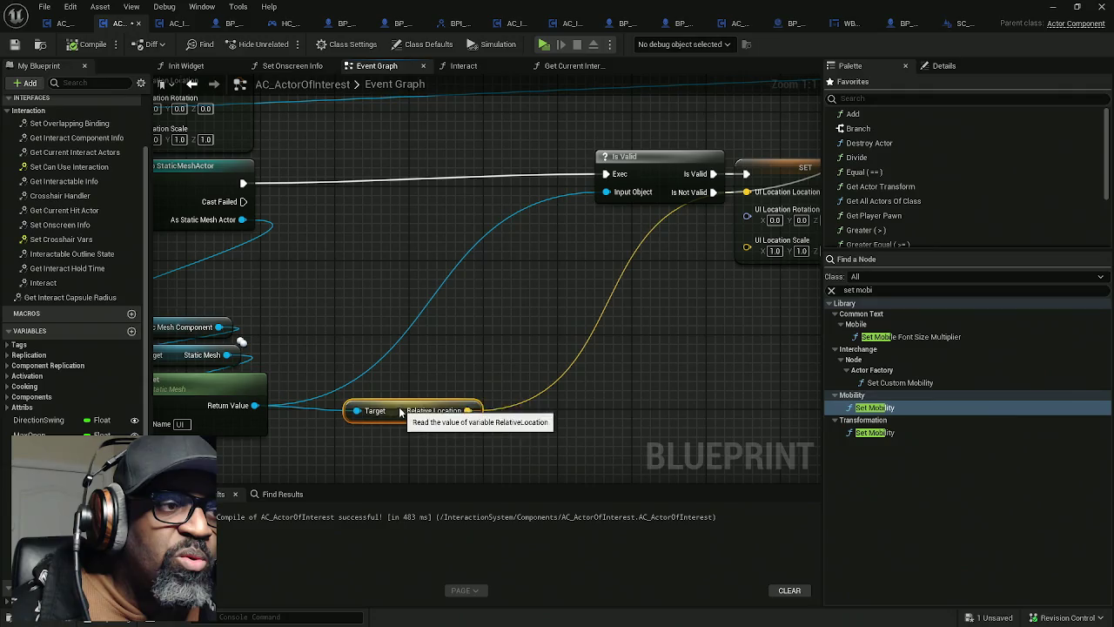
Step: Add Get Actor Location from As Static Mesh Actor and promote it to a StartingLoc variable
drag(313, 330, 444, 332)
drag(391, 221, 438, 250)
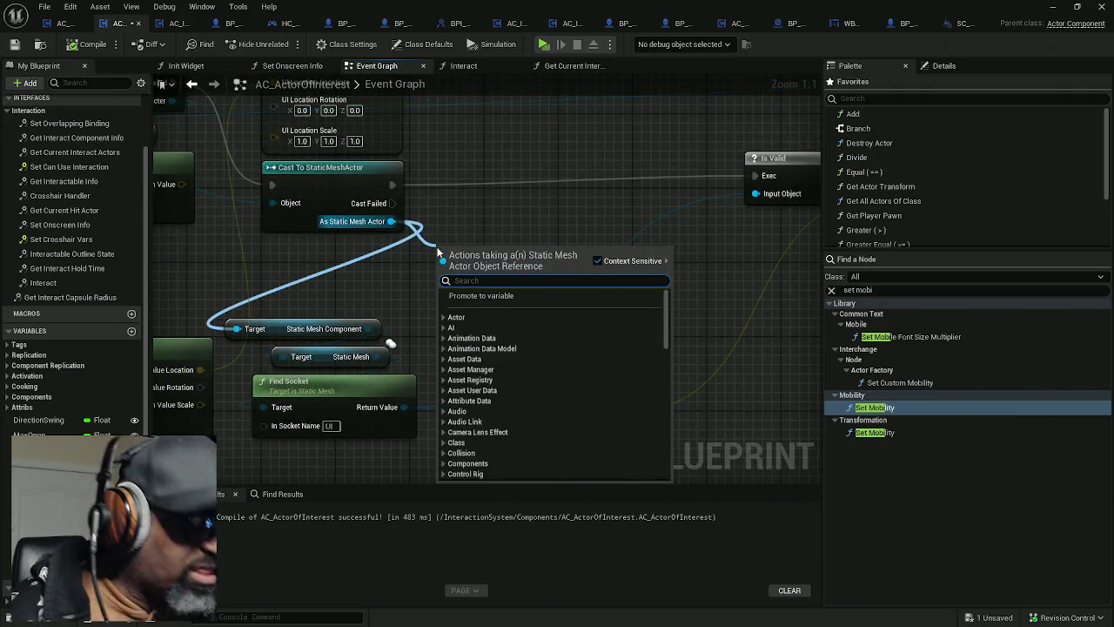
text(get location)
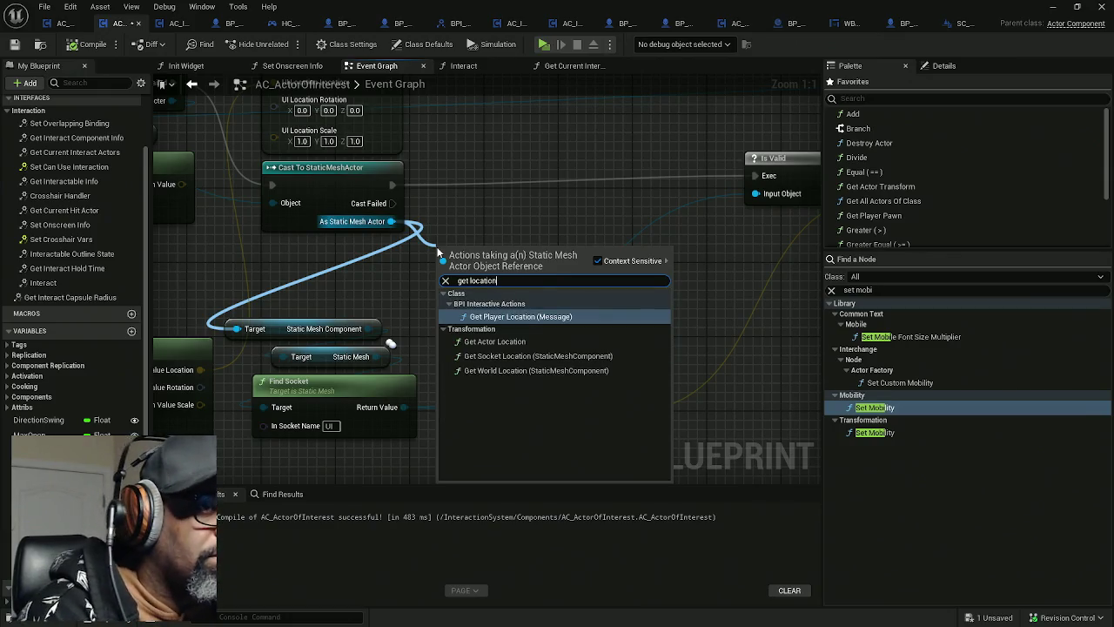
click(495, 341)
mouse_move(462, 274)
mouse_down()
mouse_move(566, 243)
mouse_move(545, 221)
mouse_up()
click(581, 257)
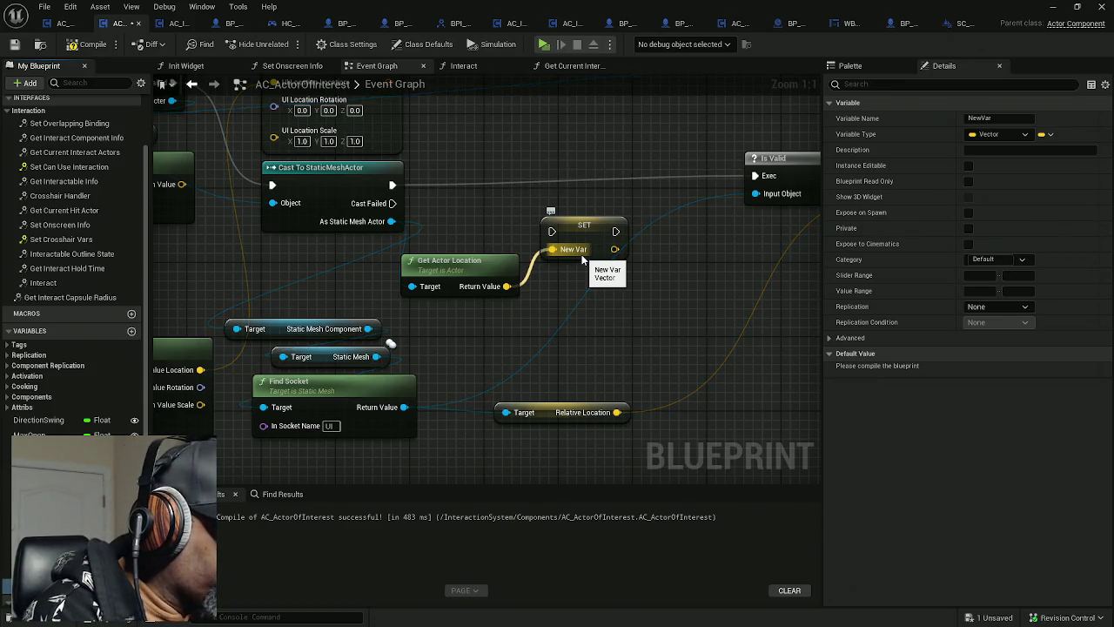
text(StartingLoc)
key(Return)
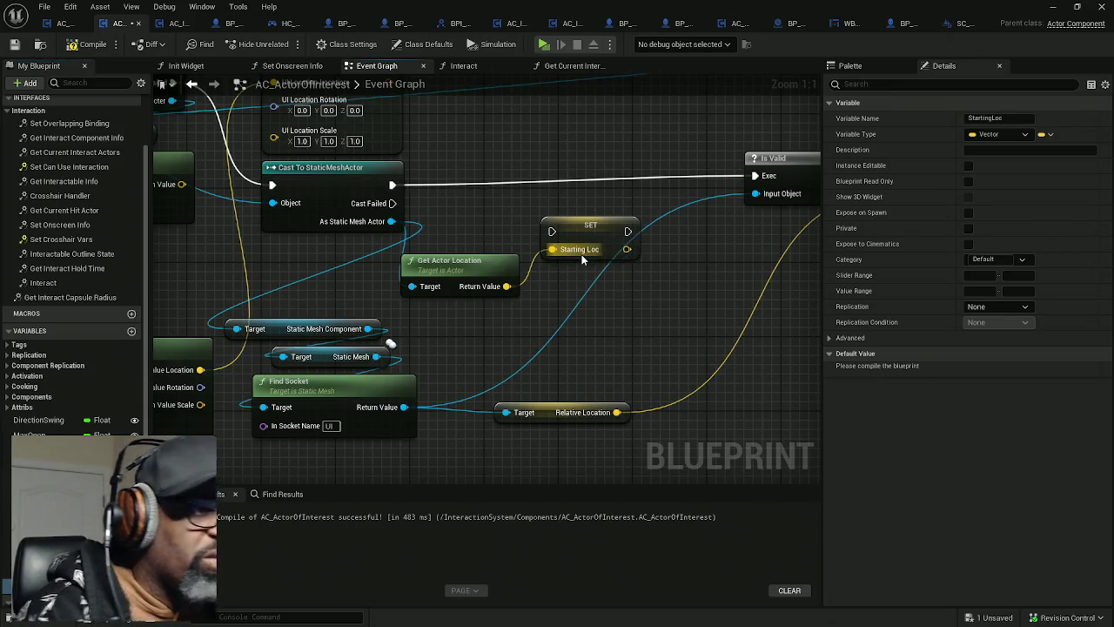
Step: Wire the SET StartingLoc node between the cast and Is Valid, then delete it
drag(551, 231, 393, 185)
drag(627, 231, 767, 175)
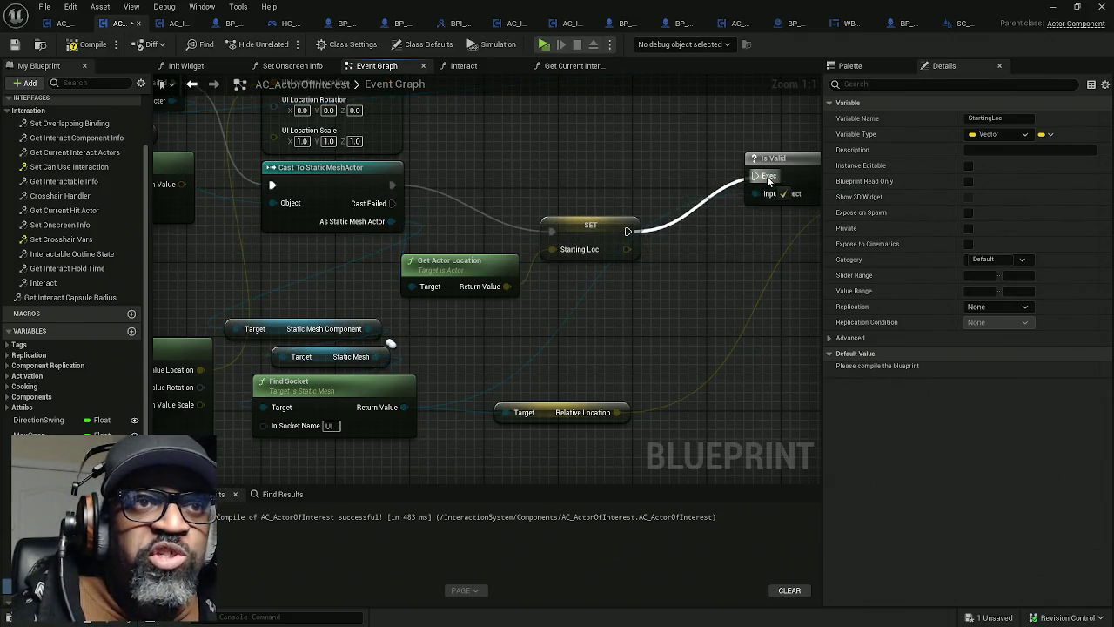
click(598, 235)
mouse_move(598, 239)
mouse_down()
mouse_move(576, 195)
mouse_move(603, 188)
mouse_up()
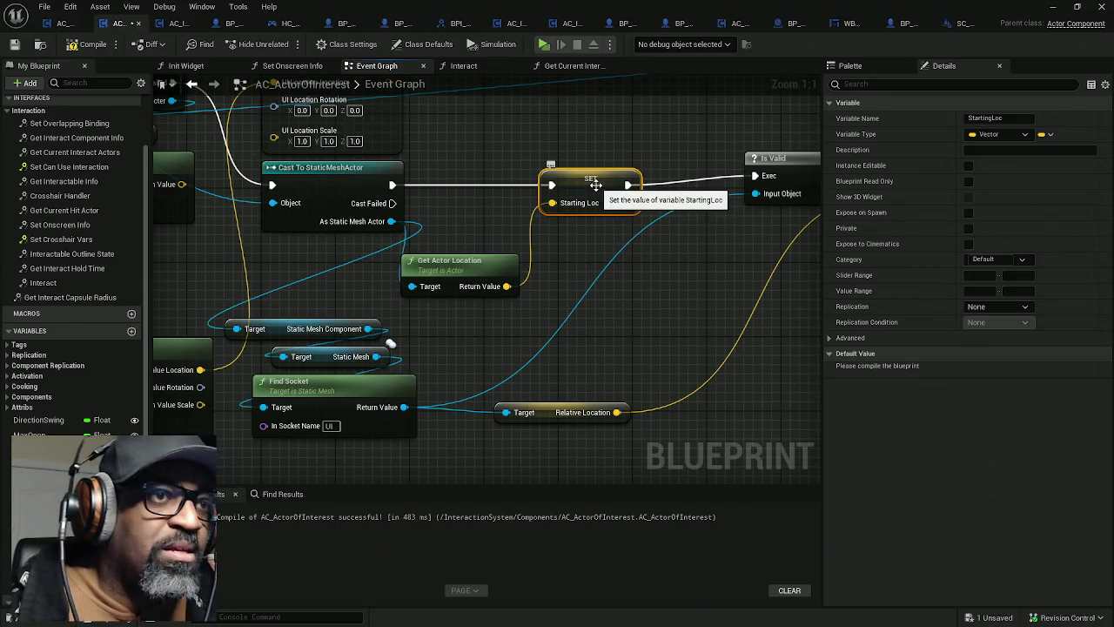
key(Delete)
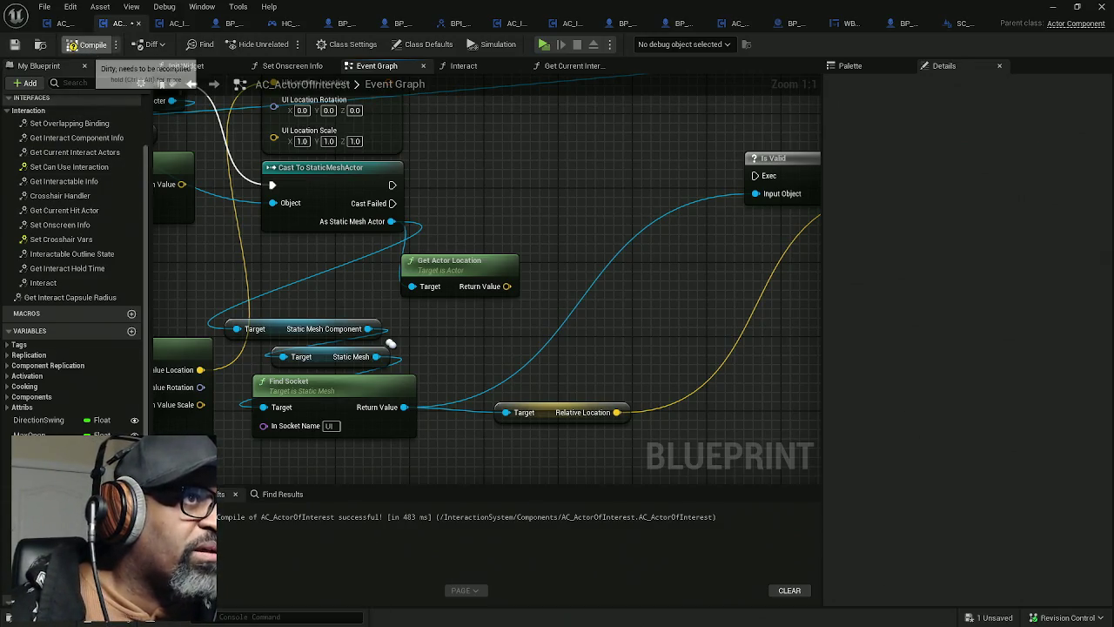
Step: Recompile the blueprint, check the variable type list, and delete the Get Actor Location node
click(87, 44)
click(102, 575)
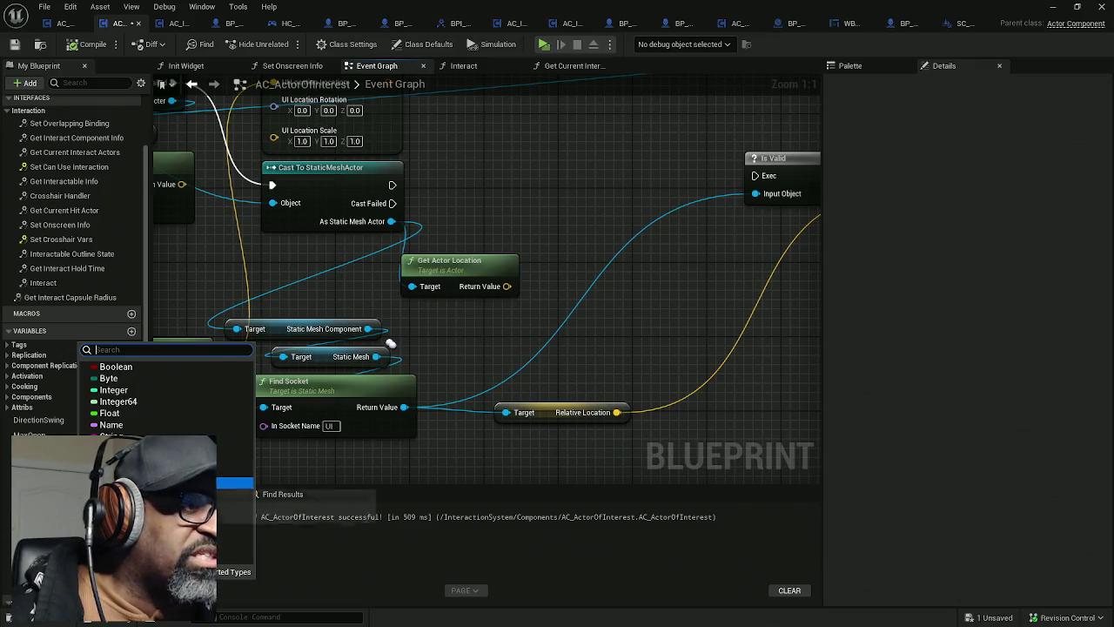
key(Escape)
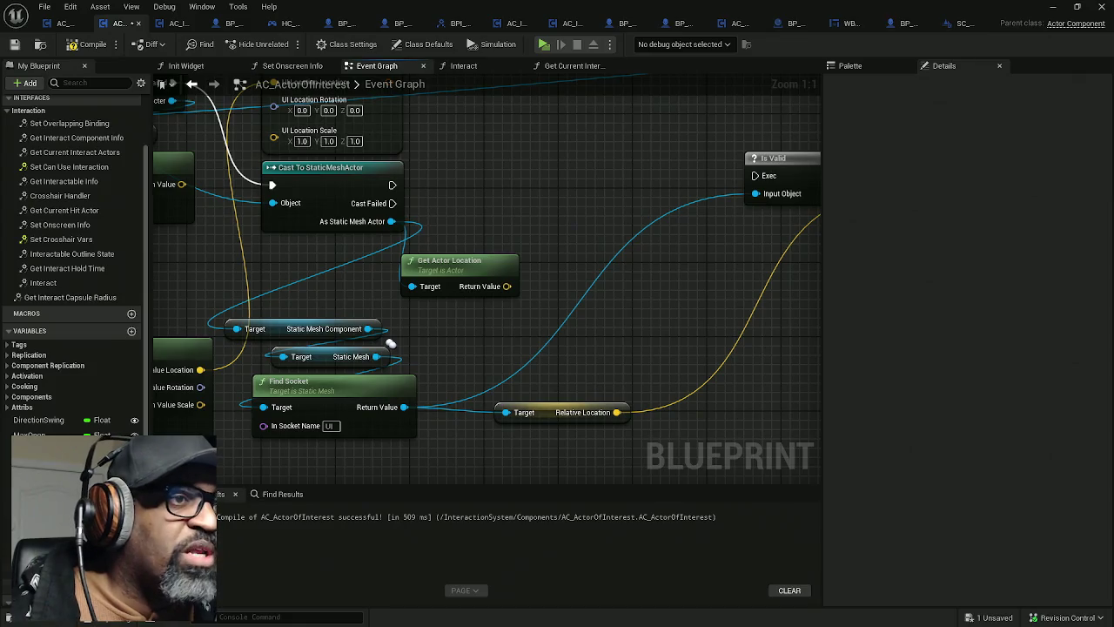
click(486, 260)
key(Delete)
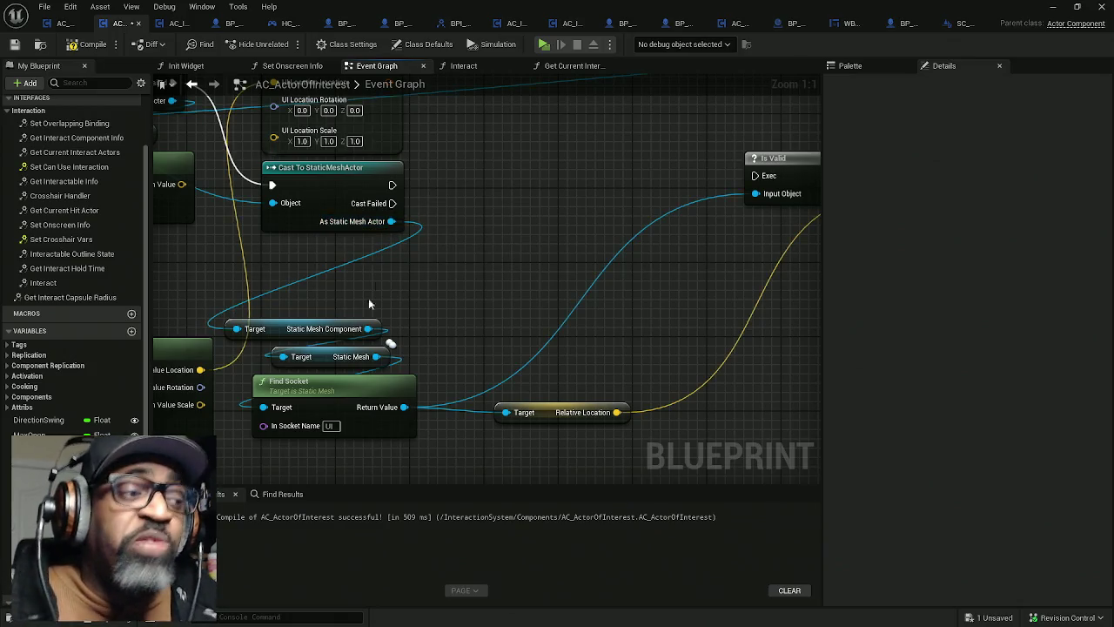
Step: Add a SET StartingTrans node after the cast, wired into the Is Valid check
mouse_move(52, 470)
mouse_down()
mouse_move(401, 192)
mouse_move(470, 190)
mouse_up()
drag(542, 185, 754, 175)
text(StartingTran)
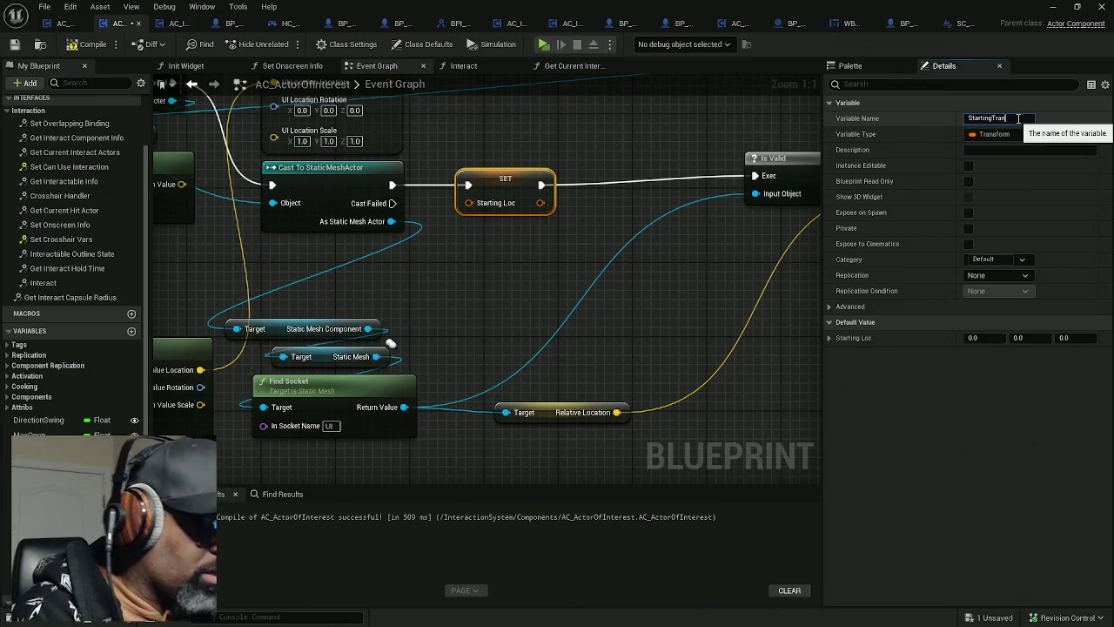
text(s)
key(Return)
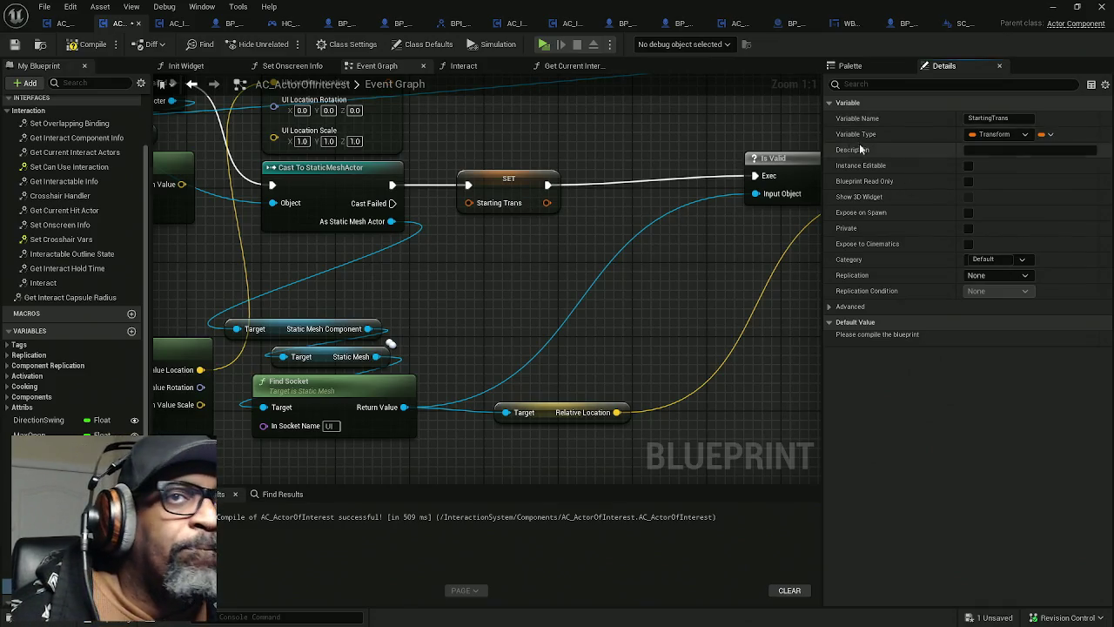
Step: Feed a Get Actor Transform node from the Static Mesh Actor into SET StartingTrans and compile
drag(391, 221, 425, 261)
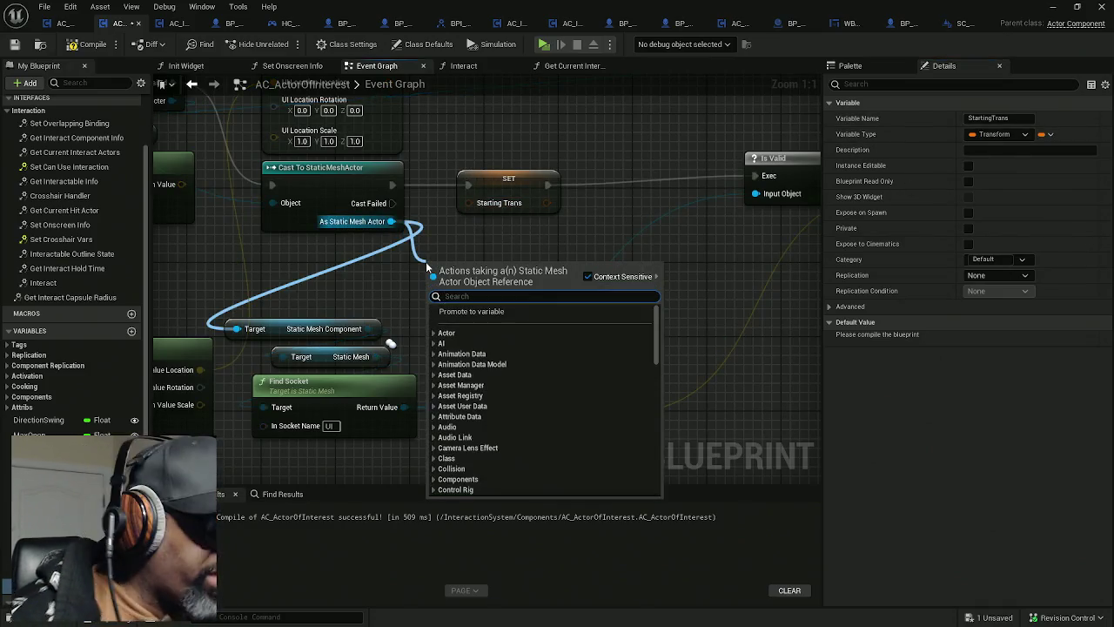
text(get tr)
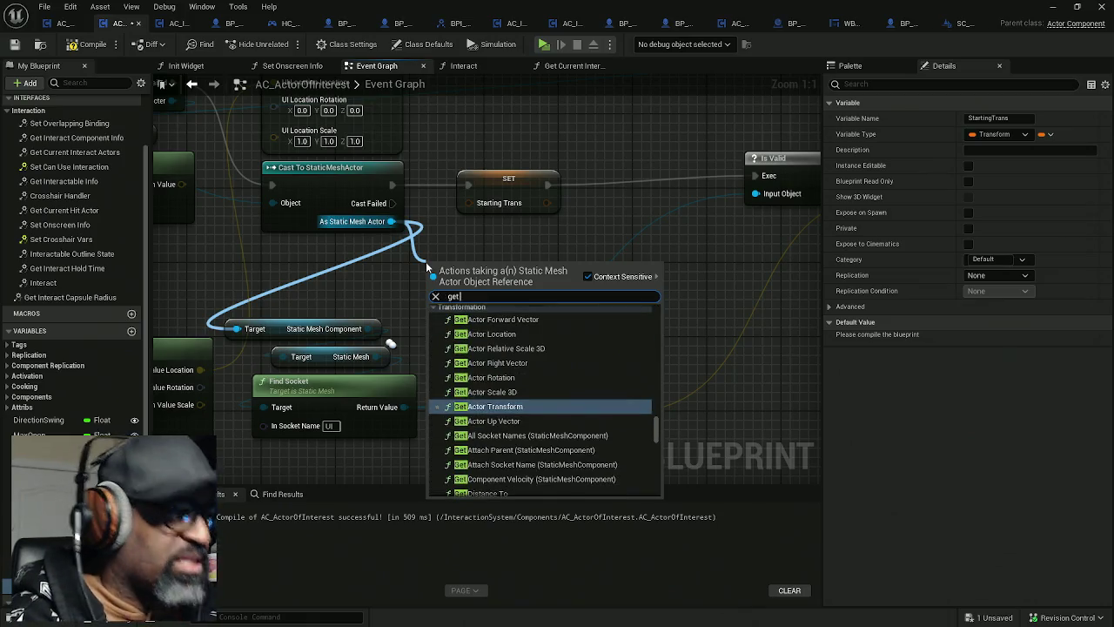
key(BackSpace)
key(BackSpace)
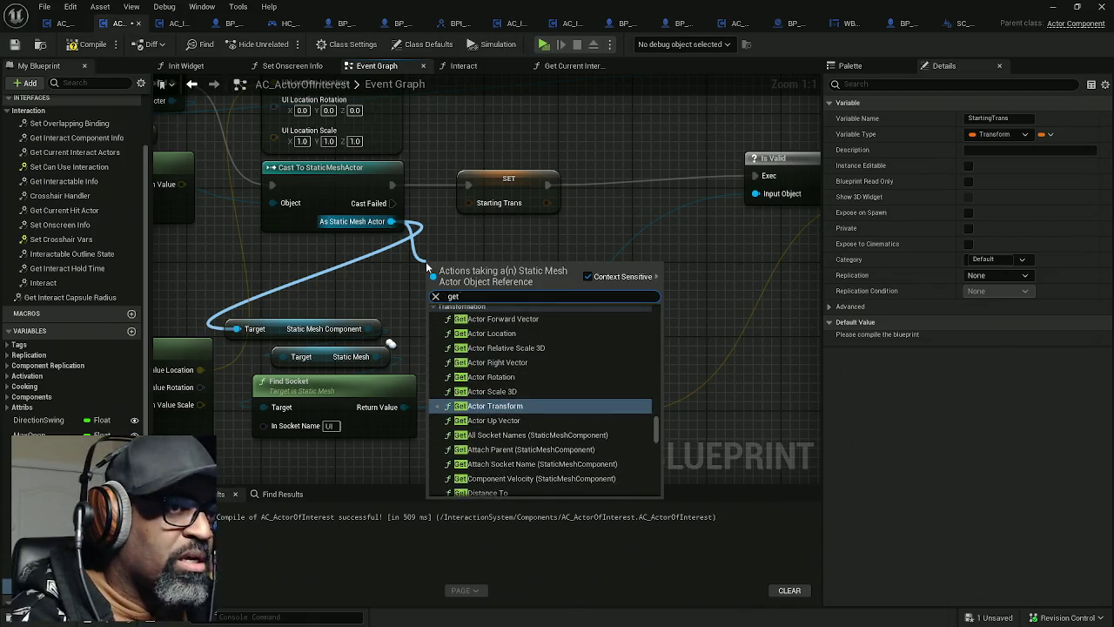
text(actor trans)
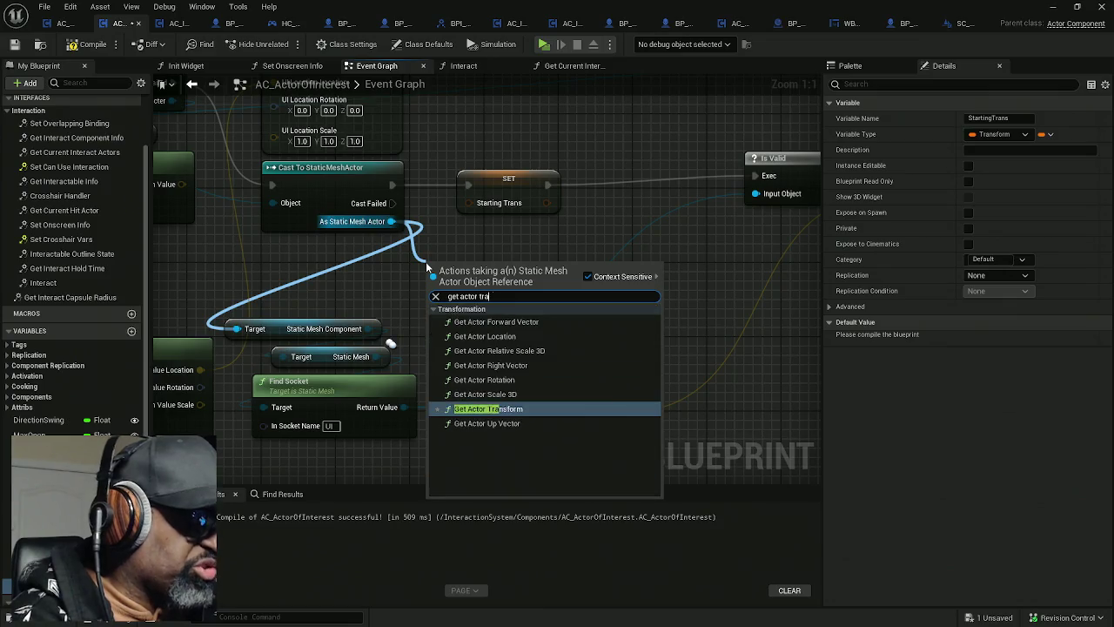
click(492, 408)
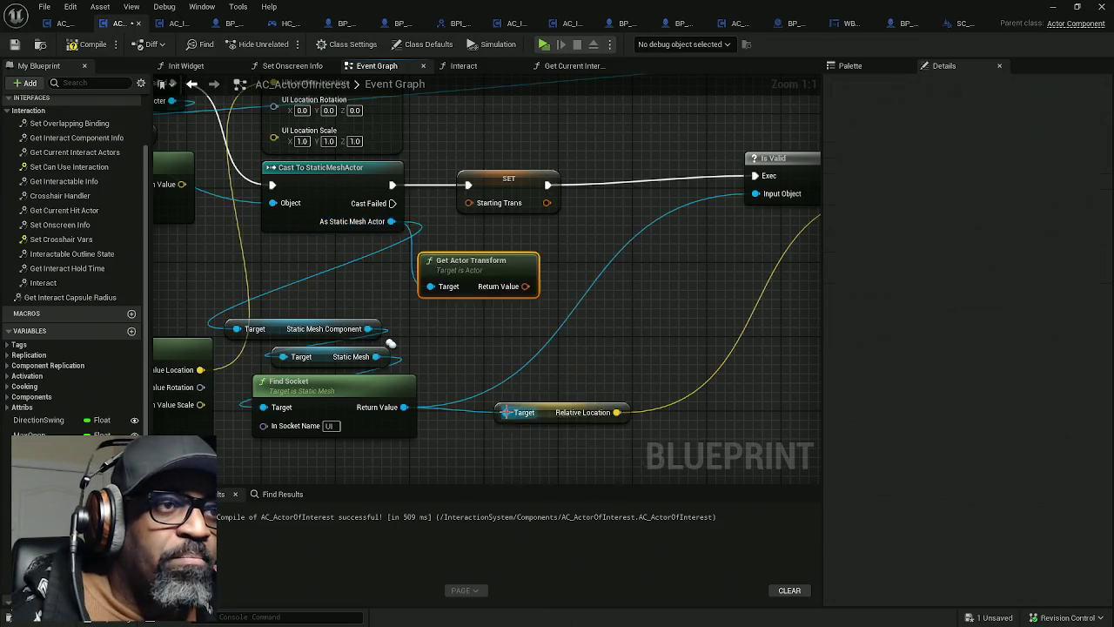
drag(525, 286, 468, 203)
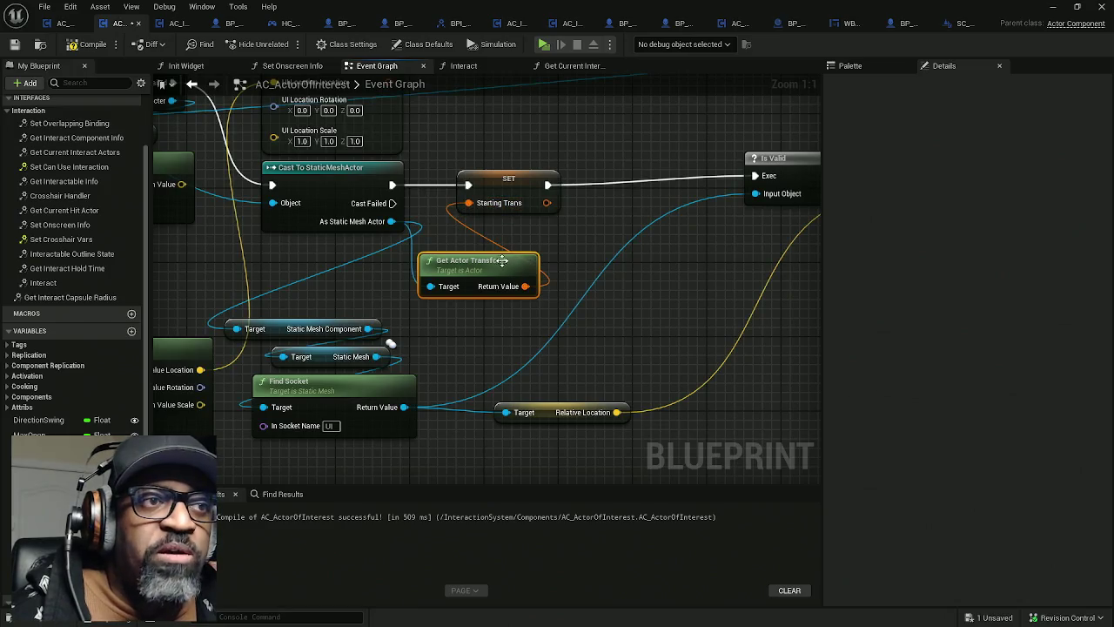
drag(479, 261, 470, 233)
drag(505, 197, 569, 197)
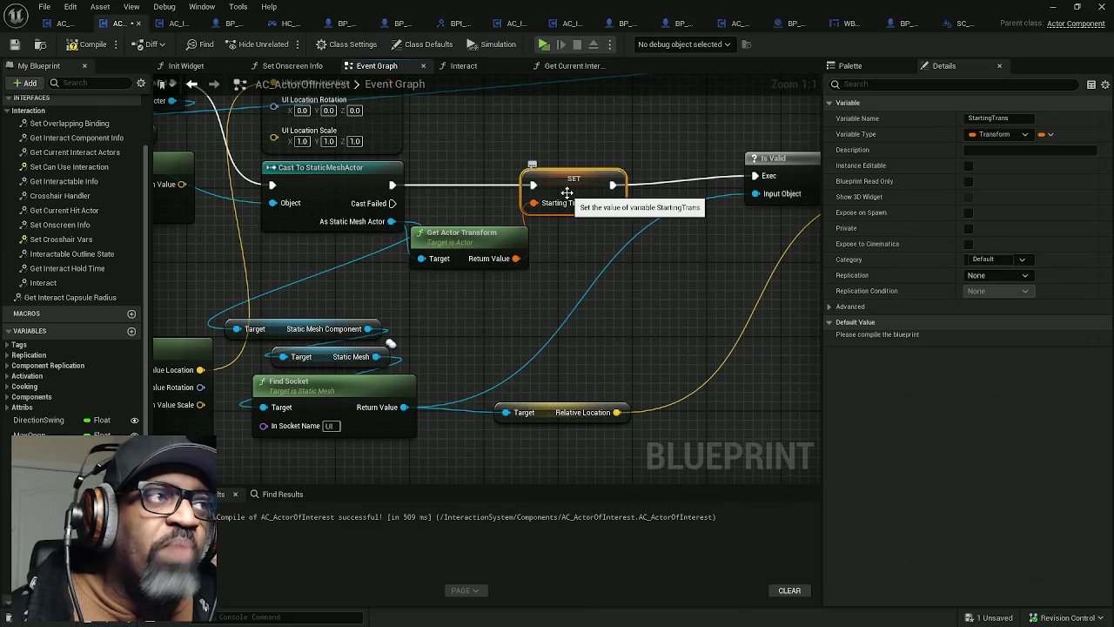
click(89, 45)
Step: Save the blueprint with Ctrl+S and dismiss the validation failure notice
key(ctrl+s)
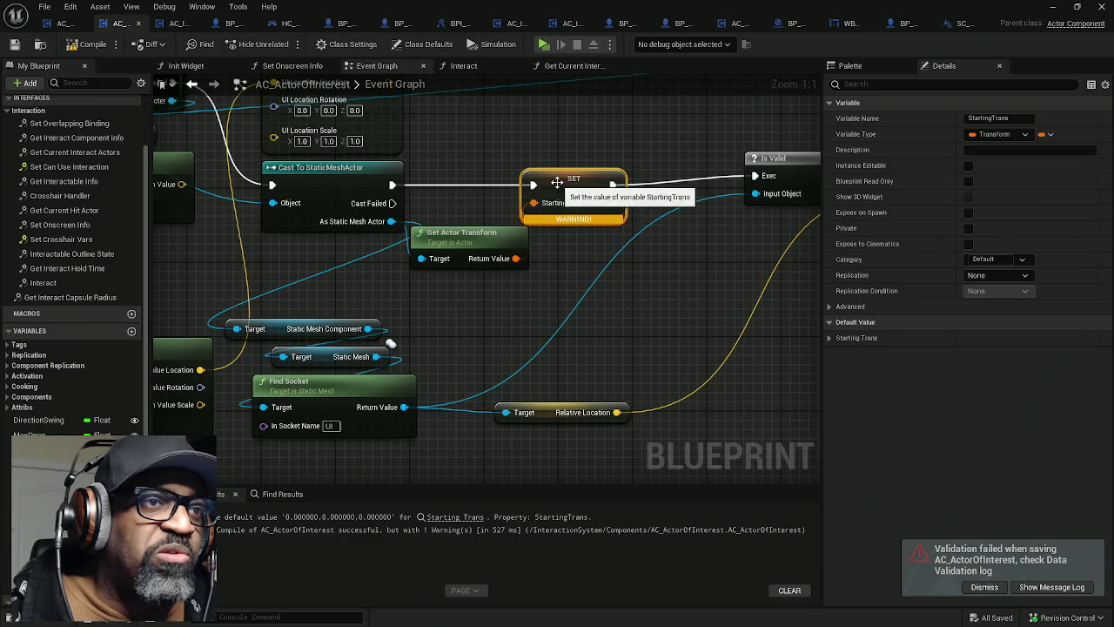
drag(558, 183, 595, 182)
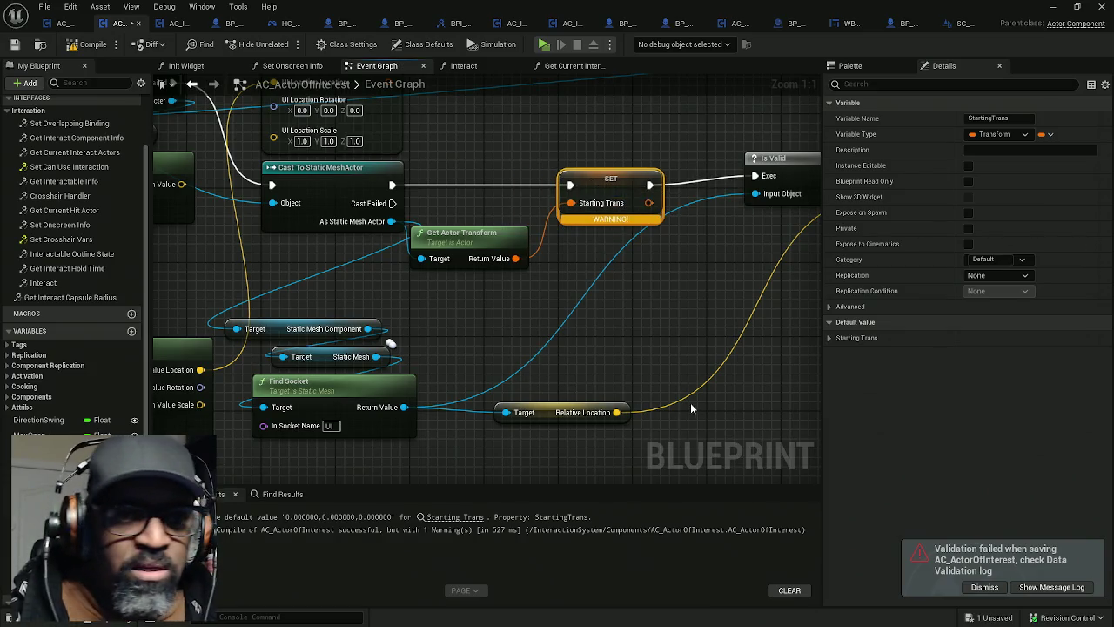
click(984, 587)
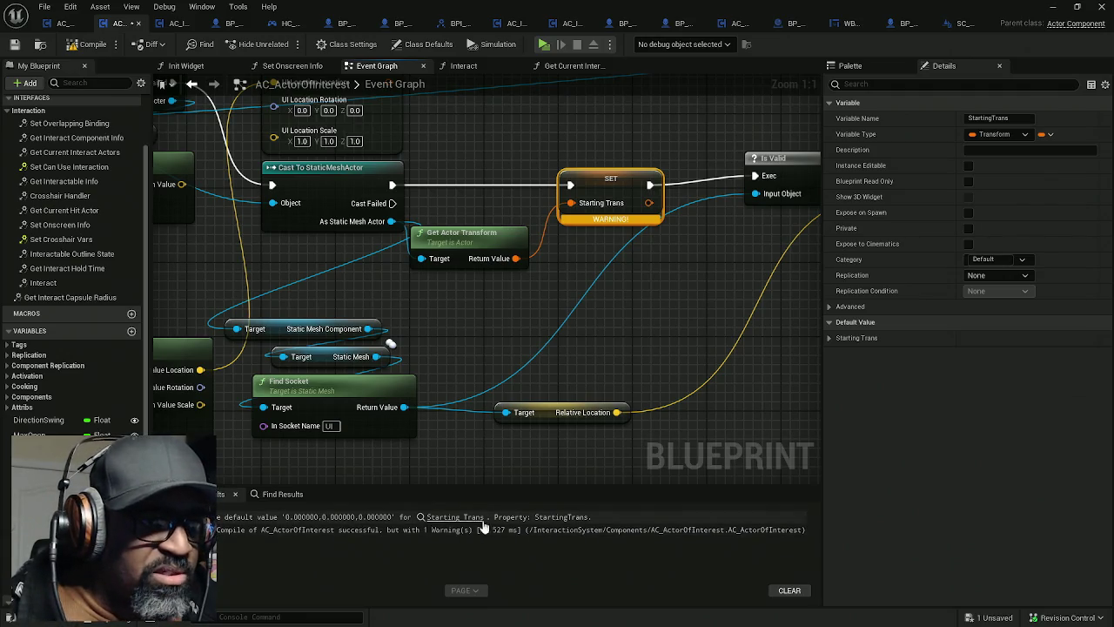
mouse_move(508, 410)
mouse_down()
mouse_move(510, 364)
mouse_move(470, 362)
mouse_move(449, 333)
mouse_up()
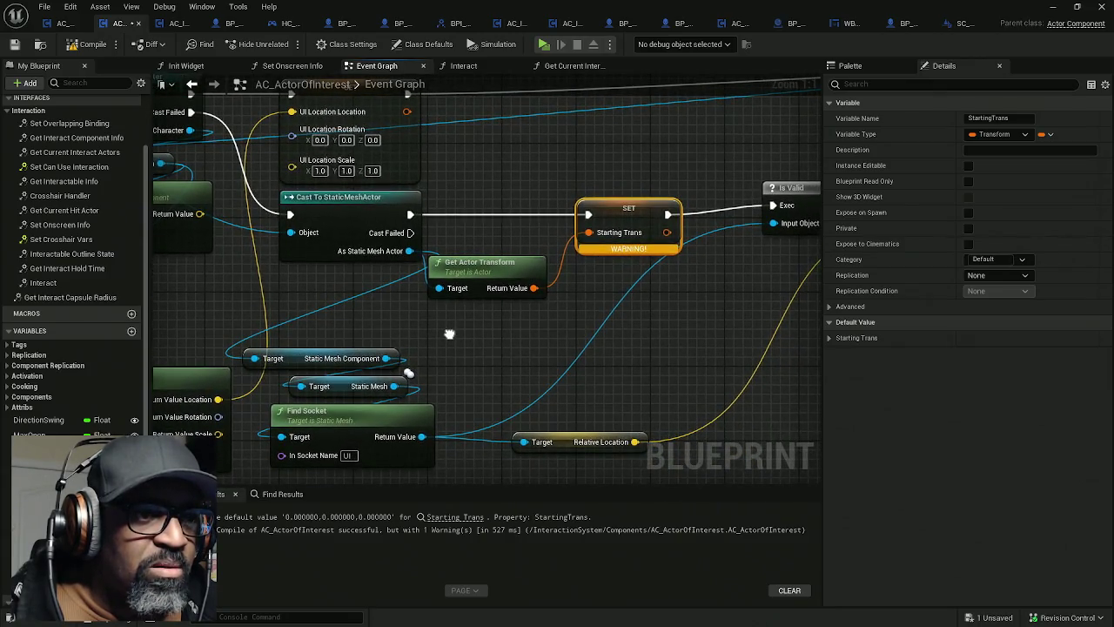
Step: From the warning, go to StartingTrans and set its default Location X to 100
click(461, 518)
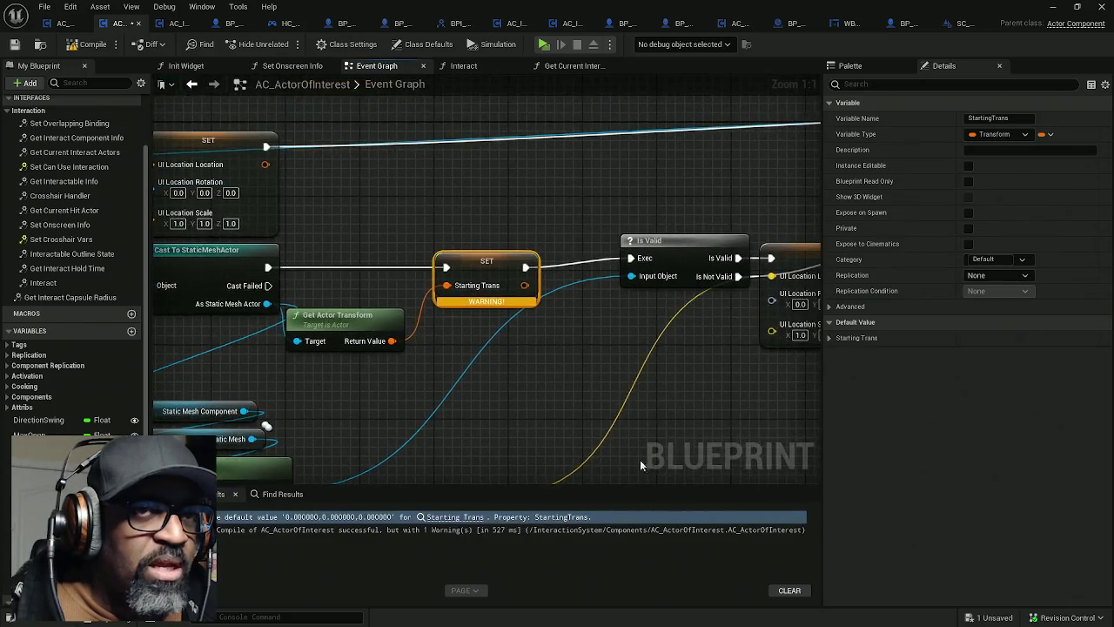
click(829, 340)
click(828, 340)
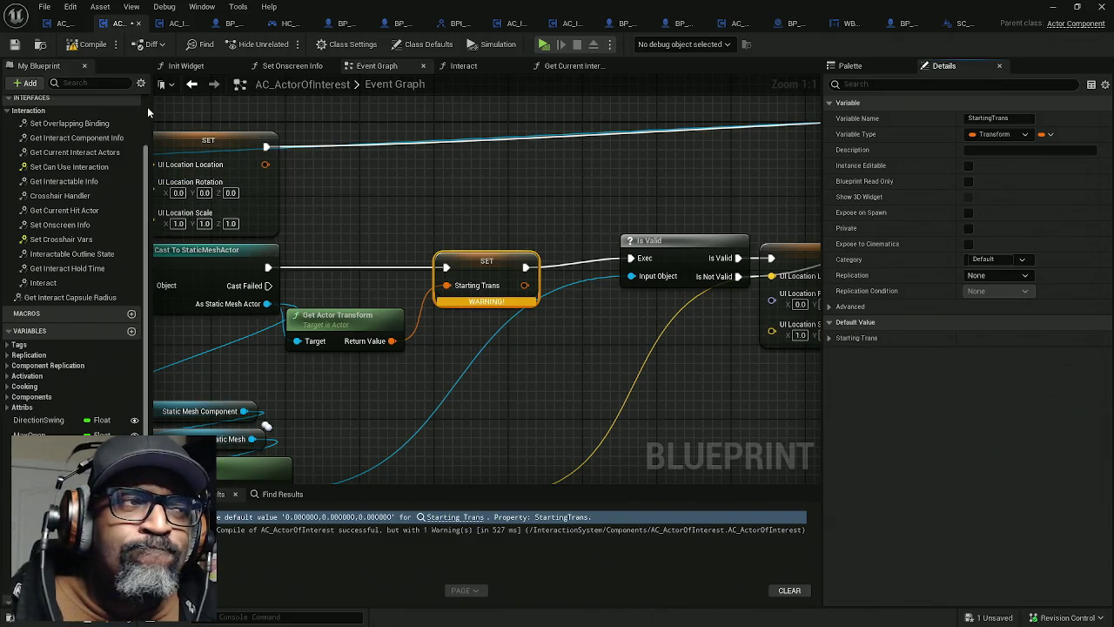
mouse_move(418, 247)
mouse_down()
mouse_move(629, 230)
mouse_move(502, 218)
mouse_up()
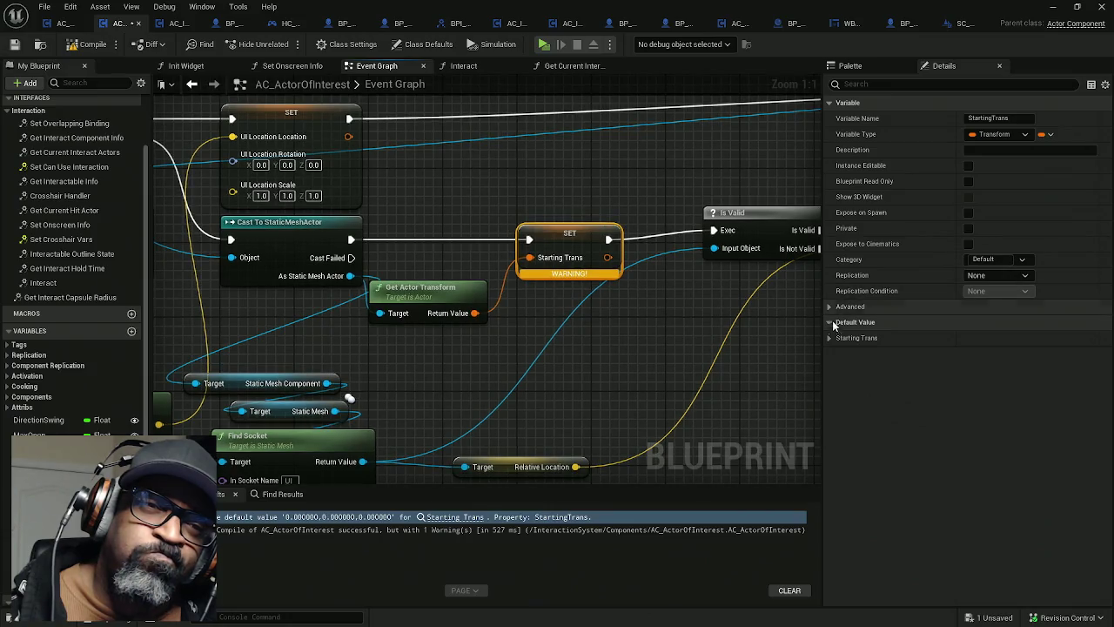
click(828, 338)
click(965, 354)
text(100)
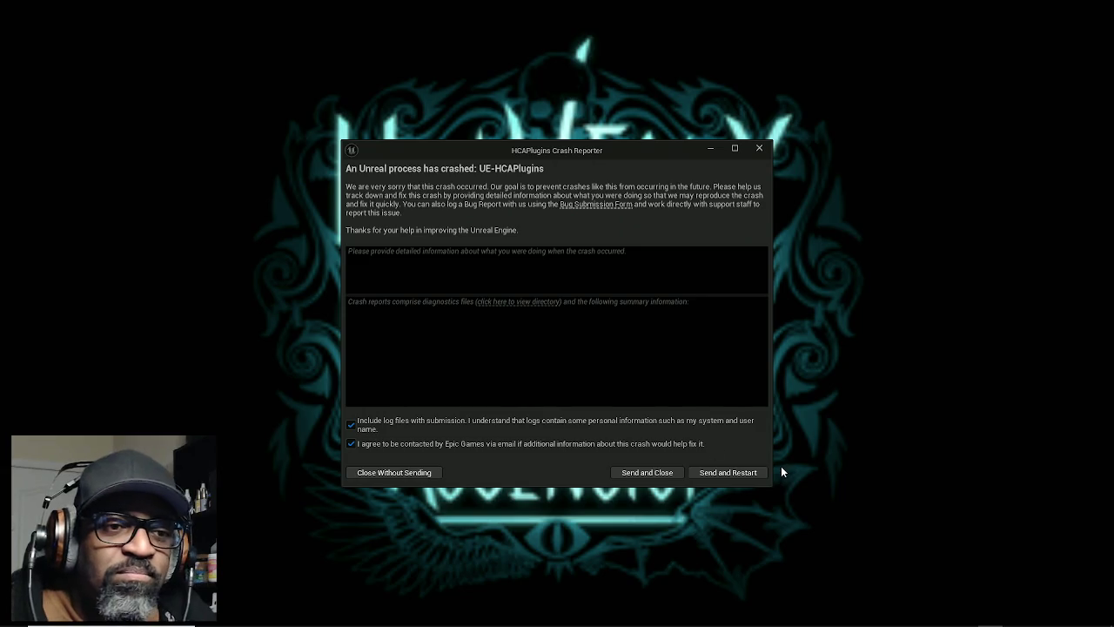
Step: Choose Send and Restart in the Crash Reporter to relaunch the editor
click(740, 473)
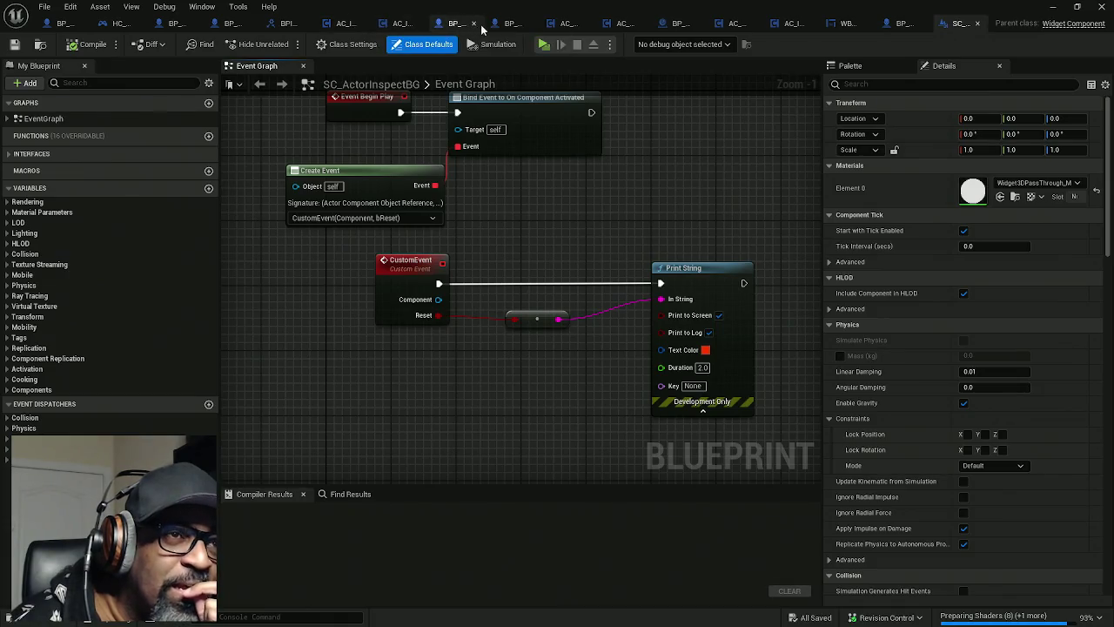
Step: Switch to AC_ActorOfInterest, bring the Is Valid node into view, and compile it
click(570, 26)
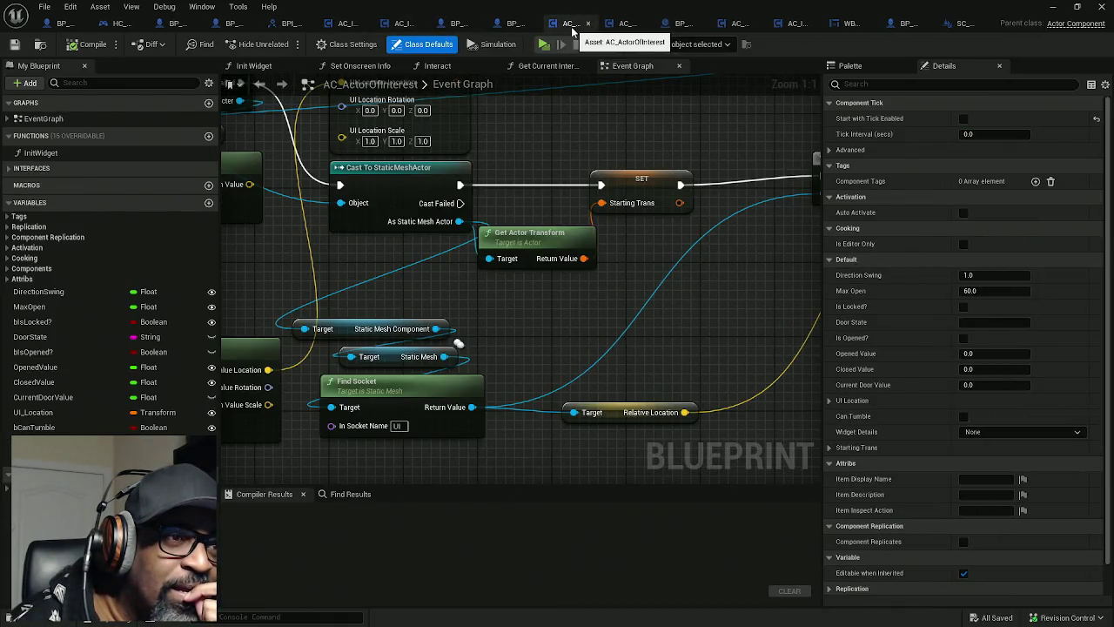
drag(610, 305, 481, 307)
click(88, 44)
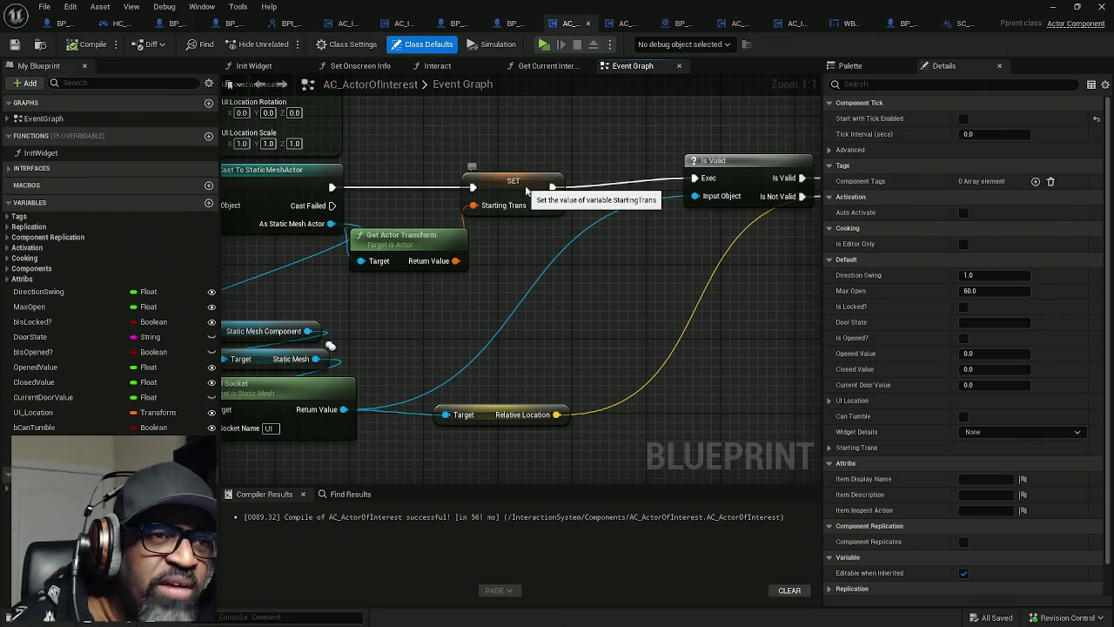
Step: Nudge the SET and Get Actor Transform nodes right and move AC_ActorOfInterest's tab to second place
drag(518, 186, 547, 186)
drag(426, 248, 445, 249)
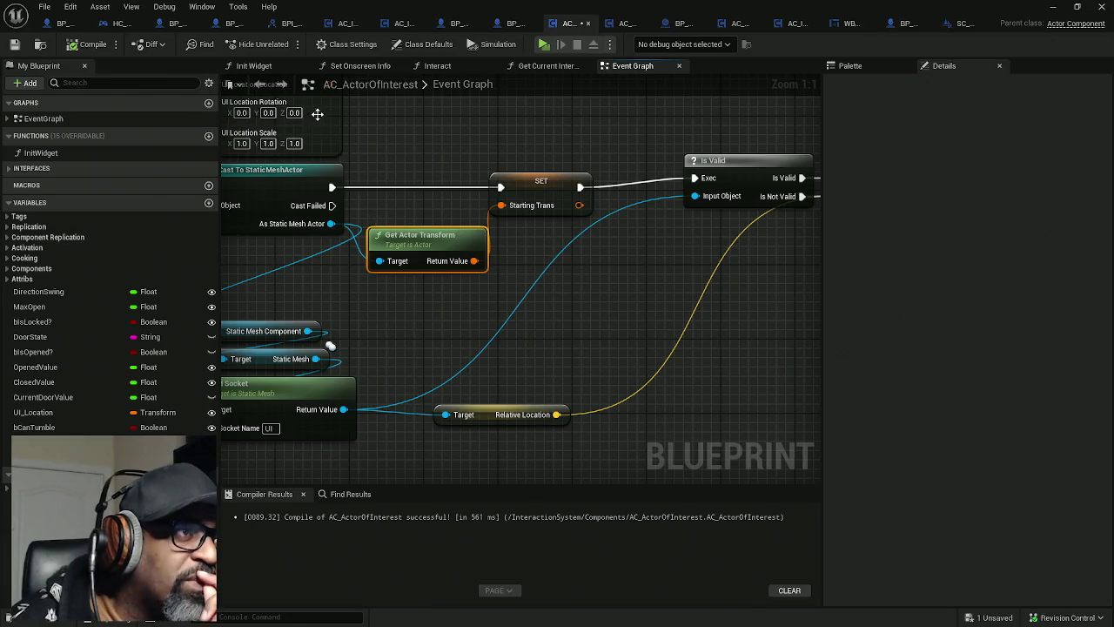
scroll(488, 131, down, 3)
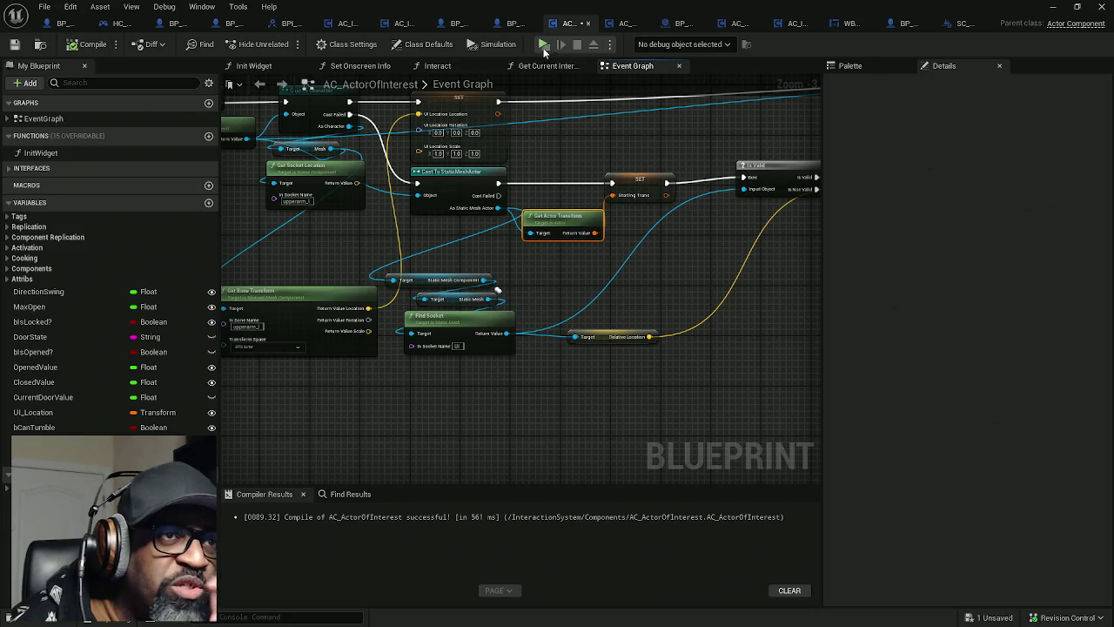
drag(567, 25, 73, 26)
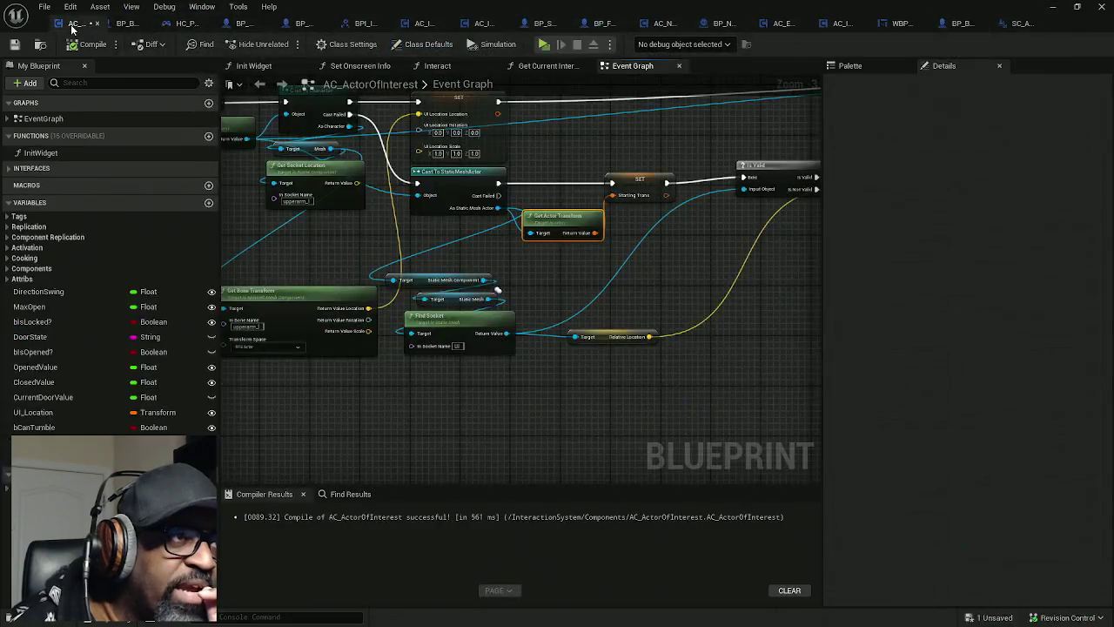
Step: Open AC_EnhancedInput's Event Graph, paste in nodes, and select the Interact chain
click(174, 23)
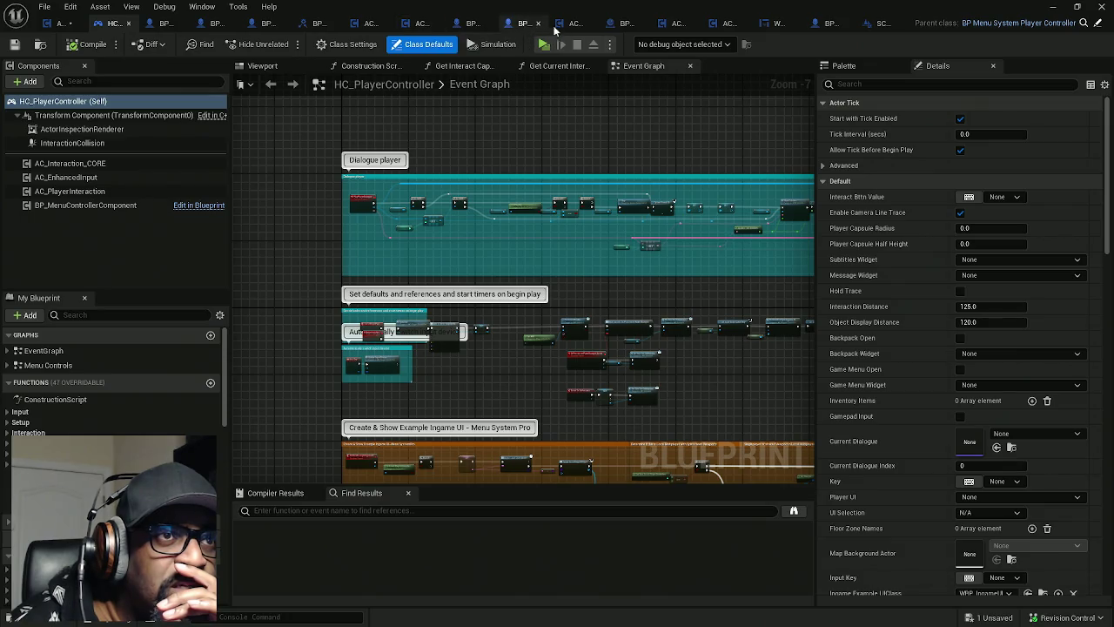
click(669, 26)
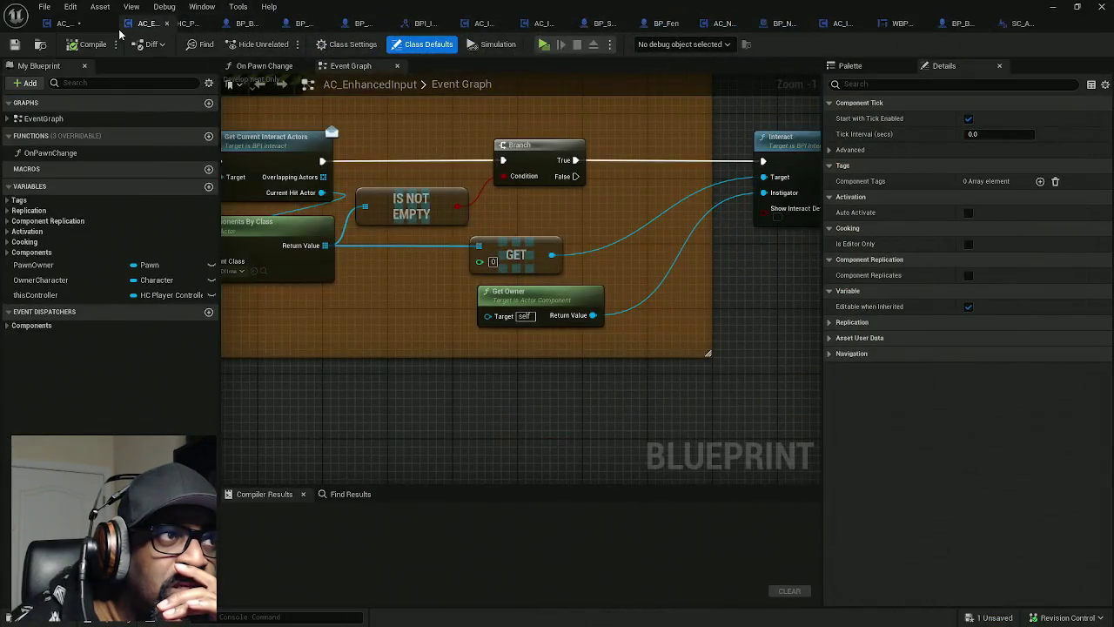
scroll(562, 161, down, 3)
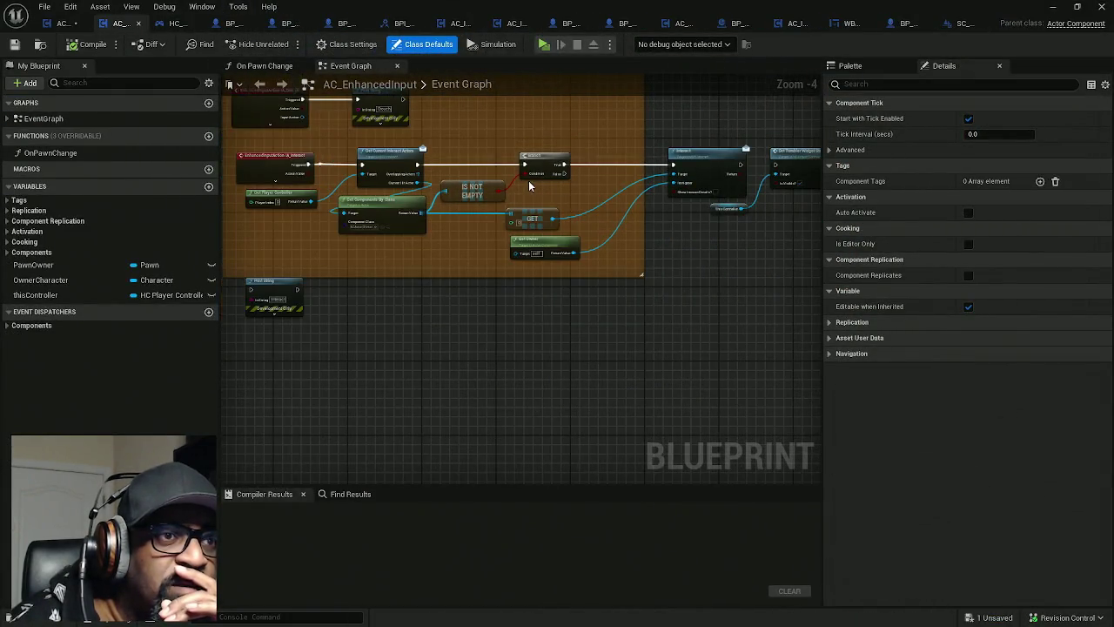
drag(589, 224, 393, 226)
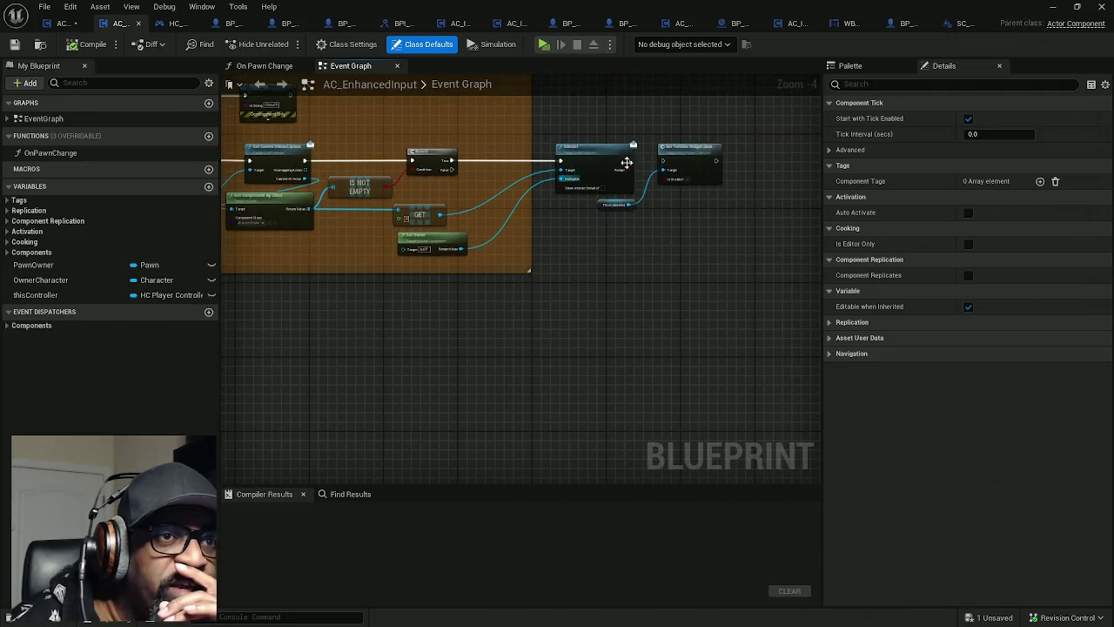
scroll(348, 224, up, 1)
key(ctrl+v)
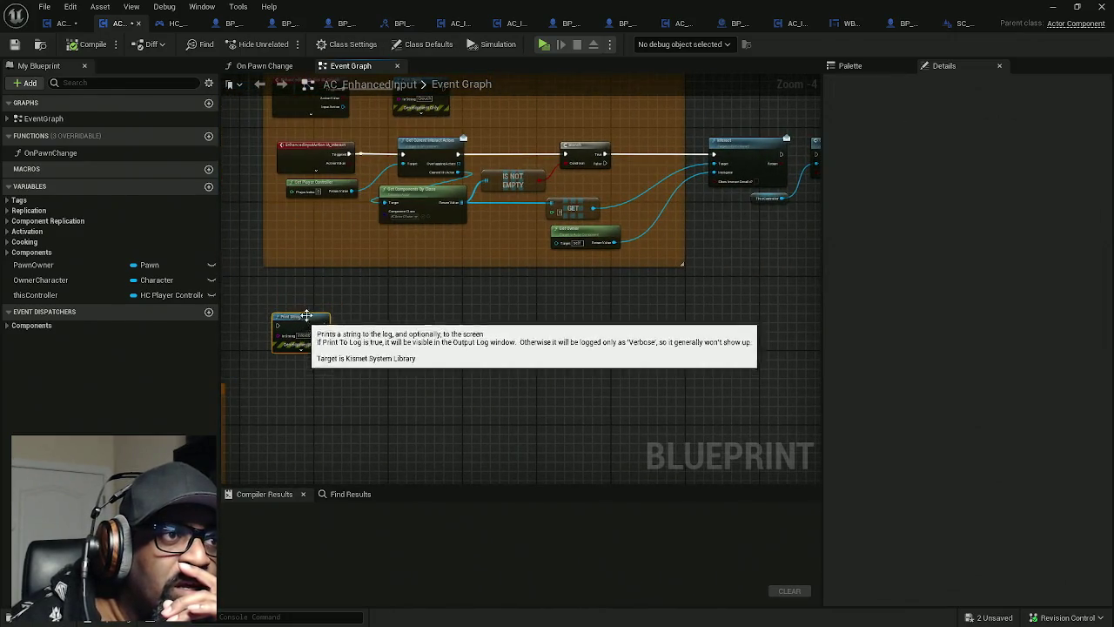
scroll(328, 202, up, 1)
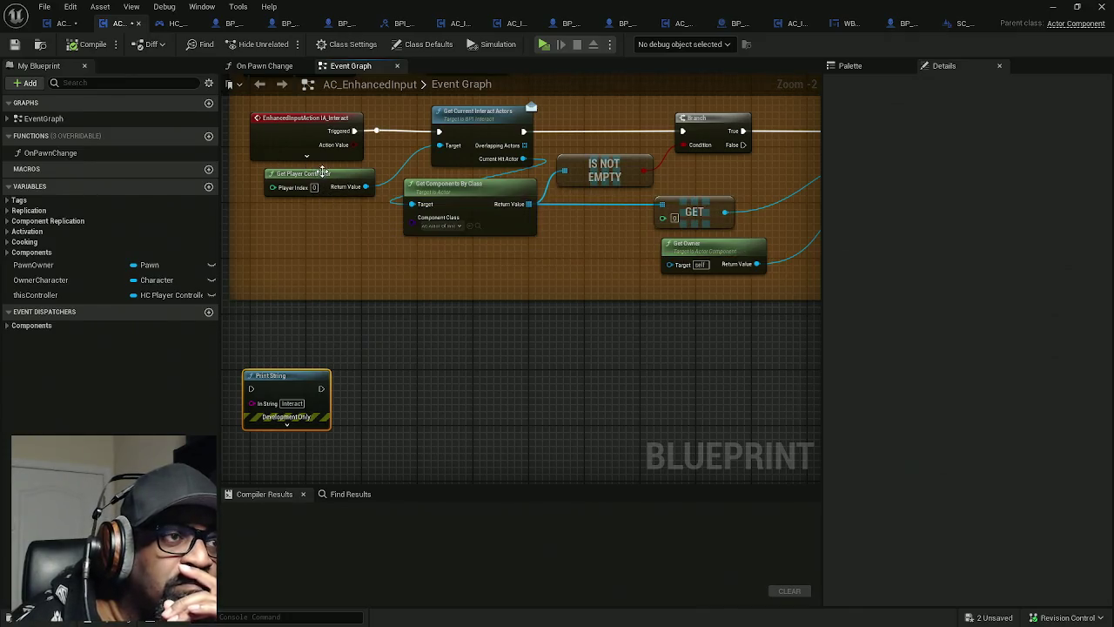
drag(809, 170, 642, 168)
scroll(641, 169, down, 3)
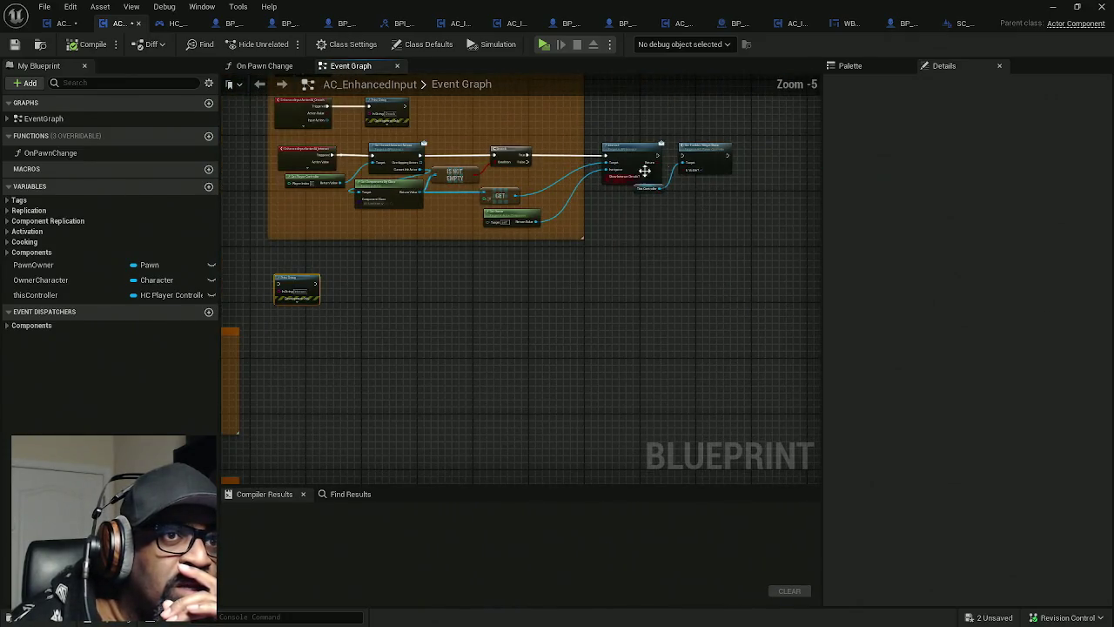
mouse_move(757, 139)
mouse_down()
mouse_move(344, 215)
mouse_move(452, 207)
mouse_up()
scroll(368, 168, up, 3)
Step: Wire IA_Interact's Triggered output to Get Current Interact Actors and shift the comment group right
drag(317, 154, 496, 152)
click(423, 178)
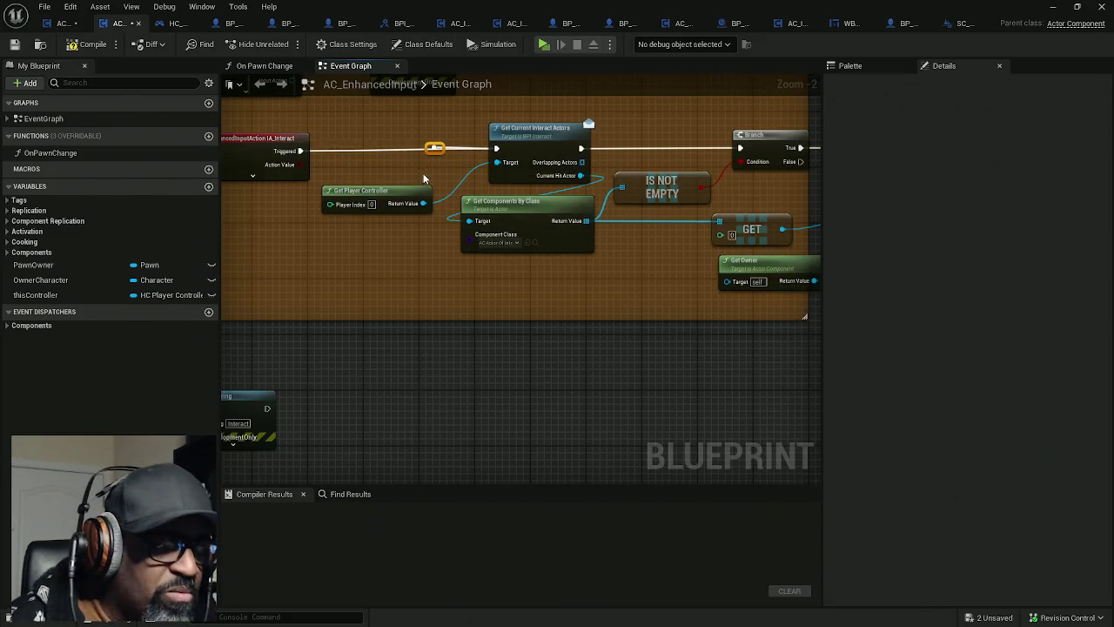
scroll(434, 170, down, 3)
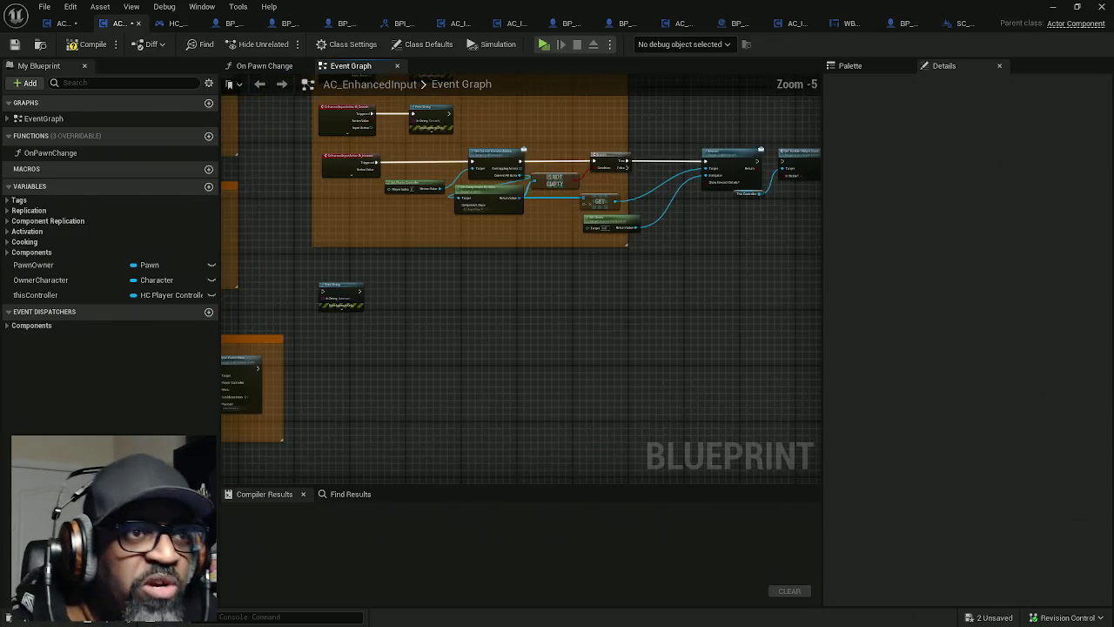
mouse_move(666, 233)
mouse_down()
mouse_move(366, 171)
mouse_move(280, 127)
mouse_up()
mouse_move(358, 130)
mouse_down()
mouse_move(397, 132)
mouse_move(401, 172)
mouse_move(501, 197)
mouse_move(409, 222)
mouse_move(456, 192)
mouse_move(764, 186)
mouse_move(741, 188)
mouse_up()
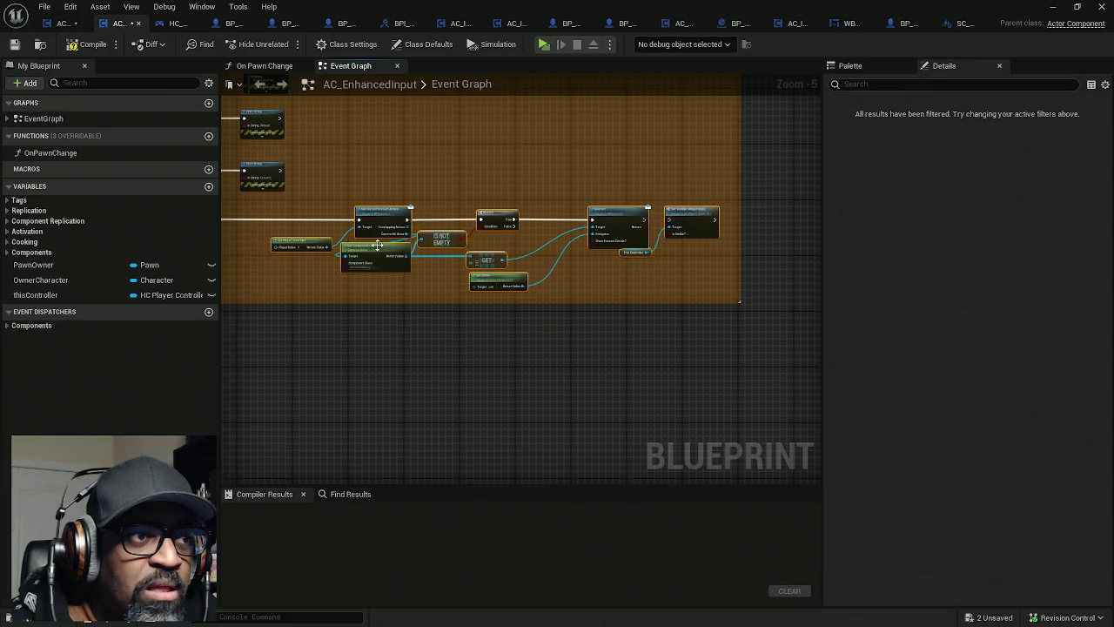
Step: Move the interact exec wire from IA_Interact's Triggered pin to Started
scroll(376, 245, up, 3)
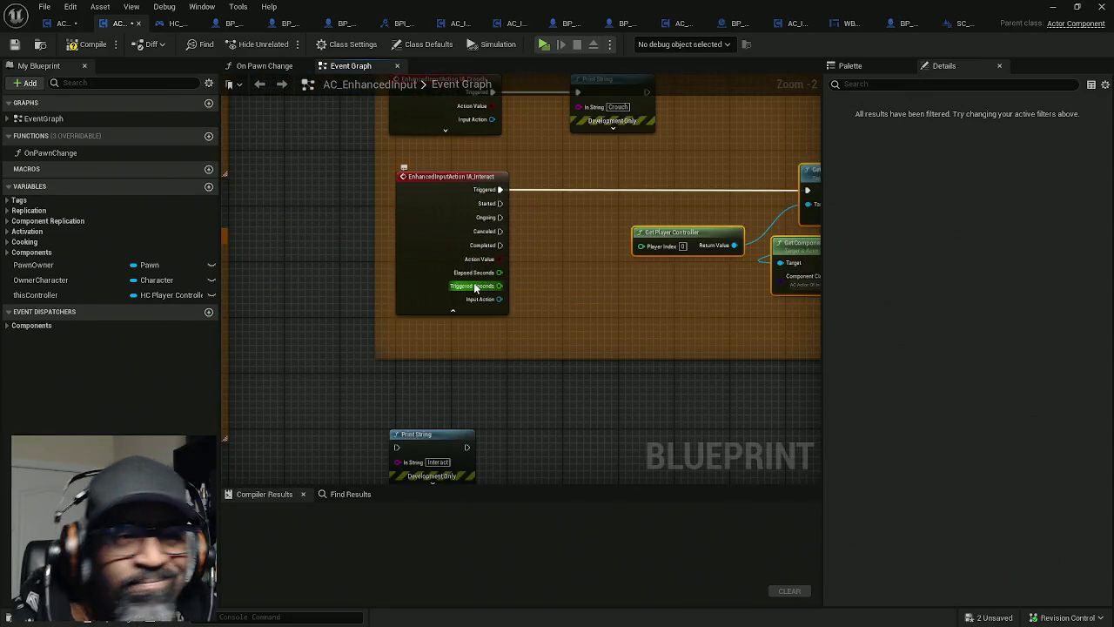
scroll(519, 250, up, 1)
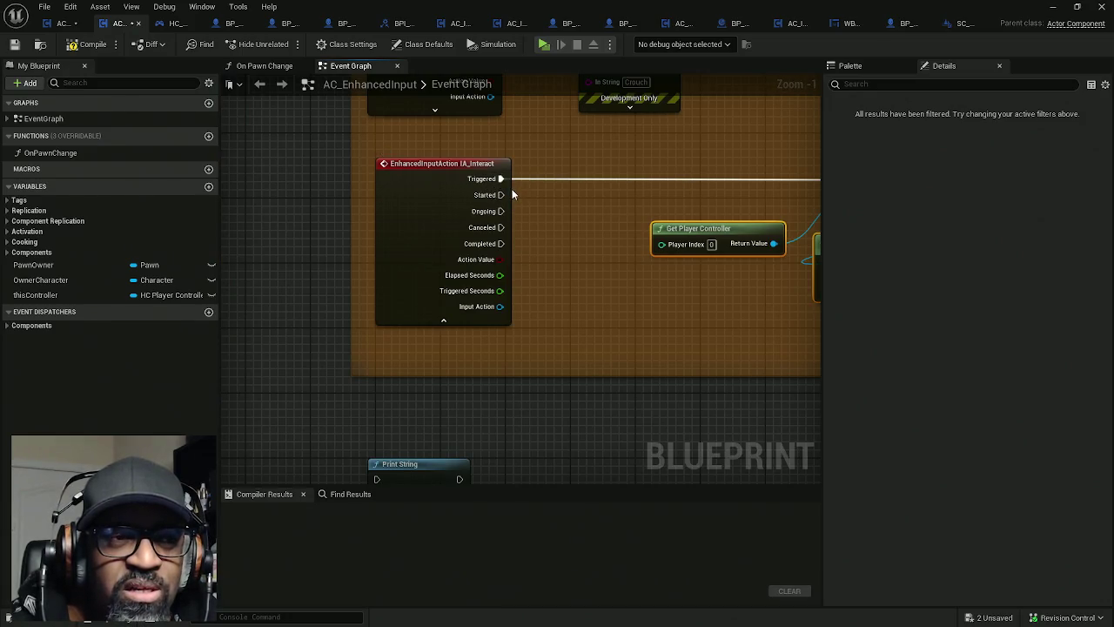
drag(500, 179, 501, 199)
drag(416, 239, 413, 223)
drag(544, 233, 449, 240)
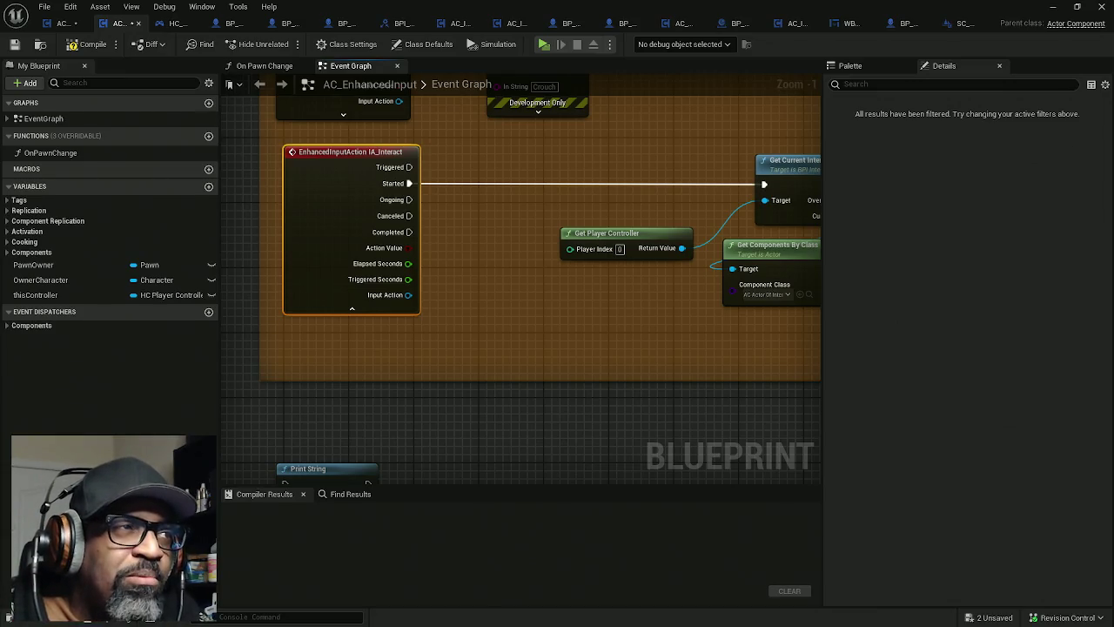
Step: Alt+Tab over to the browser showing the YouTube tutorial
key(alt+Tab)
key(Tab)
key(Tab)
key(Tab)
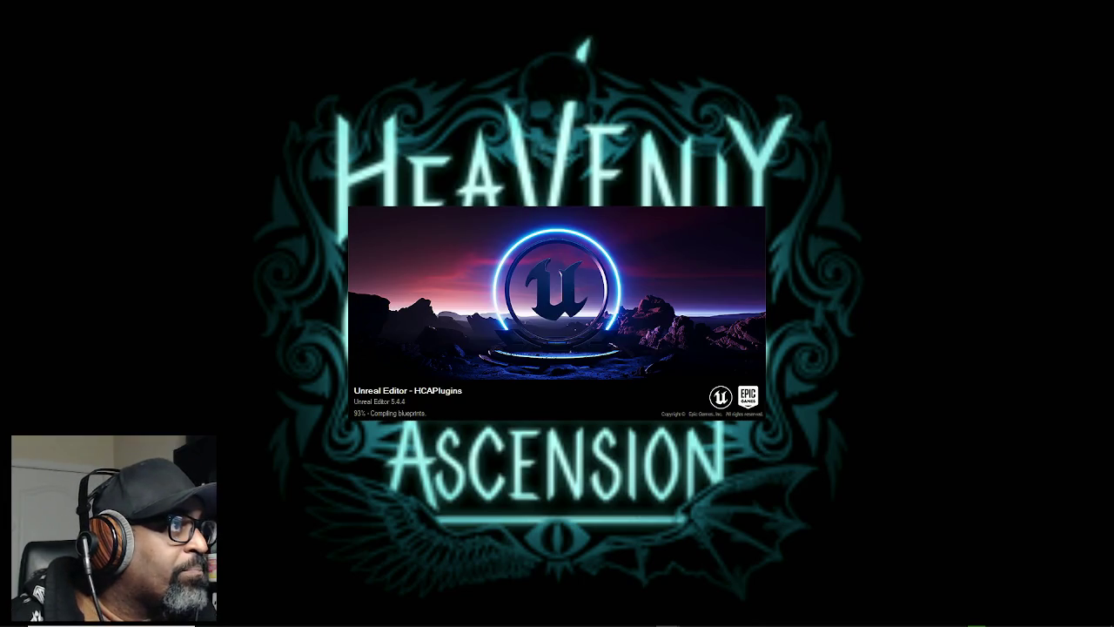
key(alt+Tab)
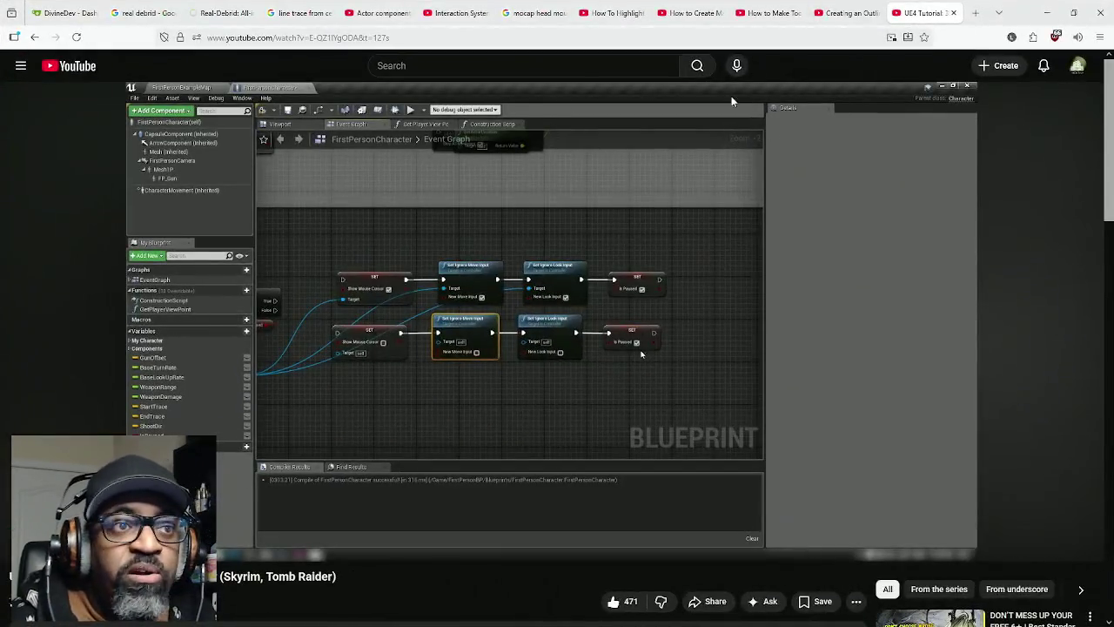
Step: Scrub the Blueprint tutorial back to an earlier scene
click(78, 554)
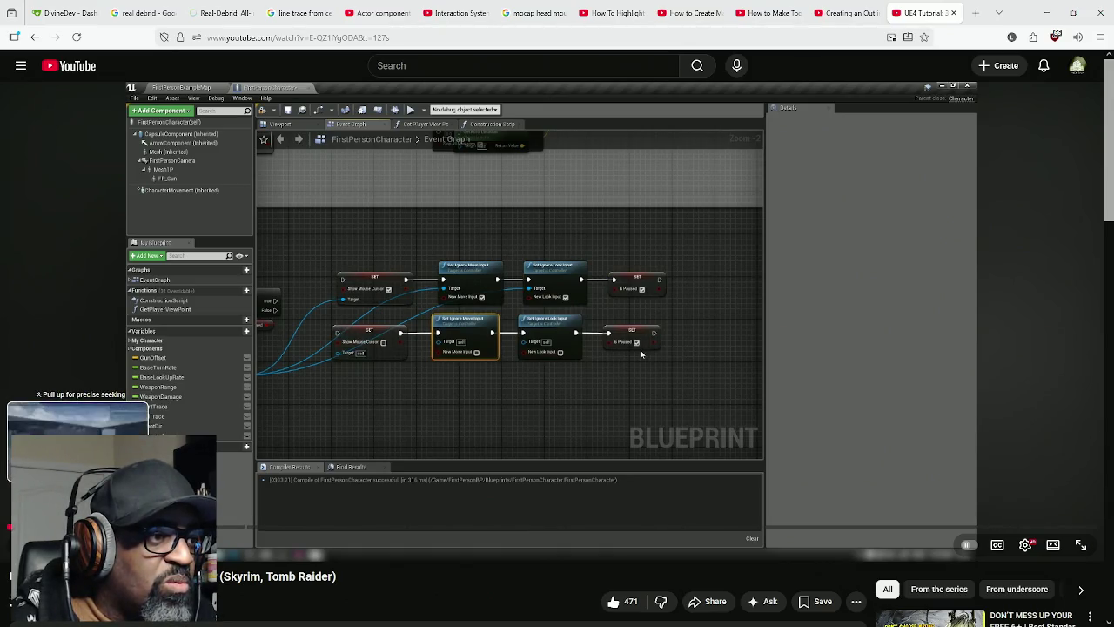
drag(78, 555, 92, 554)
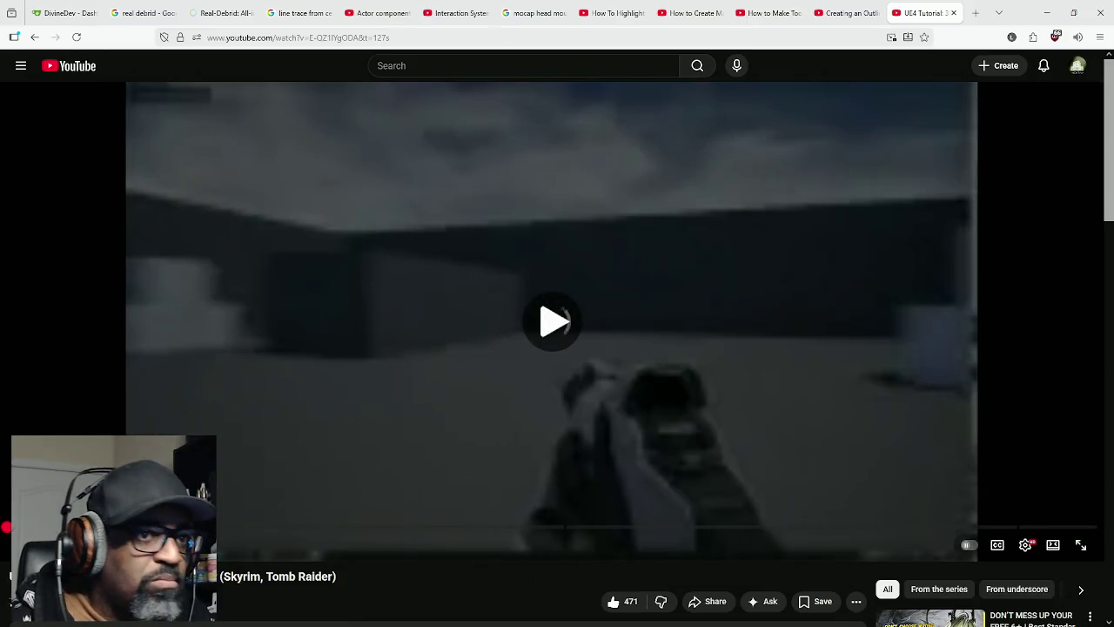
mouse_move(435, 528)
mouse_down()
mouse_move(415, 530)
mouse_move(472, 515)
mouse_move(565, 323)
mouse_up()
Step: Confirm 1080p playback quality, pause the video, and minimise the browser
click(1026, 547)
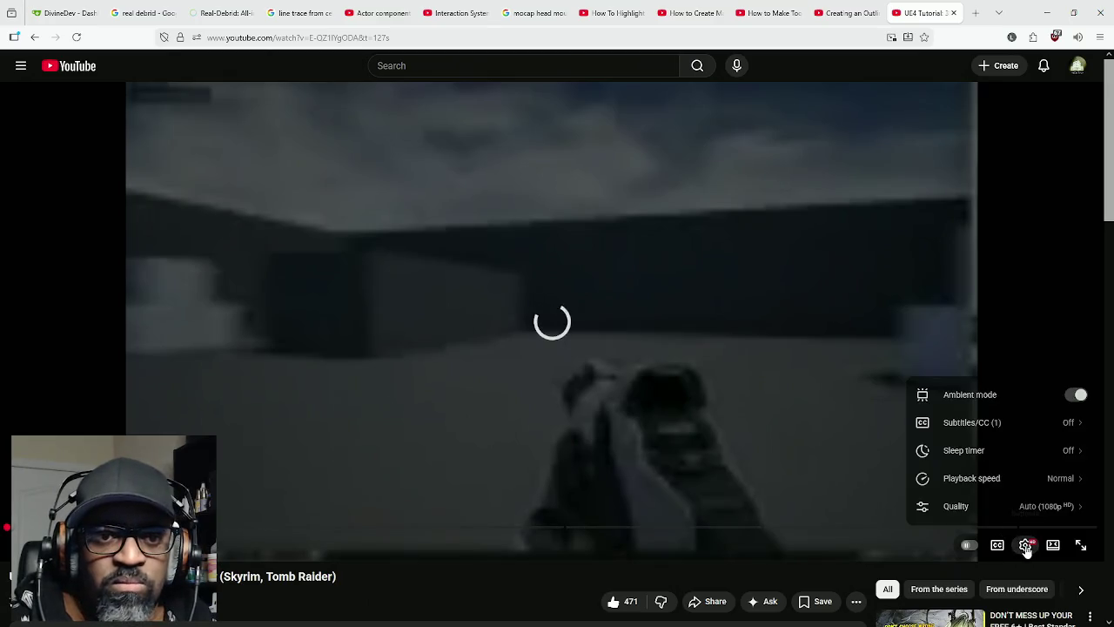
click(1026, 547)
click(1026, 545)
click(1044, 506)
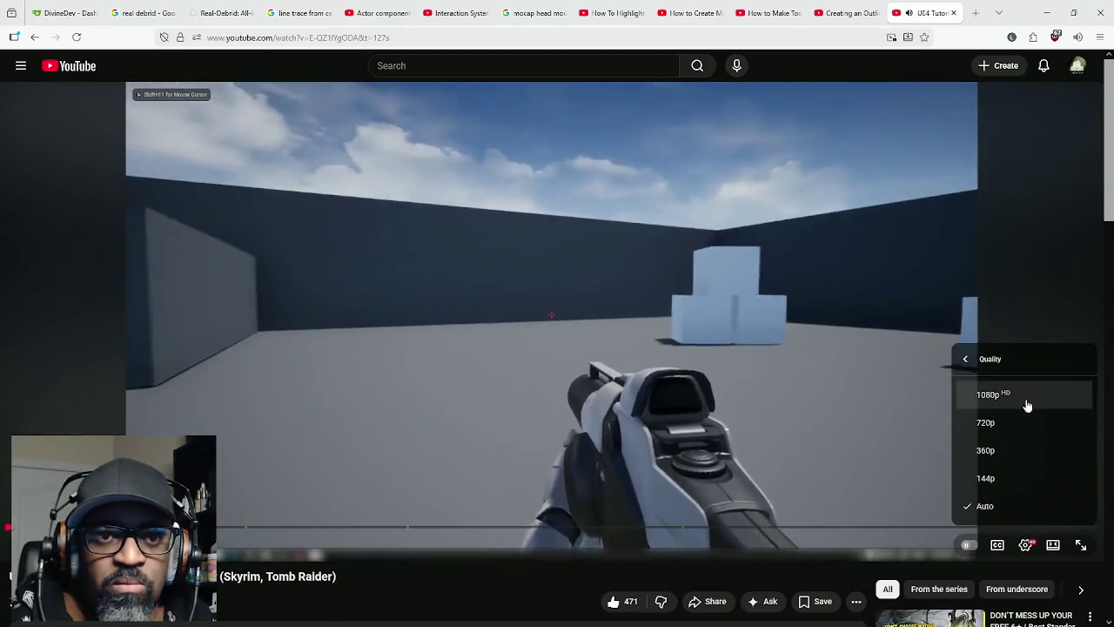
click(1005, 406)
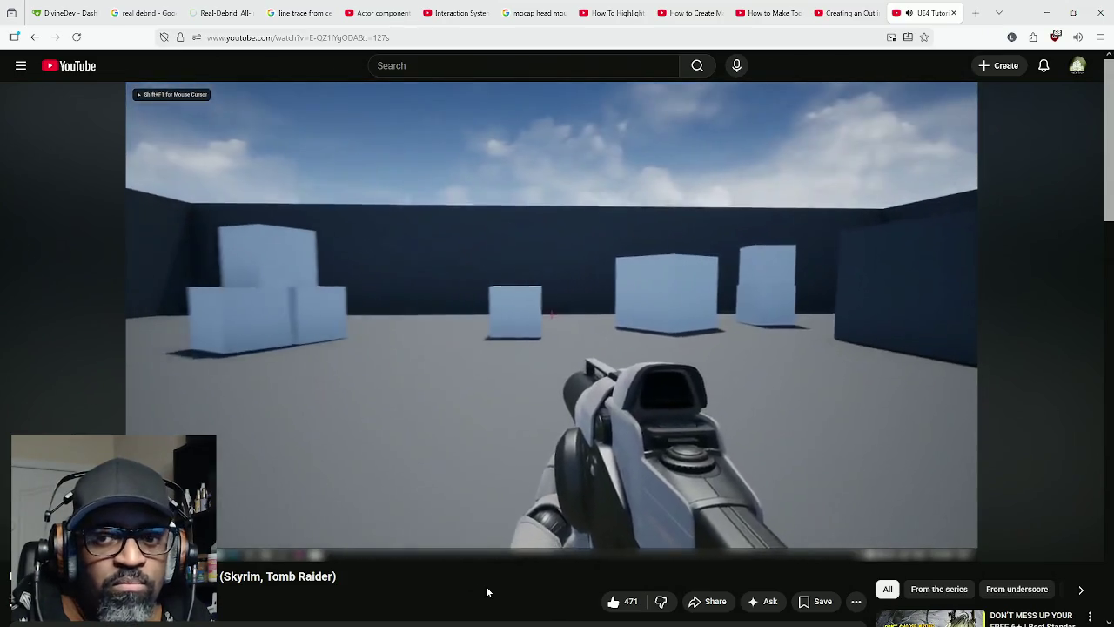
click(617, 436)
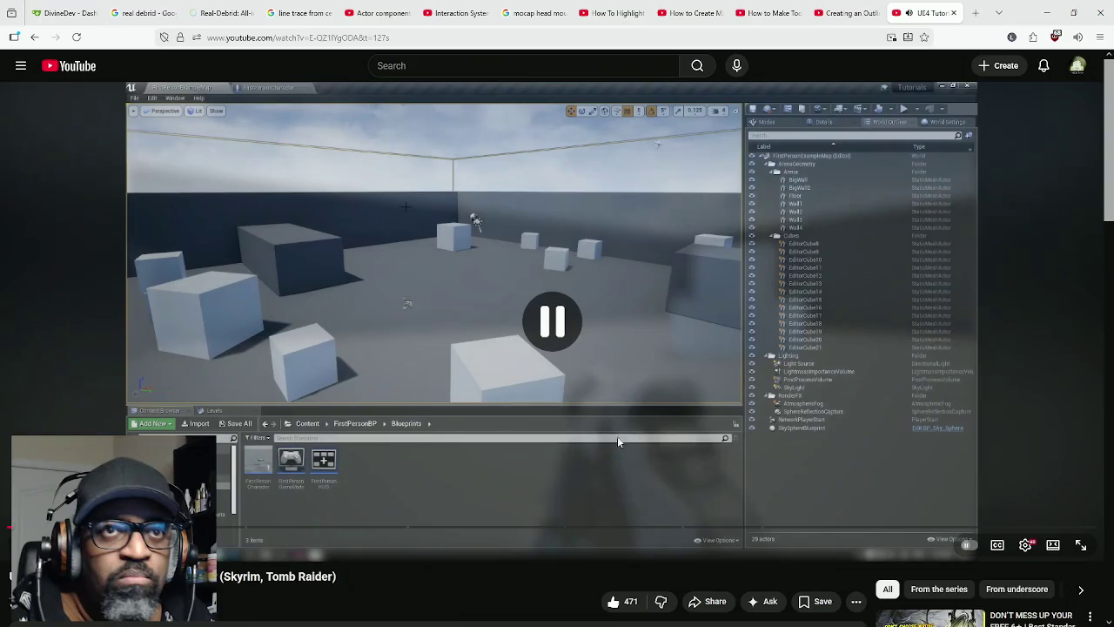
click(1047, 12)
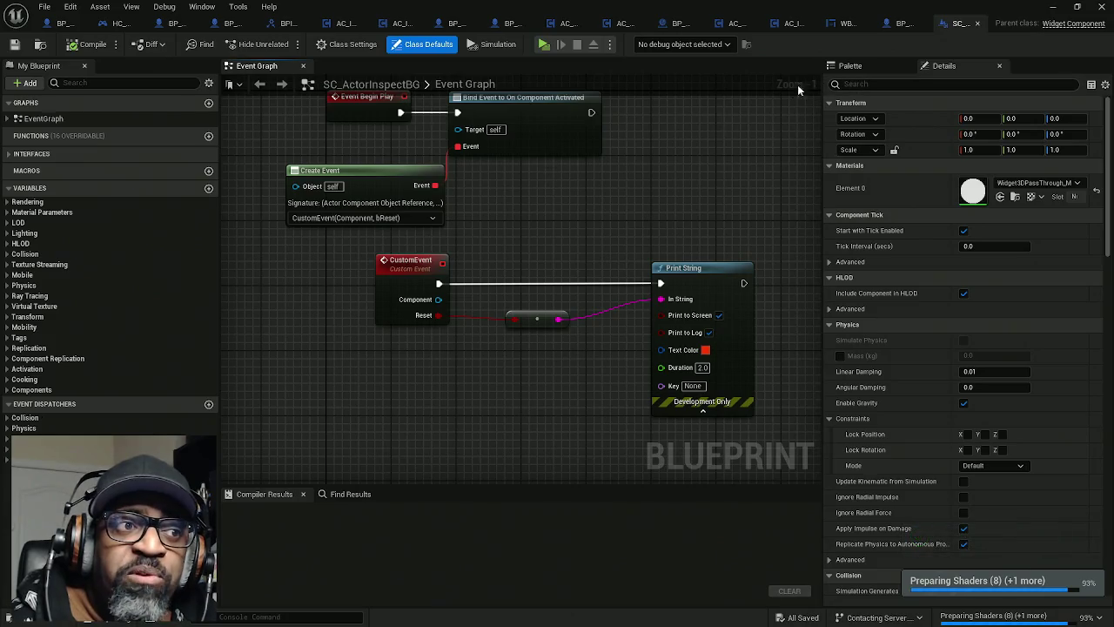
Step: Close SC_ActorInspectBG, the widget blueprint, BP_NPCConvoManager and other extra tabs, then bring AC_EnhancedInput forward
click(976, 26)
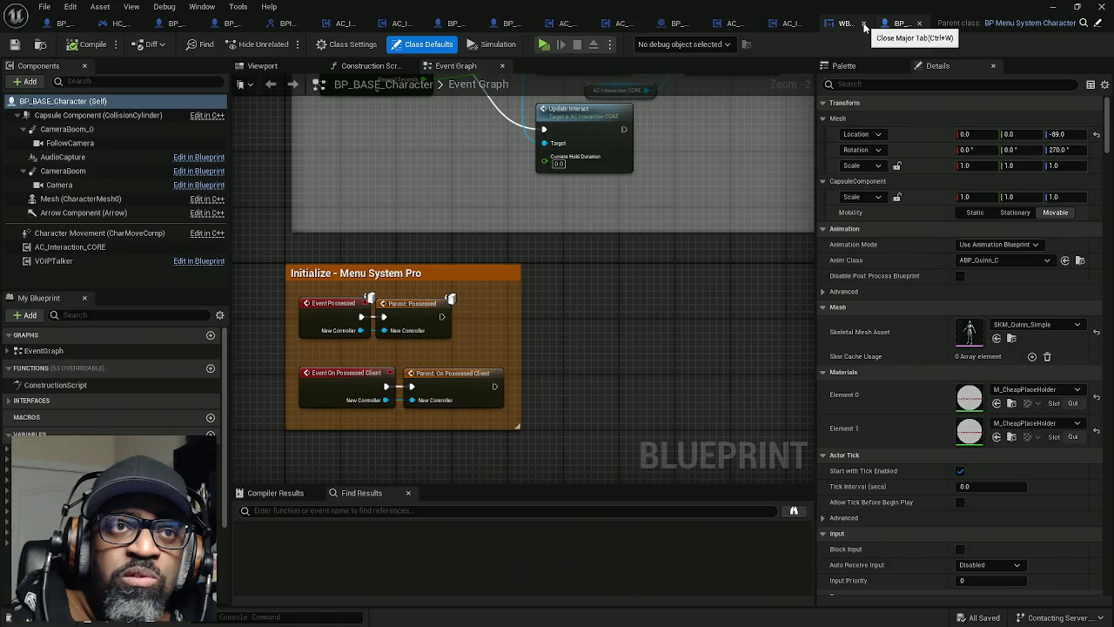
click(865, 26)
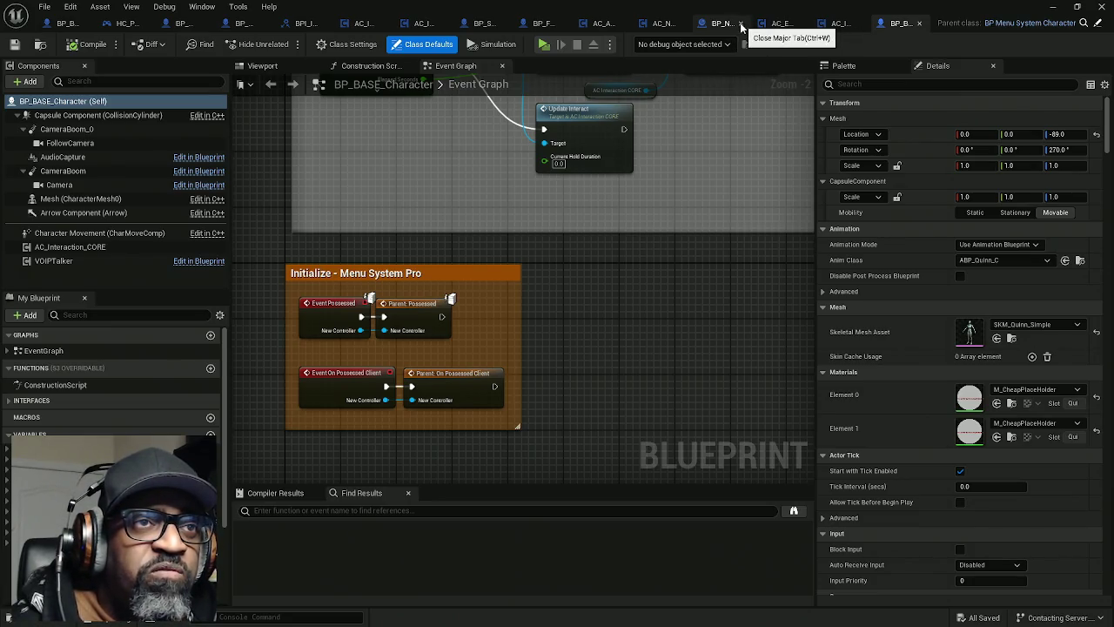
click(740, 24)
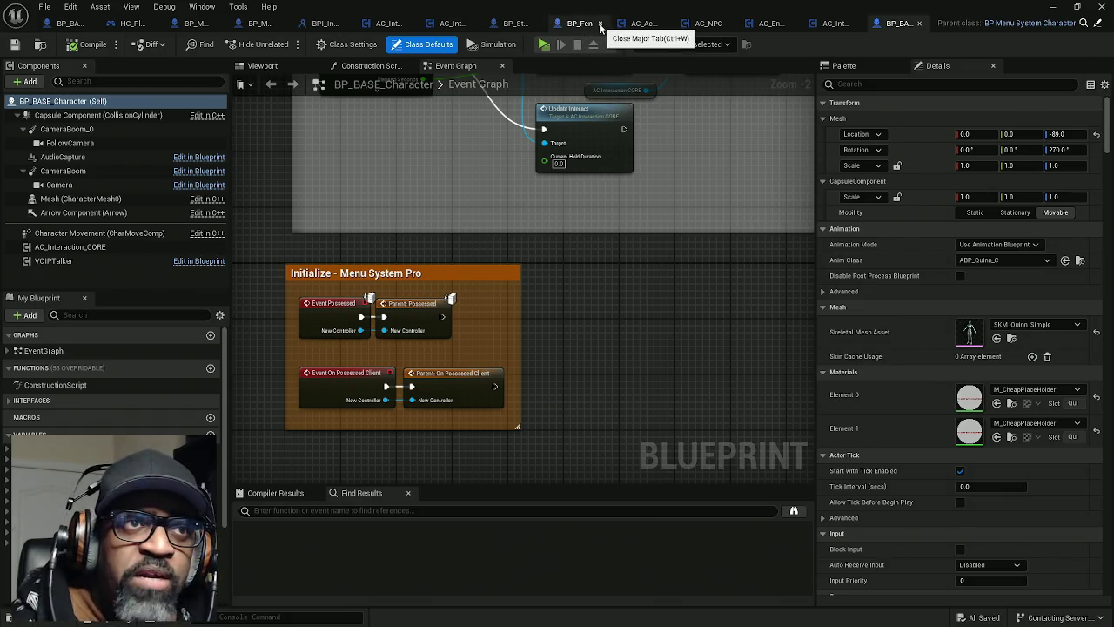
click(589, 27)
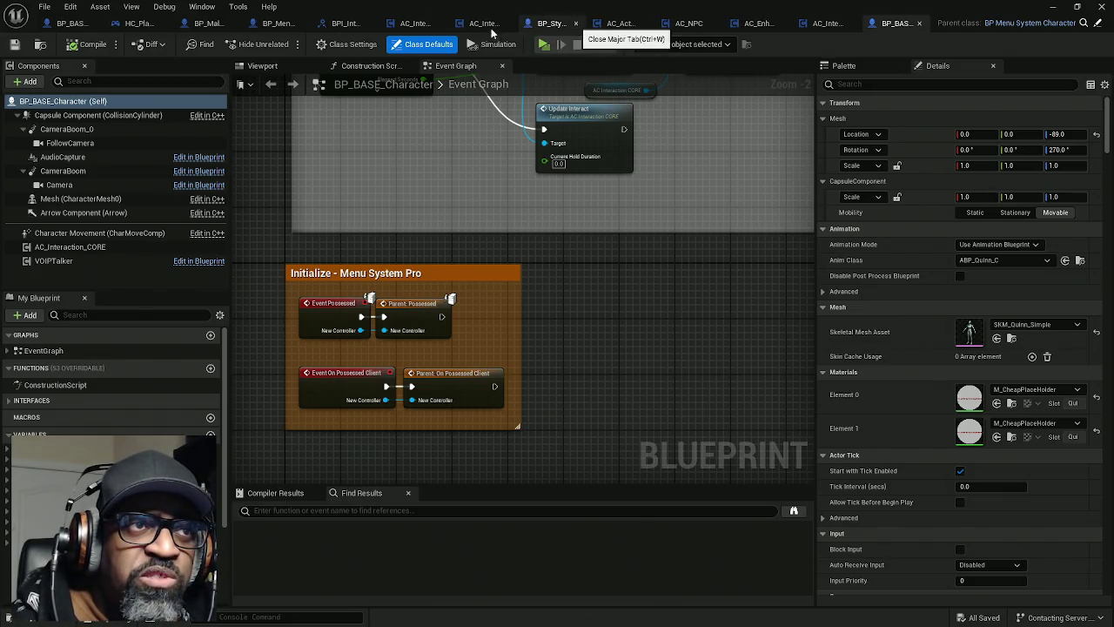
click(578, 24)
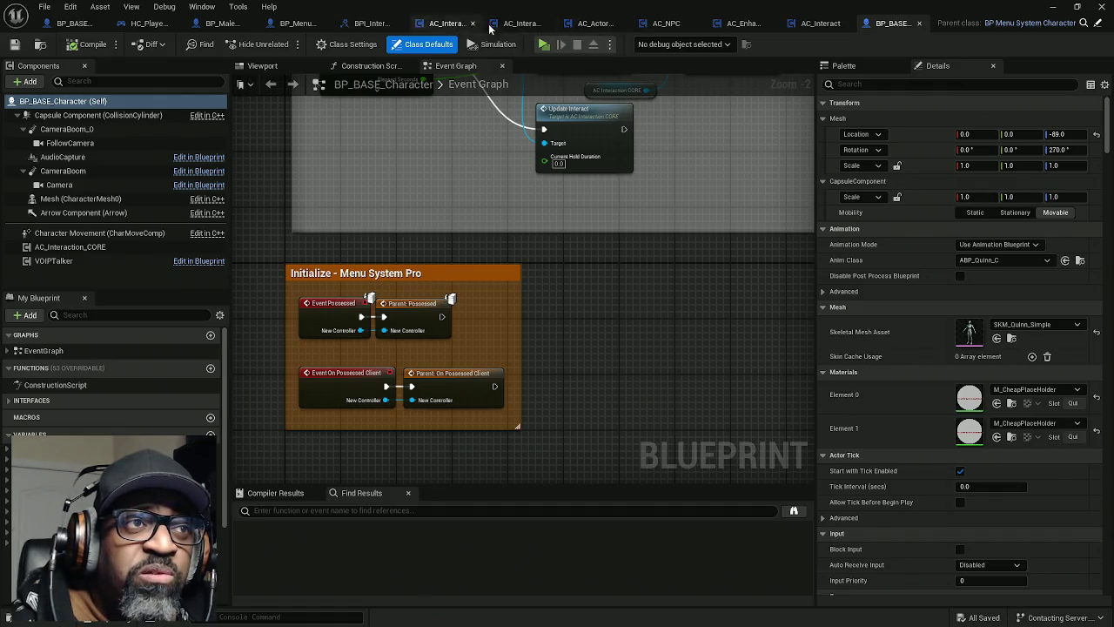
drag(741, 24, 83, 26)
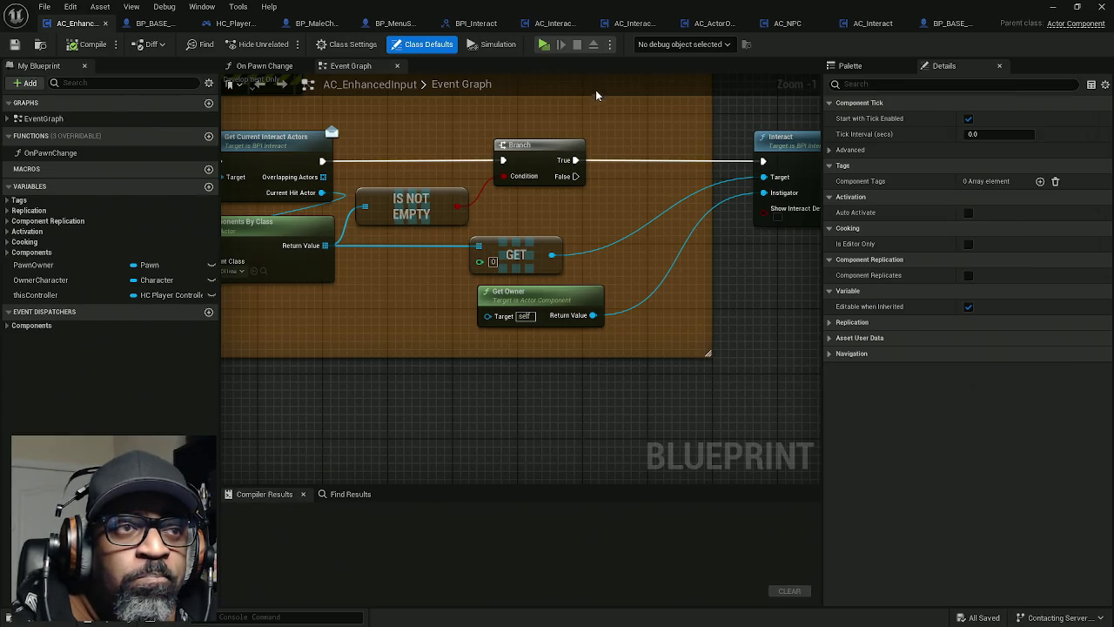
Step: Bring the IA_Interact event into view and shift the interaction node chain to the right
drag(404, 149, 748, 140)
drag(461, 250, 420, 217)
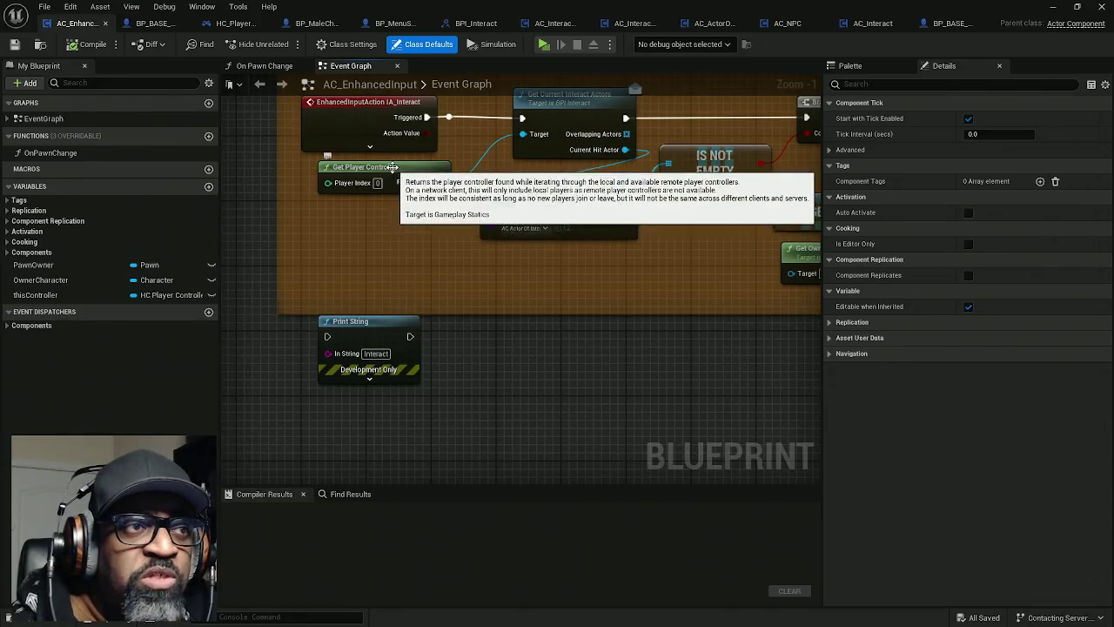
drag(502, 198, 442, 254)
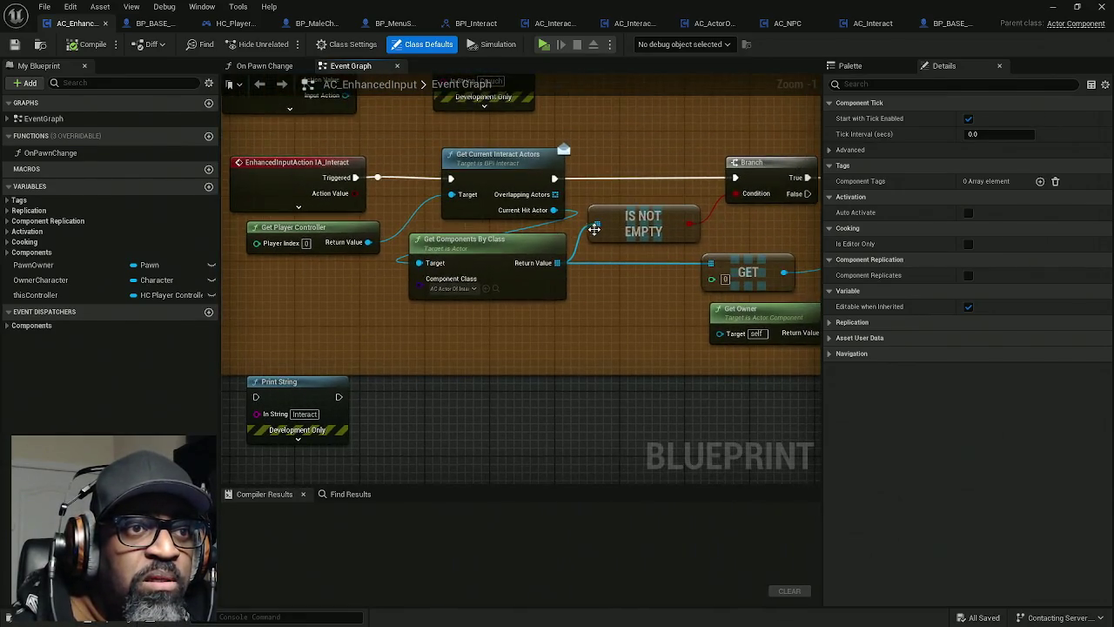
scroll(442, 254, down, 4)
drag(767, 175, 343, 291)
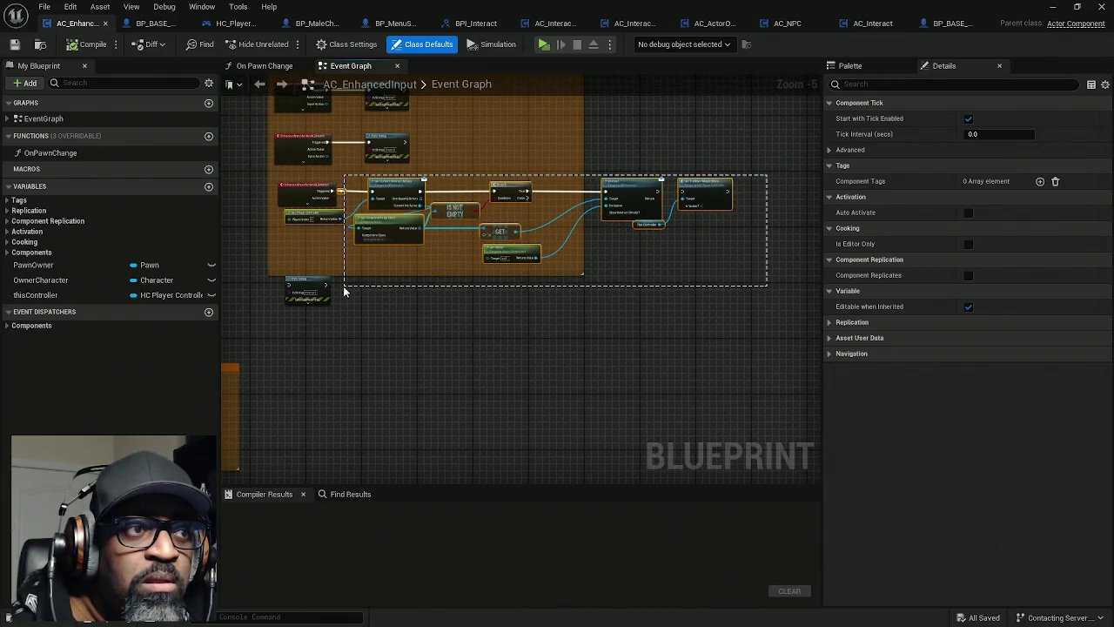
drag(400, 237, 541, 241)
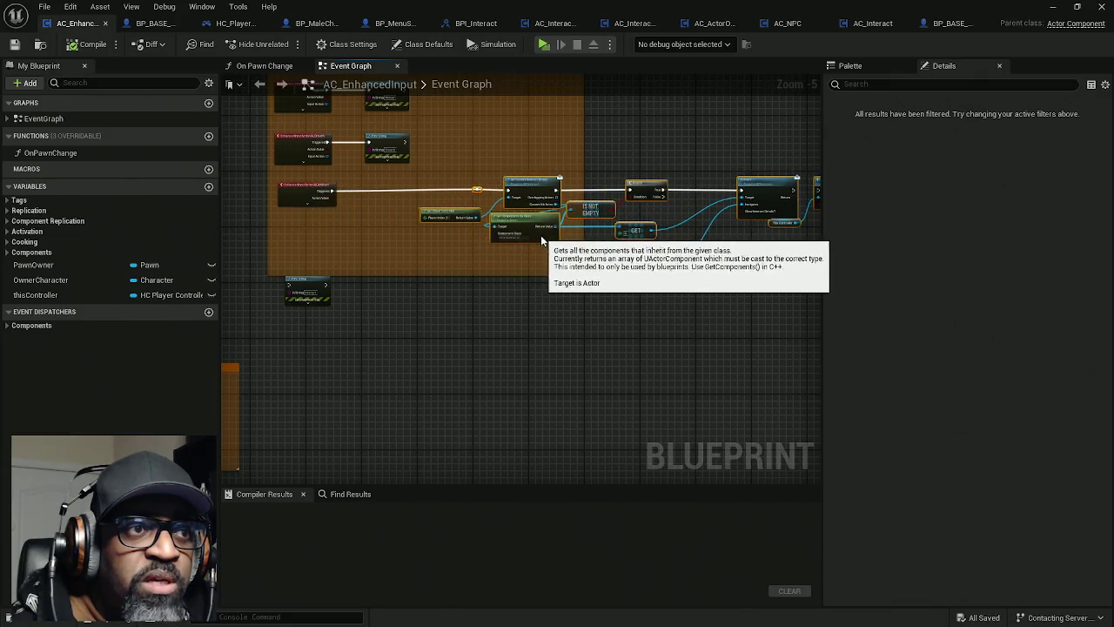
scroll(370, 205, up, 2)
click(533, 196)
drag(607, 174, 286, 176)
drag(459, 137, 565, 179)
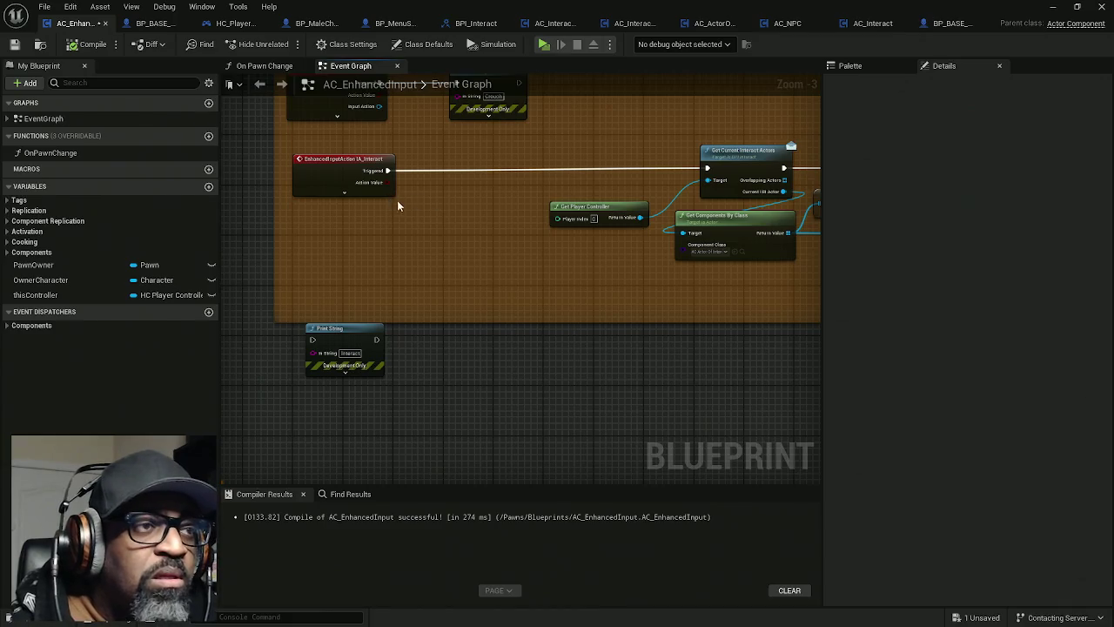
Step: Expand IA_Interact's advanced pins and drive the chain from its Started output
click(345, 192)
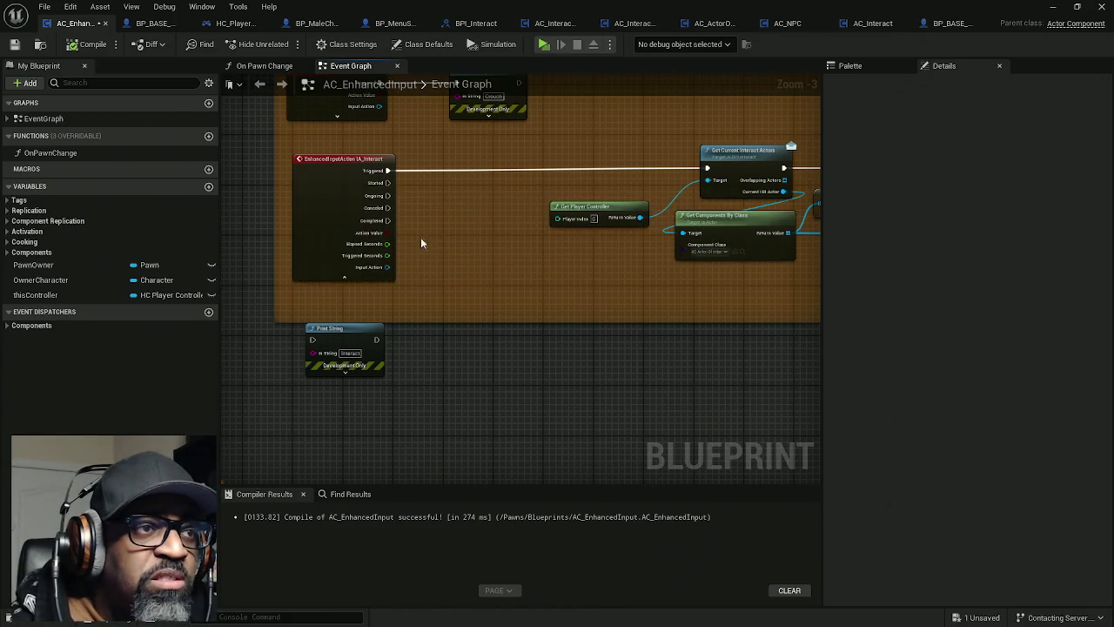
mouse_move(388, 171)
mouse_down()
mouse_move(398, 200)
mouse_move(388, 185)
mouse_up()
drag(331, 238, 325, 225)
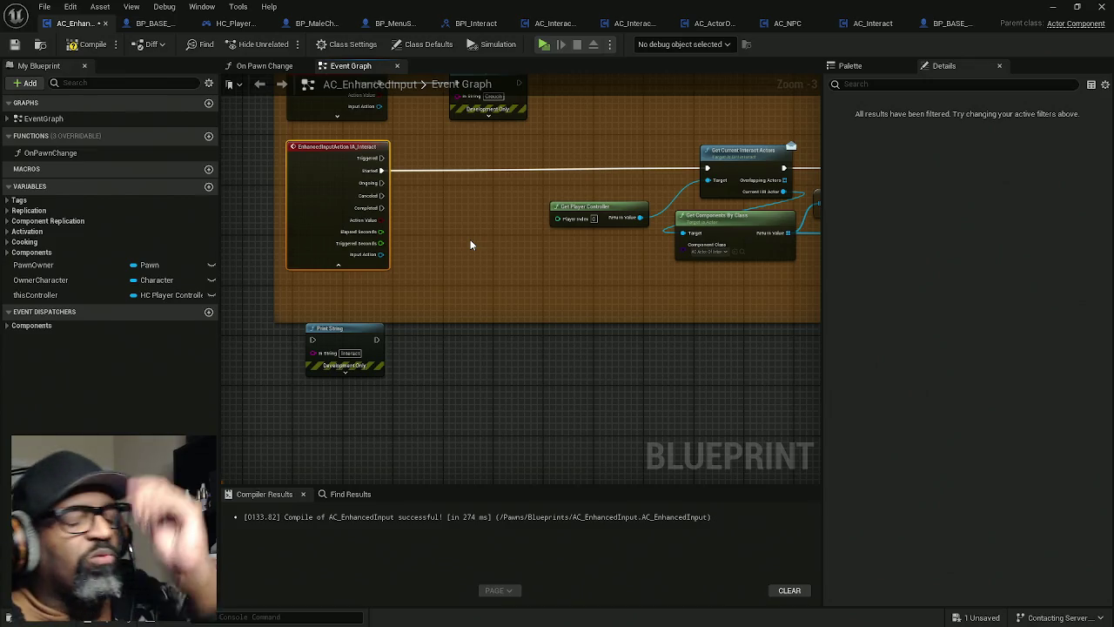
Step: Add a Flip Flop node next to IA_Interact and connect Started to its input
right_click(470, 244)
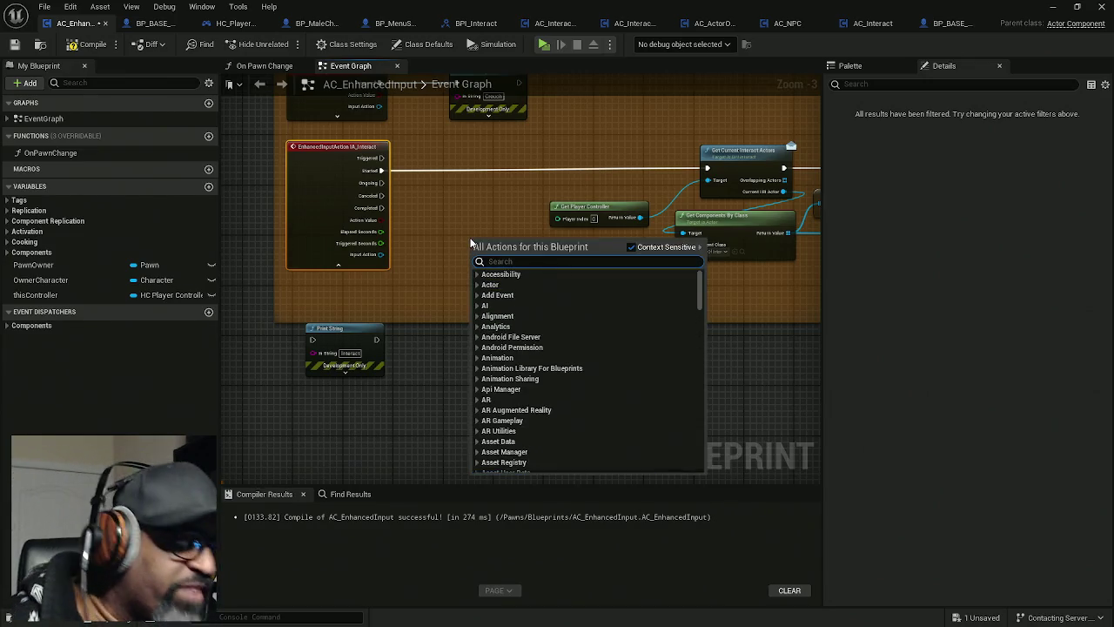
text(FLIP)
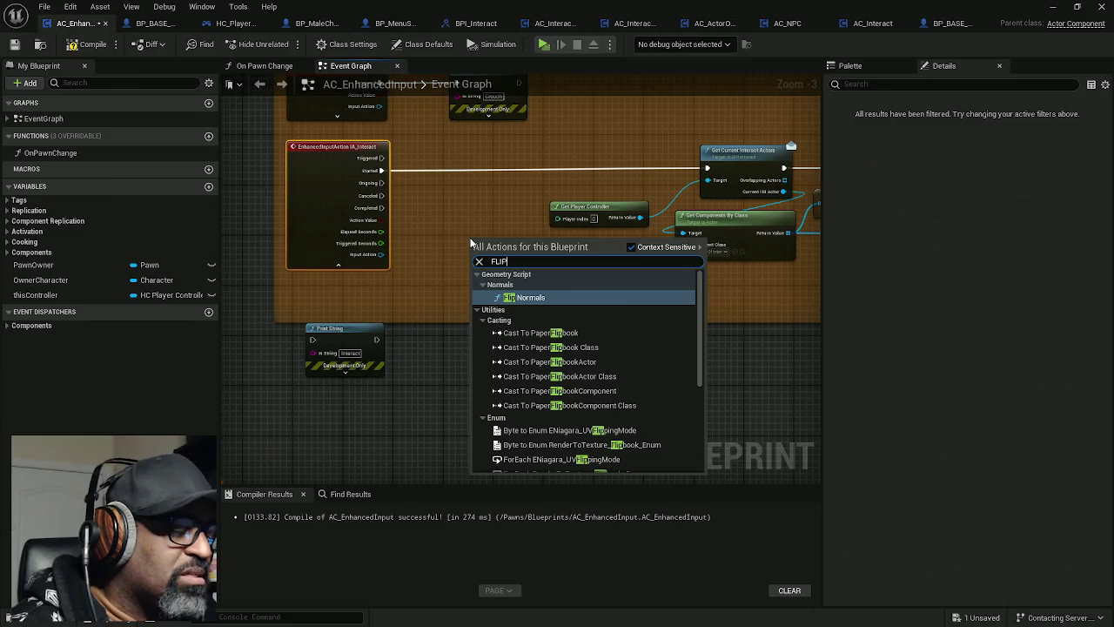
text( F)
key(Caps_Lock)
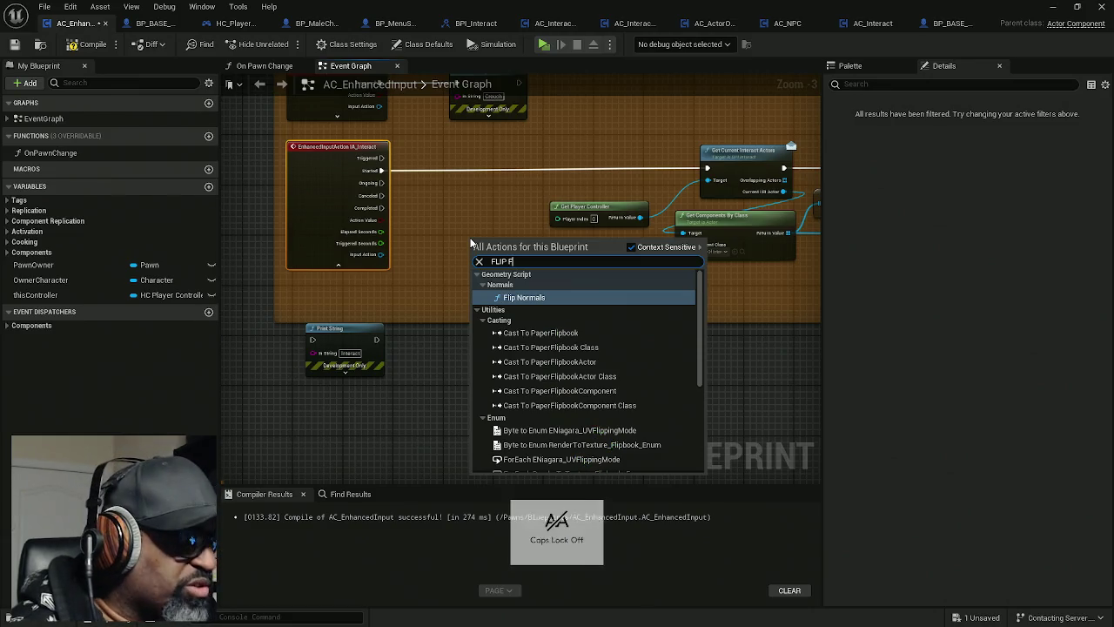
text(lop)
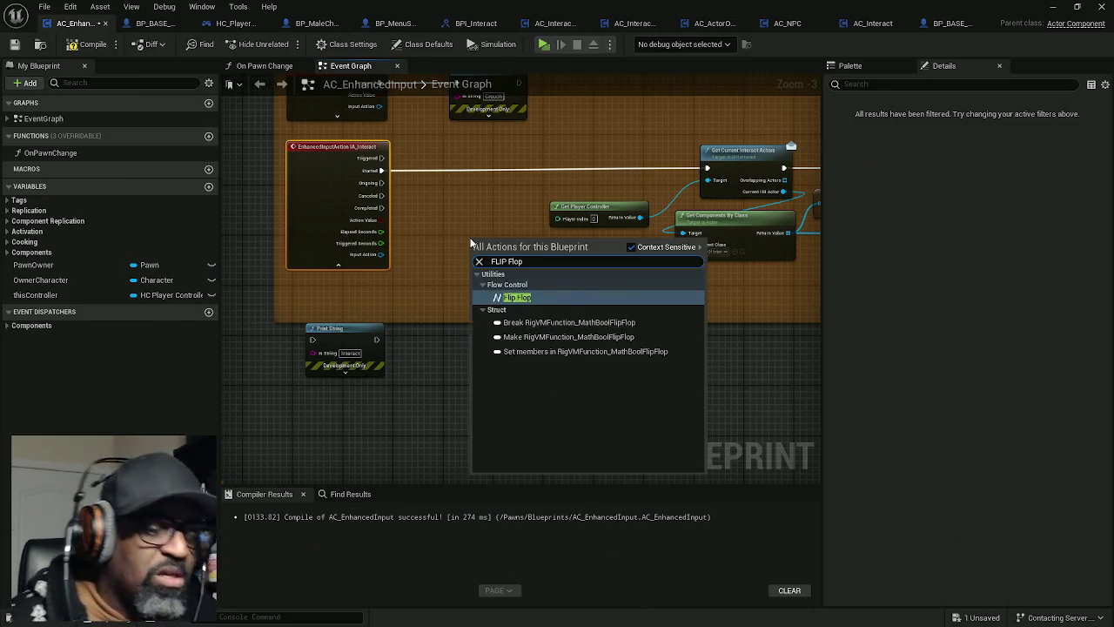
key(Return)
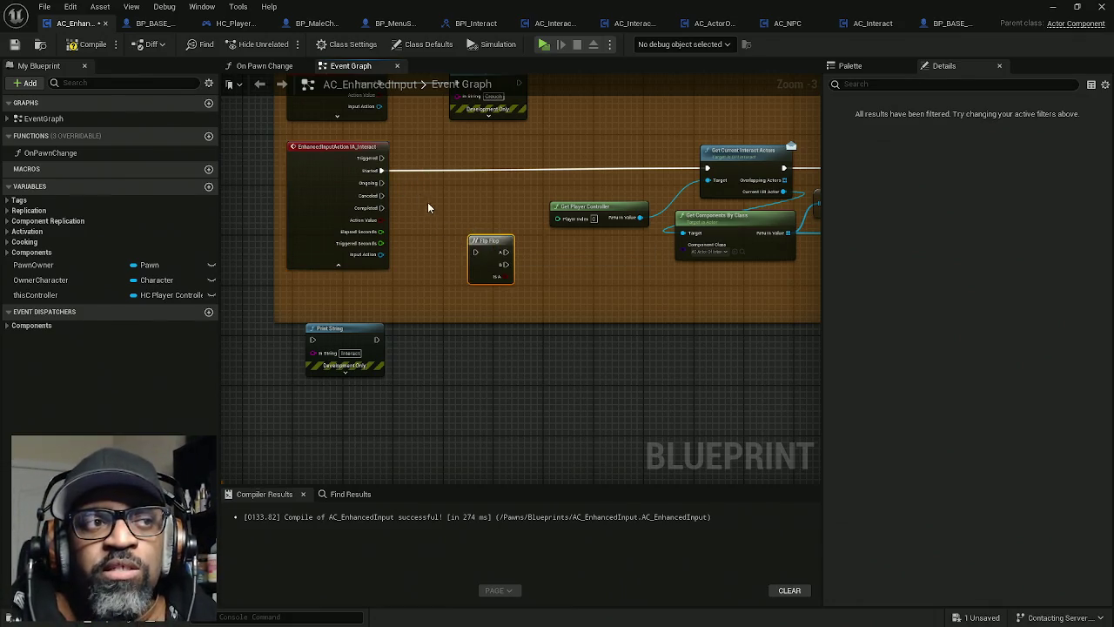
drag(496, 261, 452, 211)
mouse_move(381, 170)
mouse_down()
mouse_move(456, 166)
mouse_move(461, 203)
mouse_up()
drag(381, 170, 432, 202)
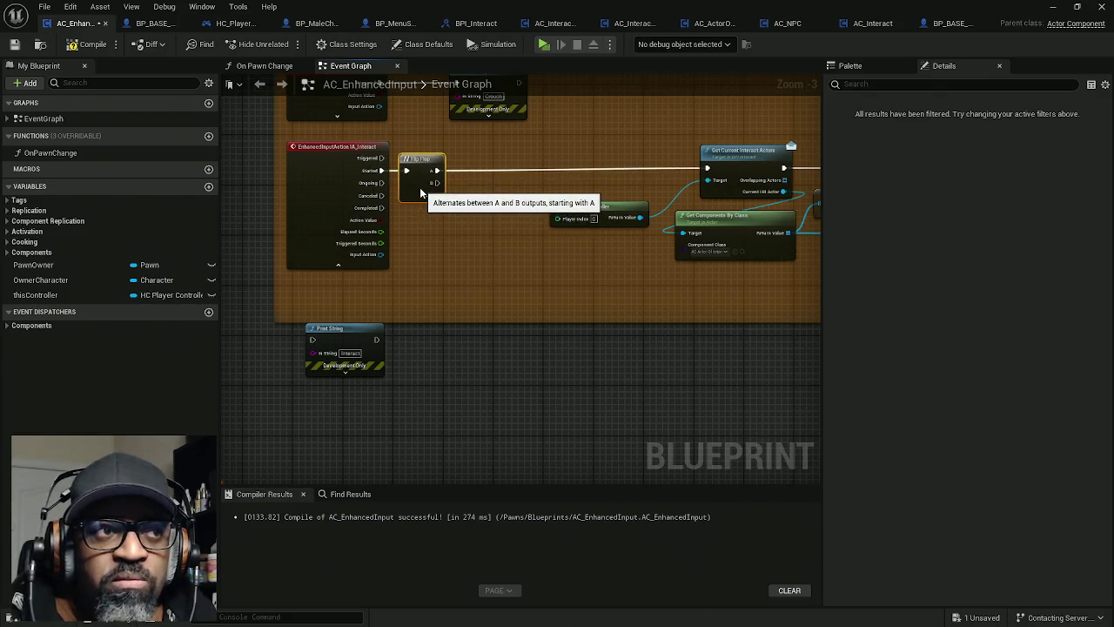
scroll(448, 205, up, 3)
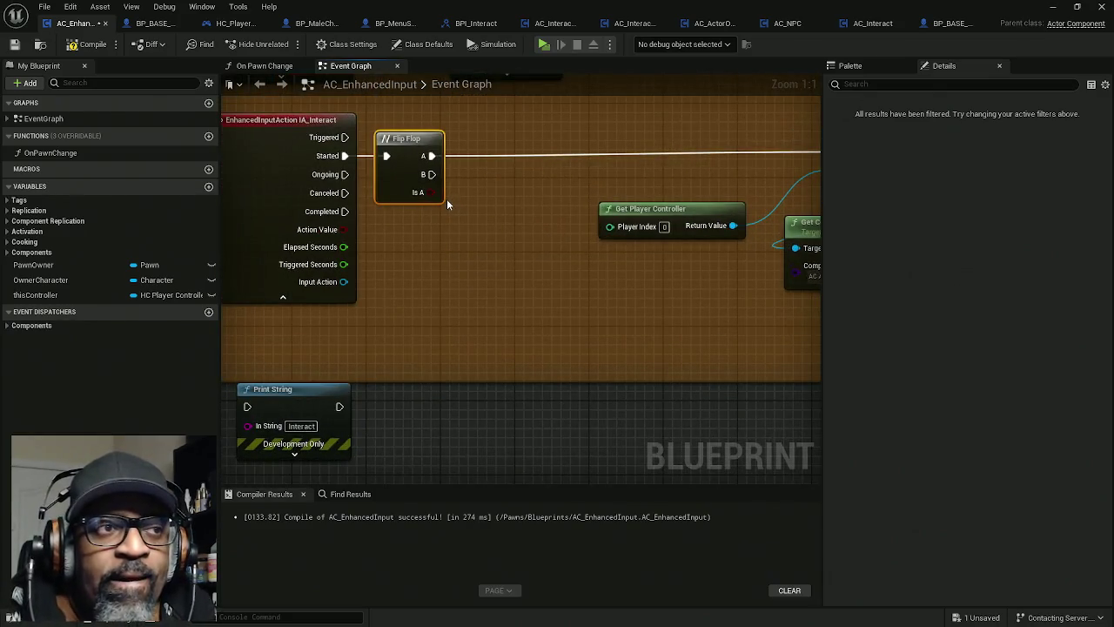
drag(405, 180, 395, 180)
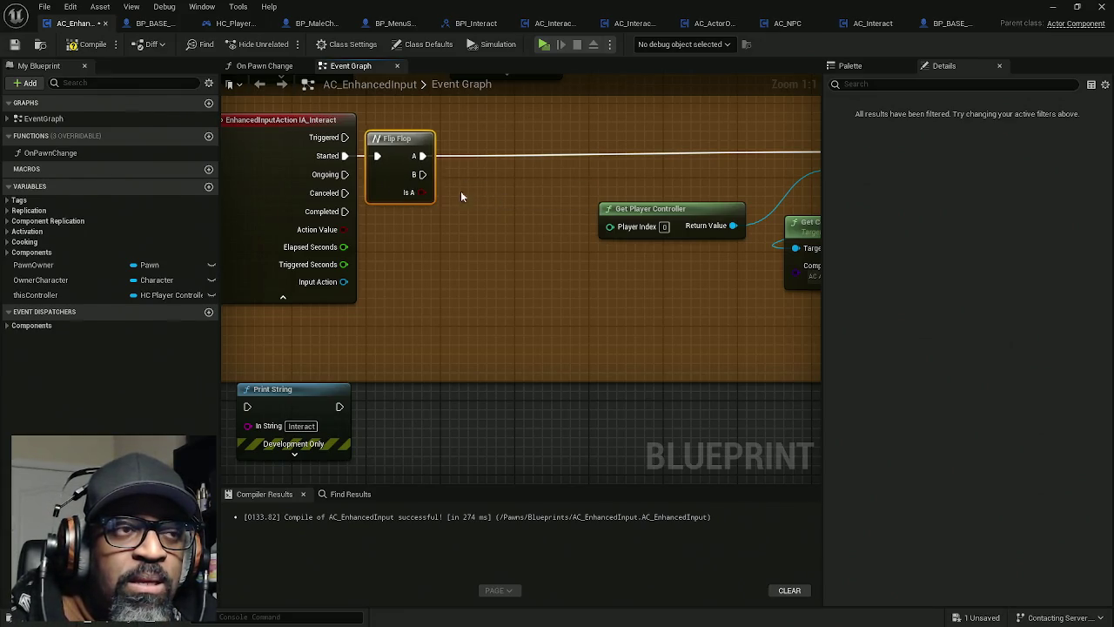
Step: Add a Branch fed by Flip Flop A, with True driving Get Current Interact Actors
click(539, 164)
drag(557, 179, 495, 146)
drag(423, 155, 562, 155)
mouse_move(470, 156)
mouse_down()
mouse_move(420, 155)
mouse_move(421, 192)
mouse_up()
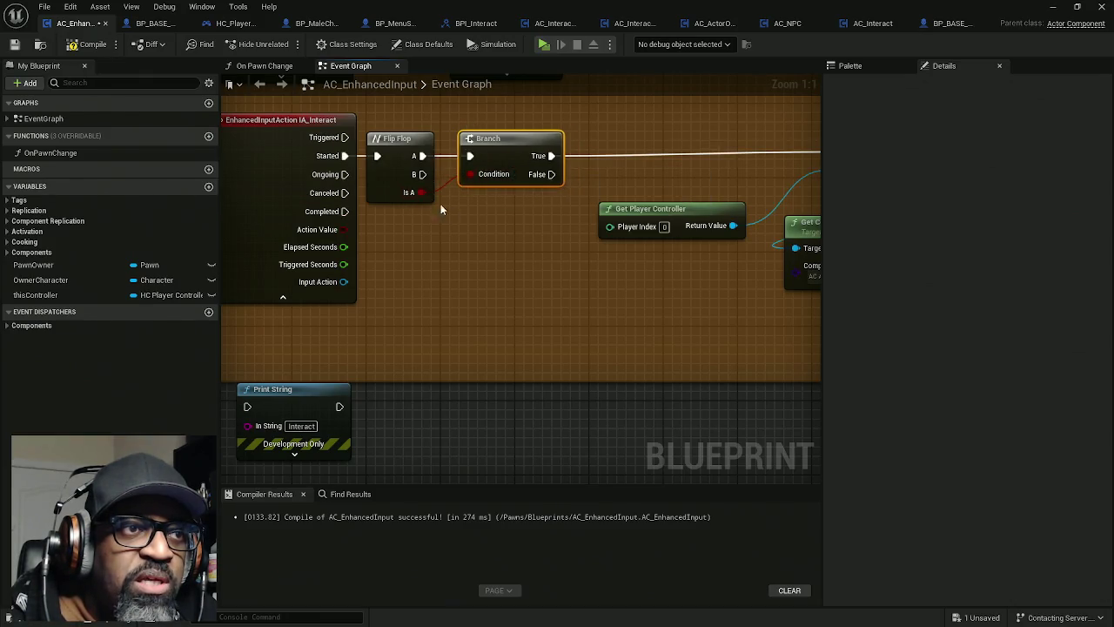
drag(504, 154, 486, 153)
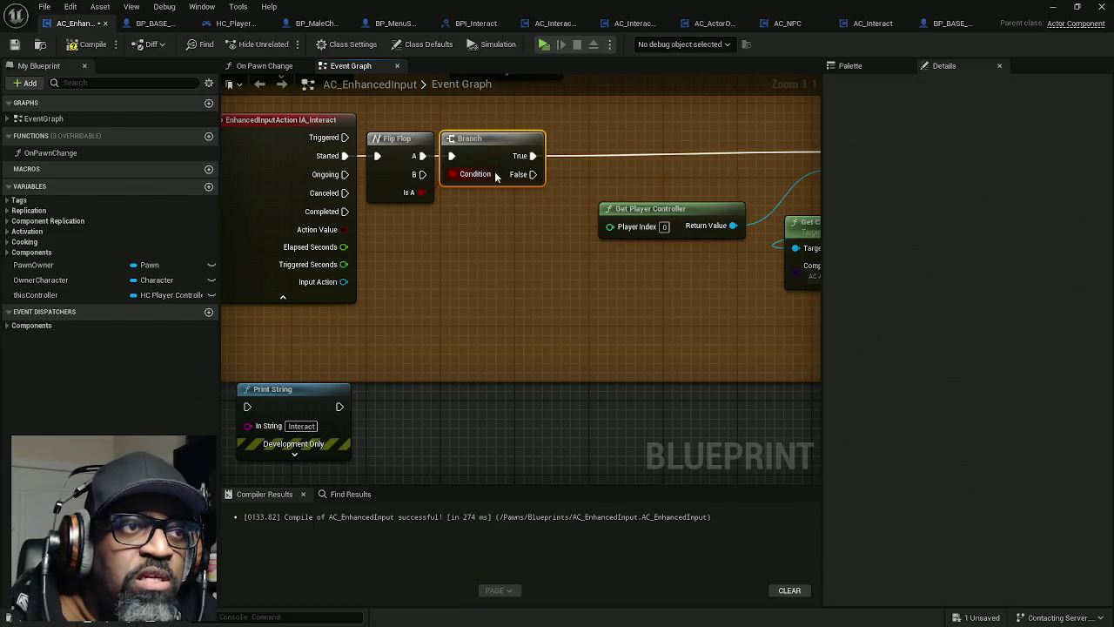
drag(519, 212, 407, 209)
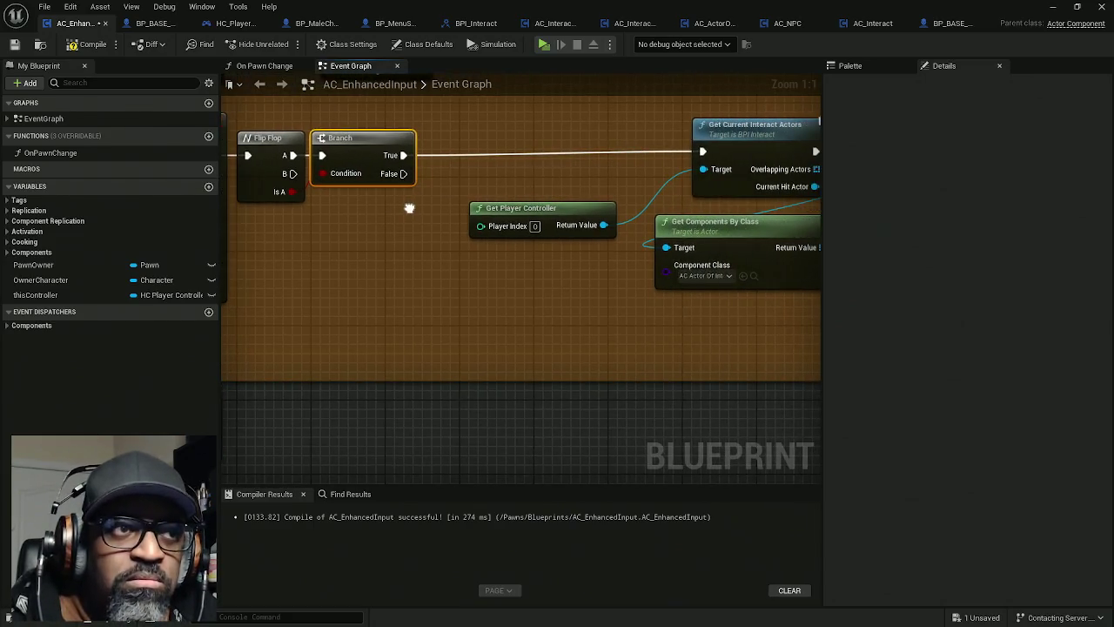
click(396, 190)
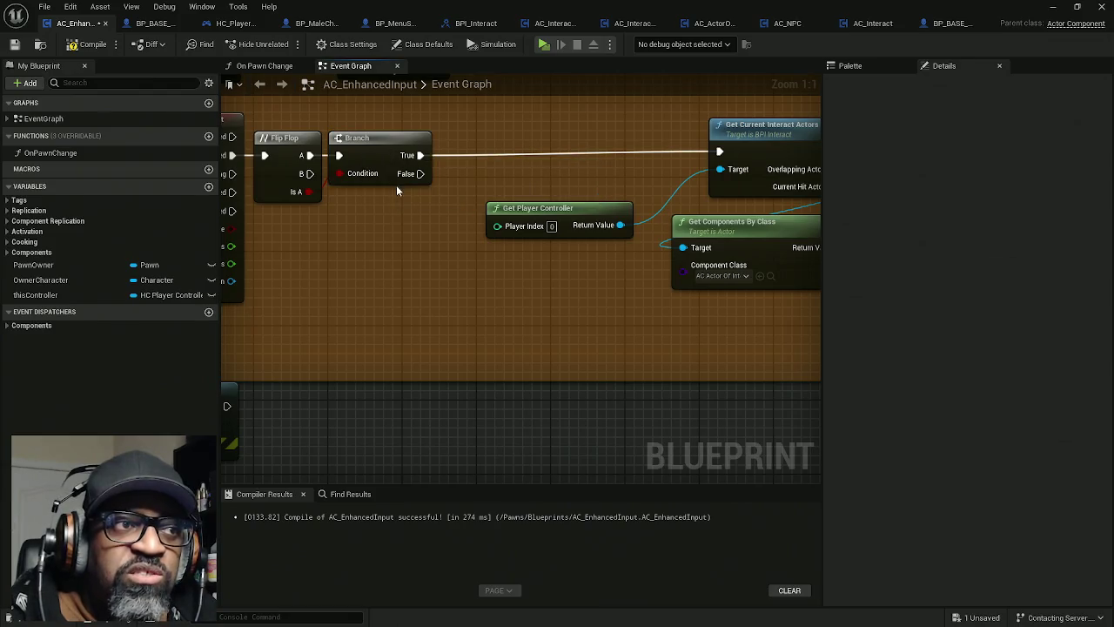
mouse_move(402, 210)
mouse_down()
mouse_move(300, 179)
mouse_move(289, 127)
mouse_move(341, 230)
mouse_move(387, 224)
mouse_move(282, 137)
mouse_move(293, 131)
mouse_up()
click(293, 131)
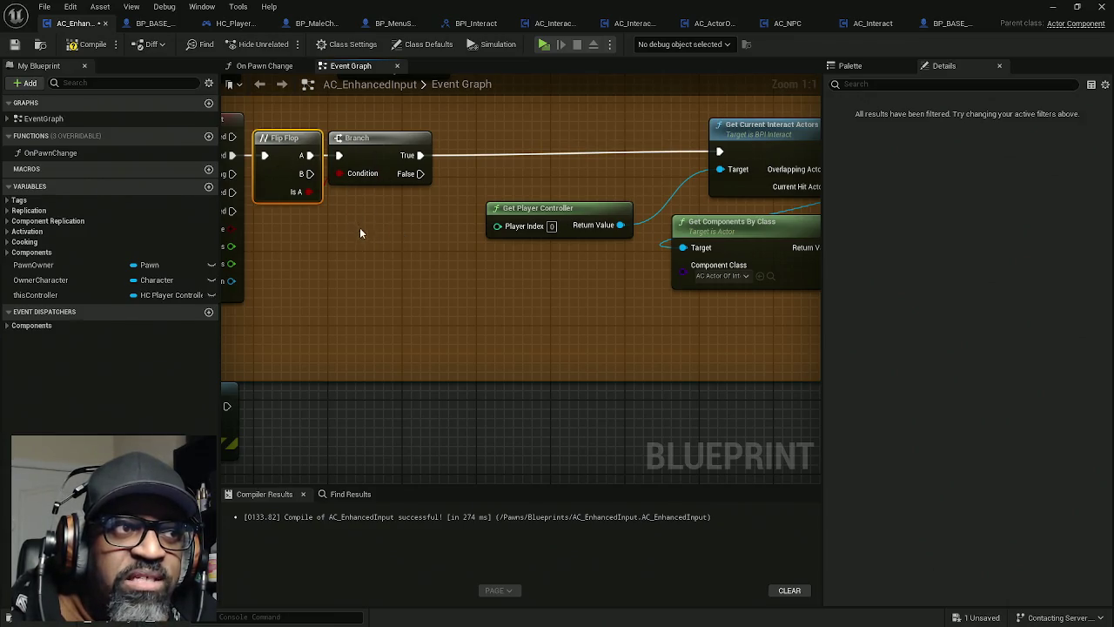
drag(364, 219, 377, 200)
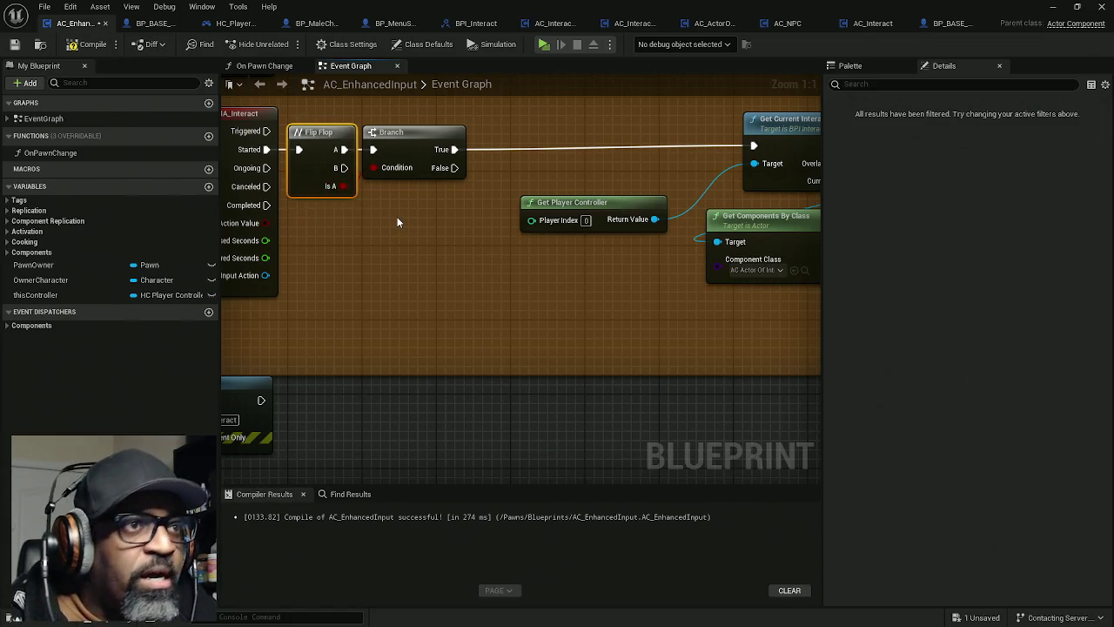
drag(394, 217, 369, 223)
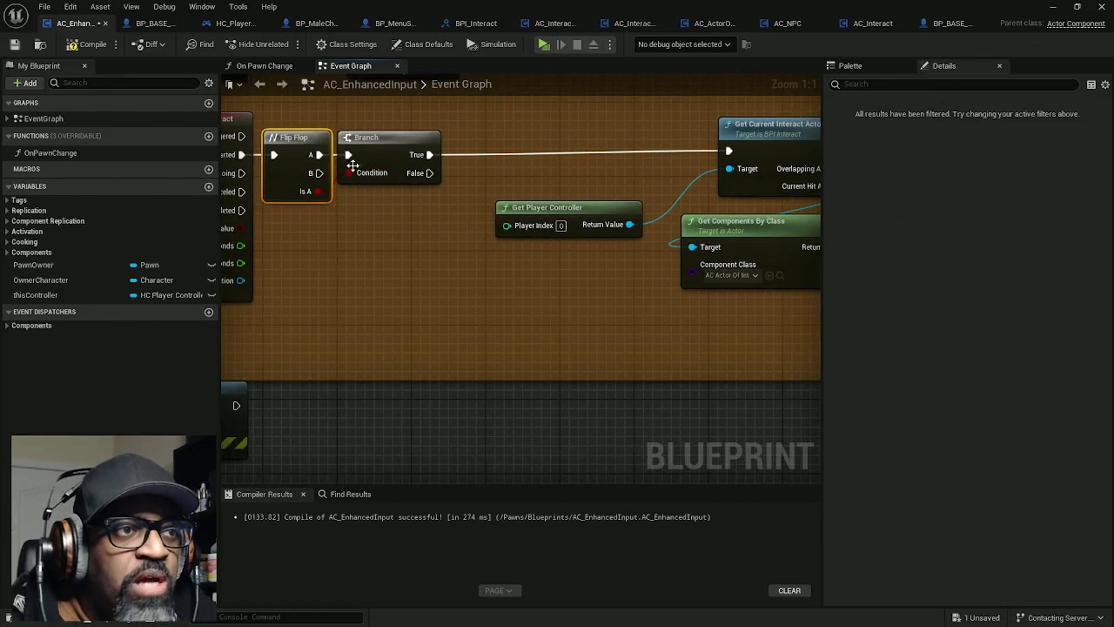
drag(540, 249, 511, 255)
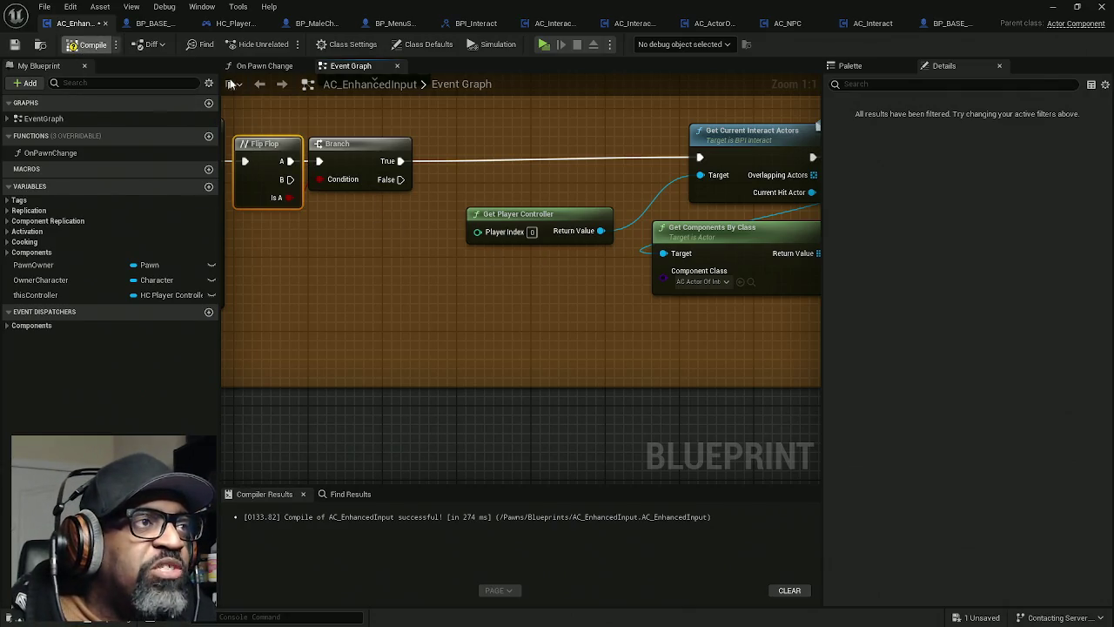
key(ctrl+s)
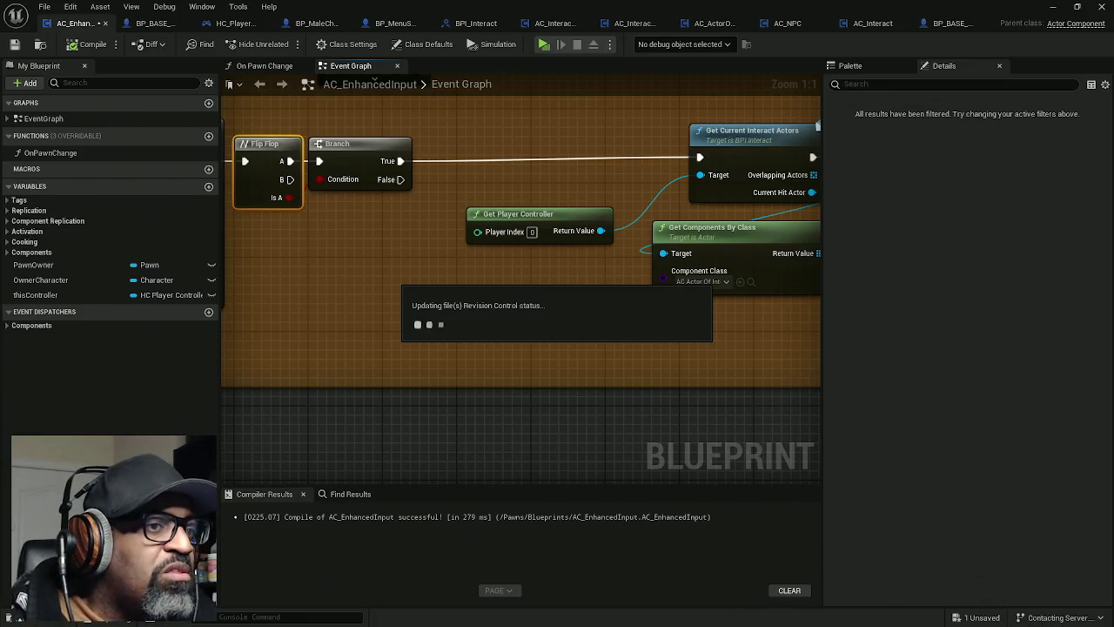
key(super)
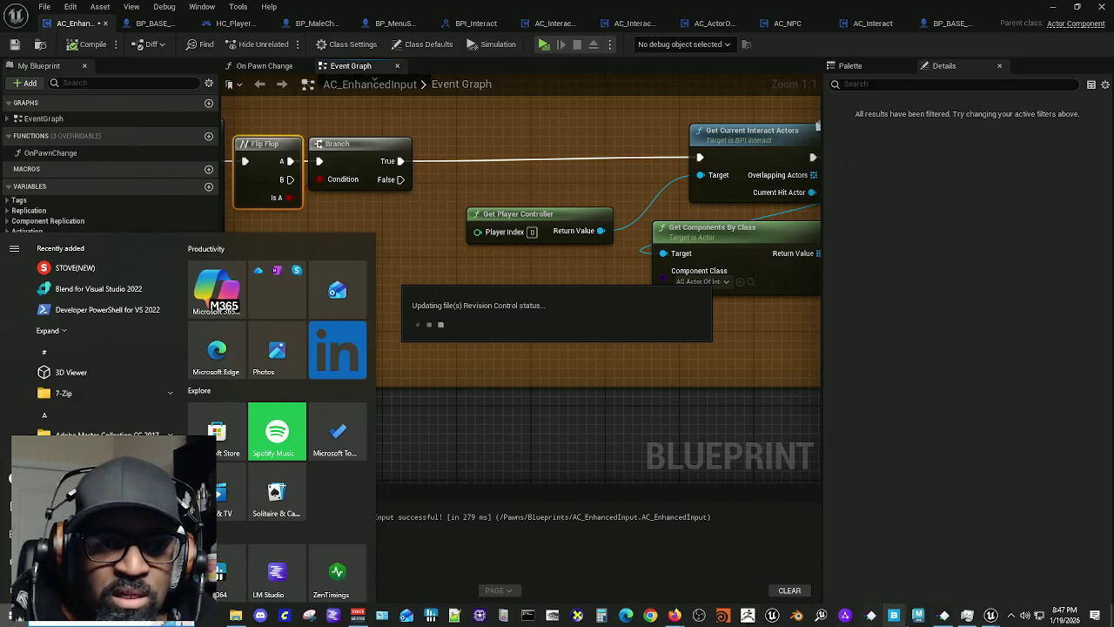
mouse_move(944, 616)
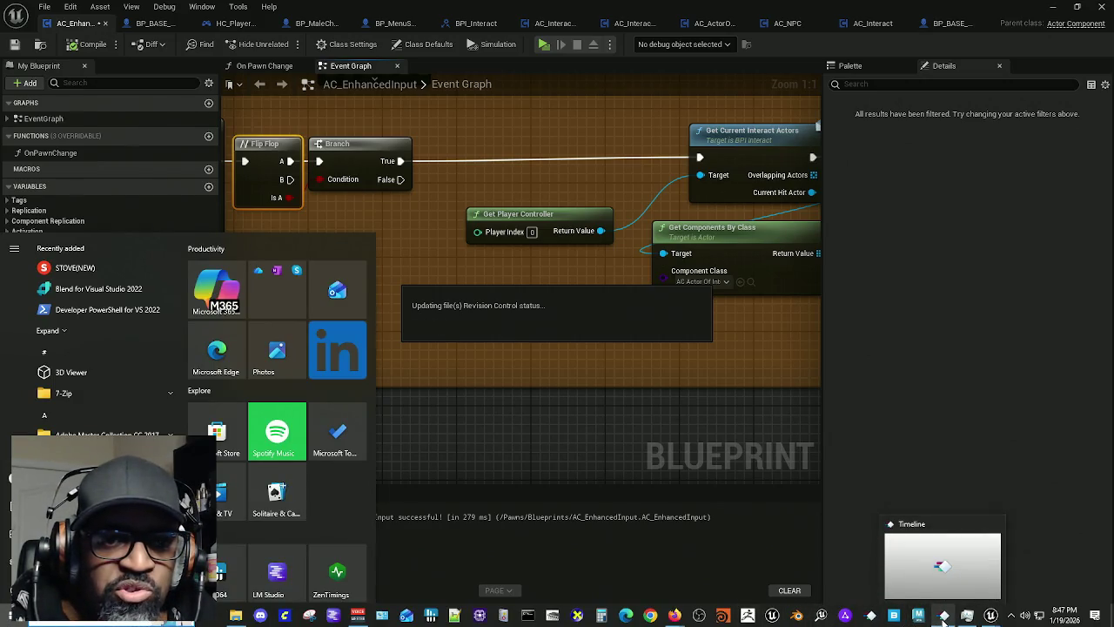
key(super)
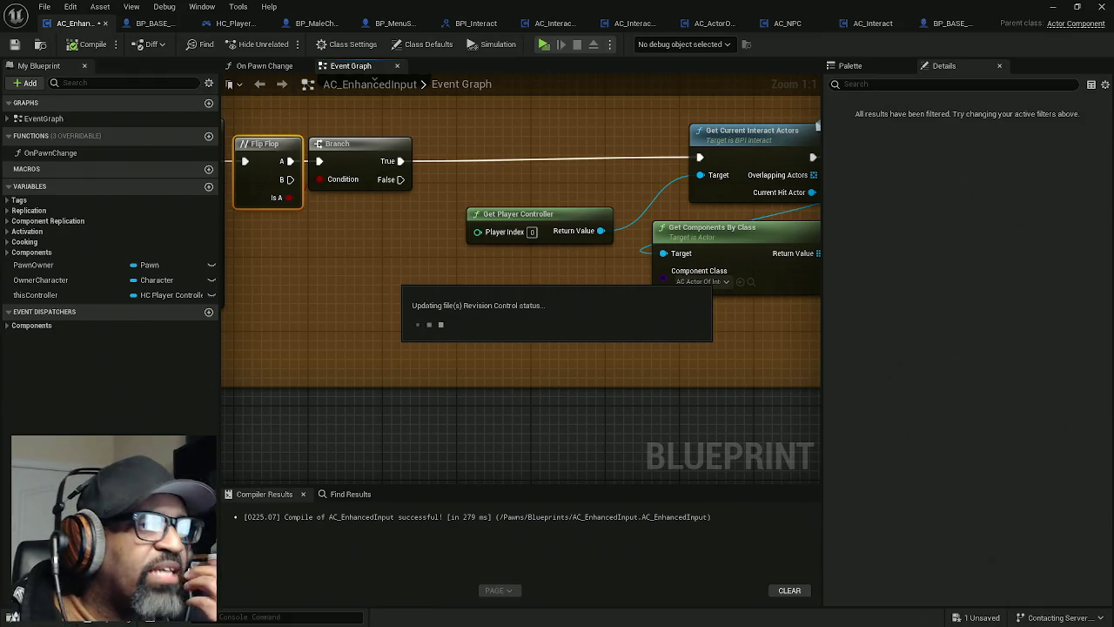
key(super)
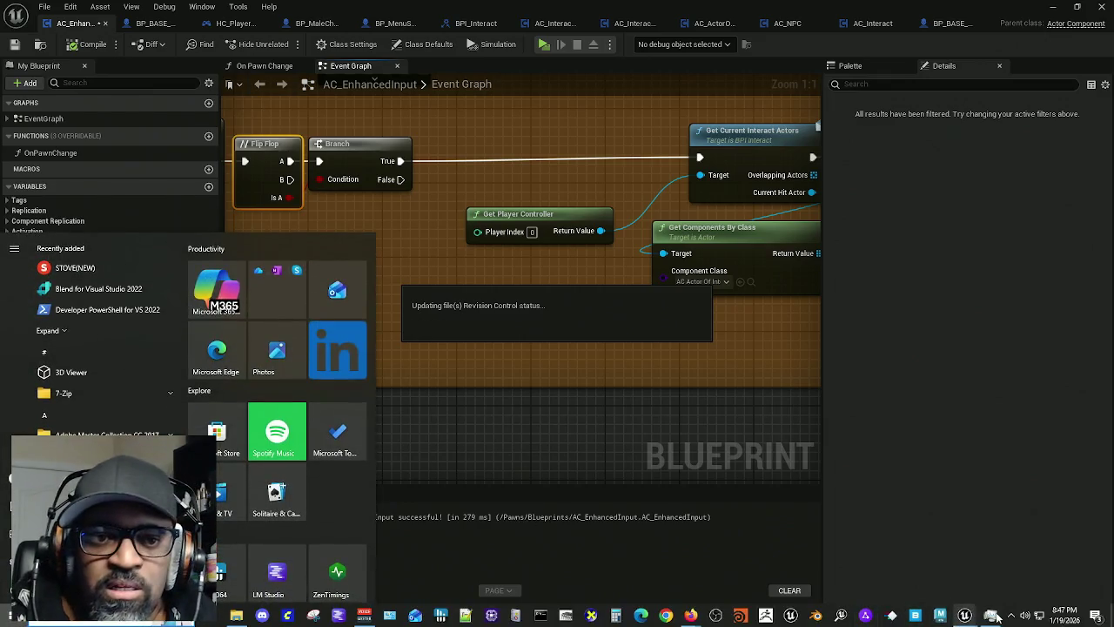
click(1011, 617)
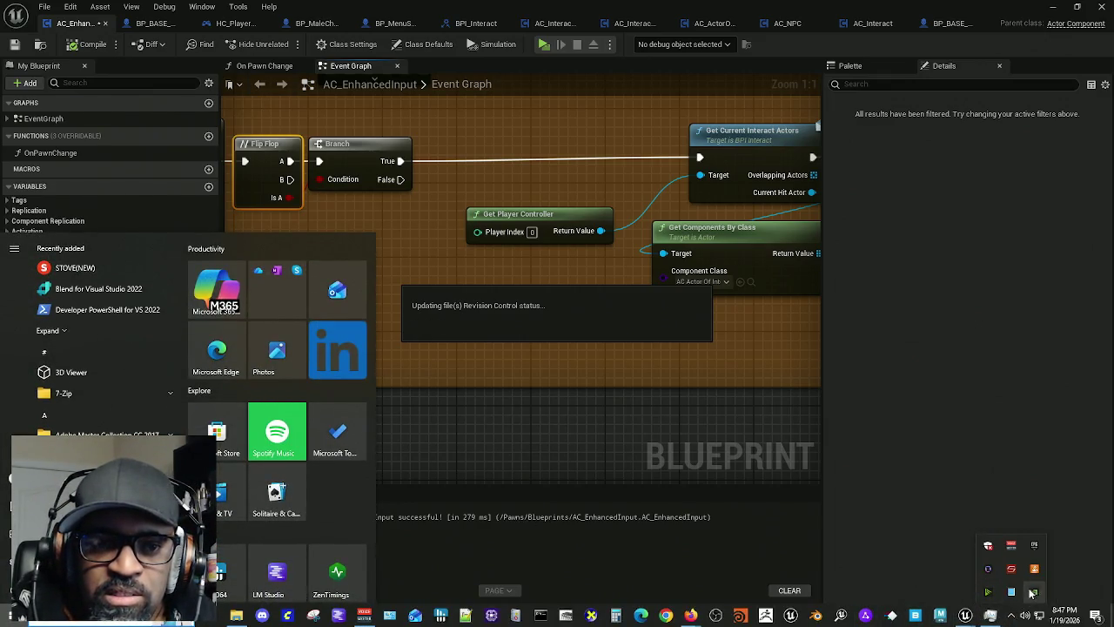
click(885, 542)
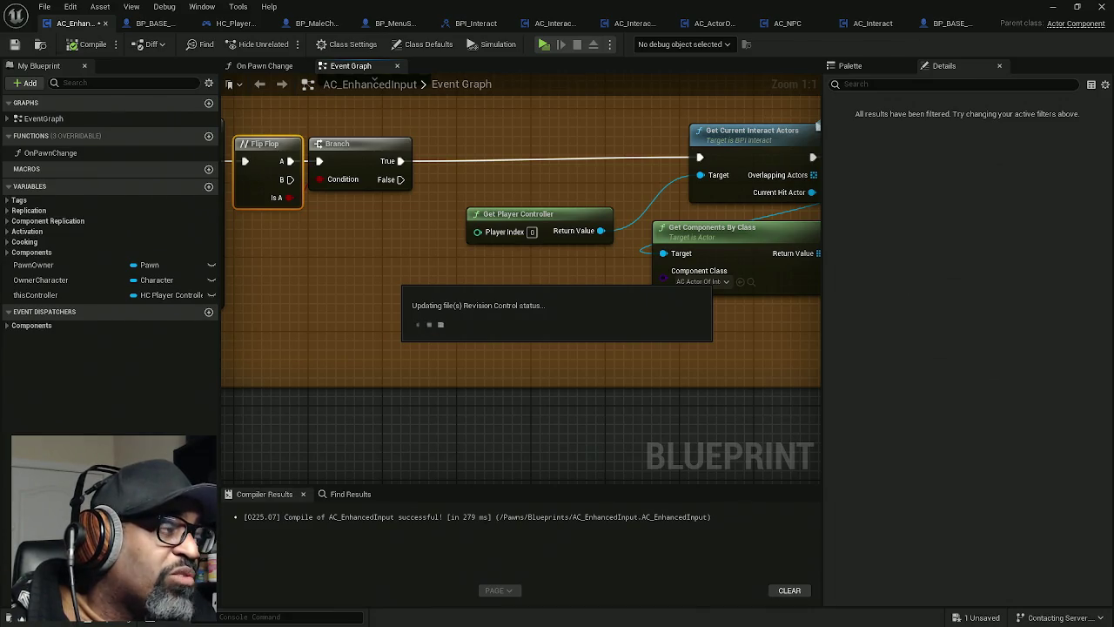
key(alt+Tab)
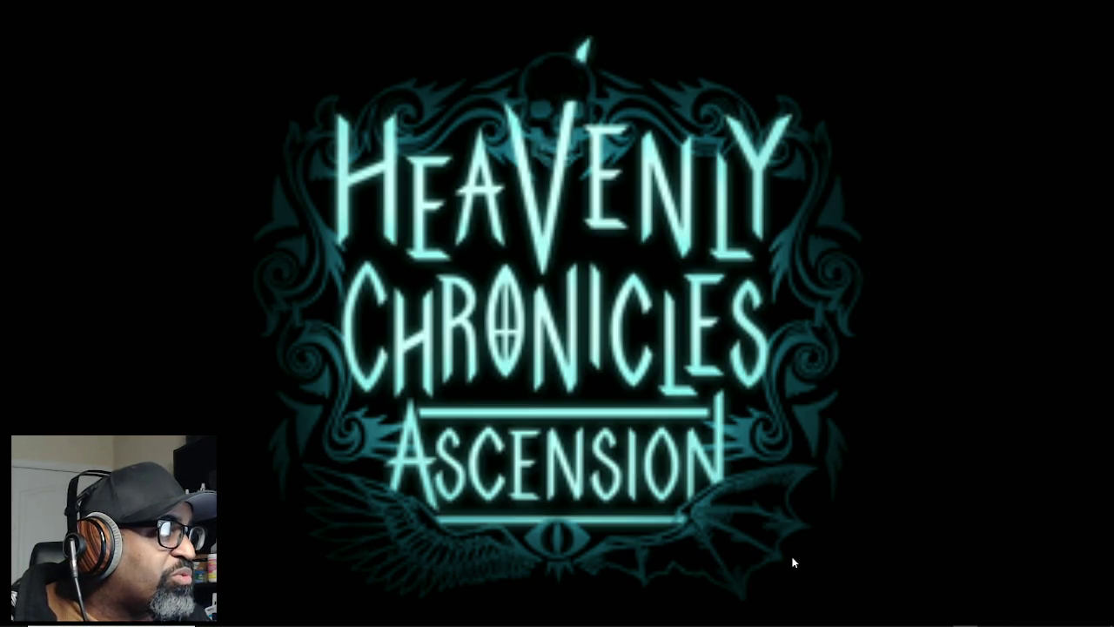
mouse_move(855, 623)
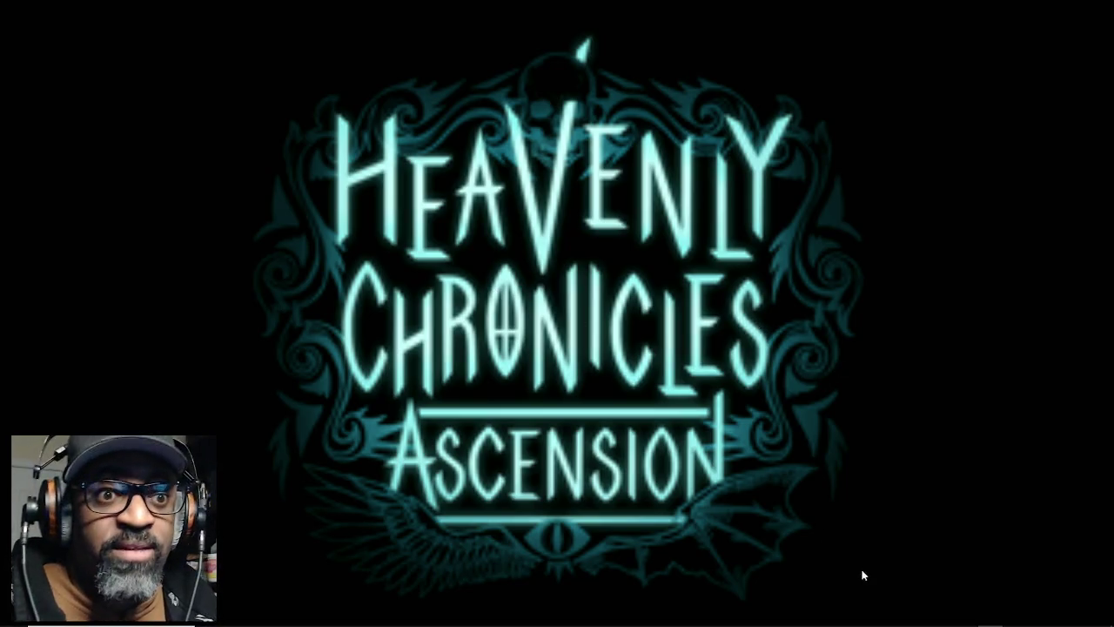
Step: Relaunch the HCAPlugins project in Unreal Editor from the system tray app
mouse_move(865, 620)
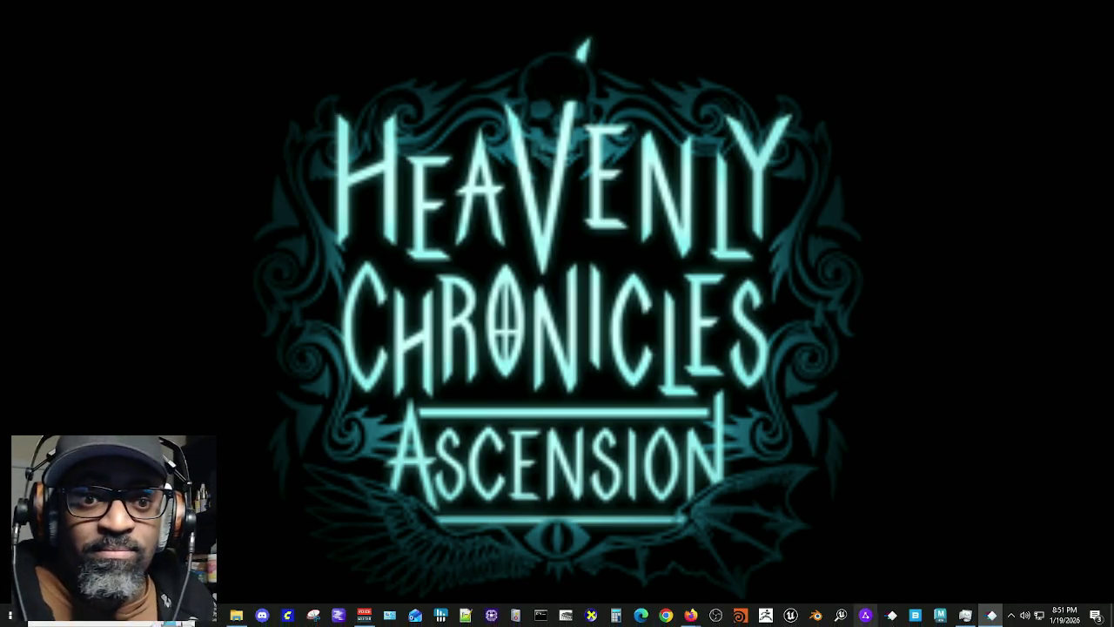
click(1010, 617)
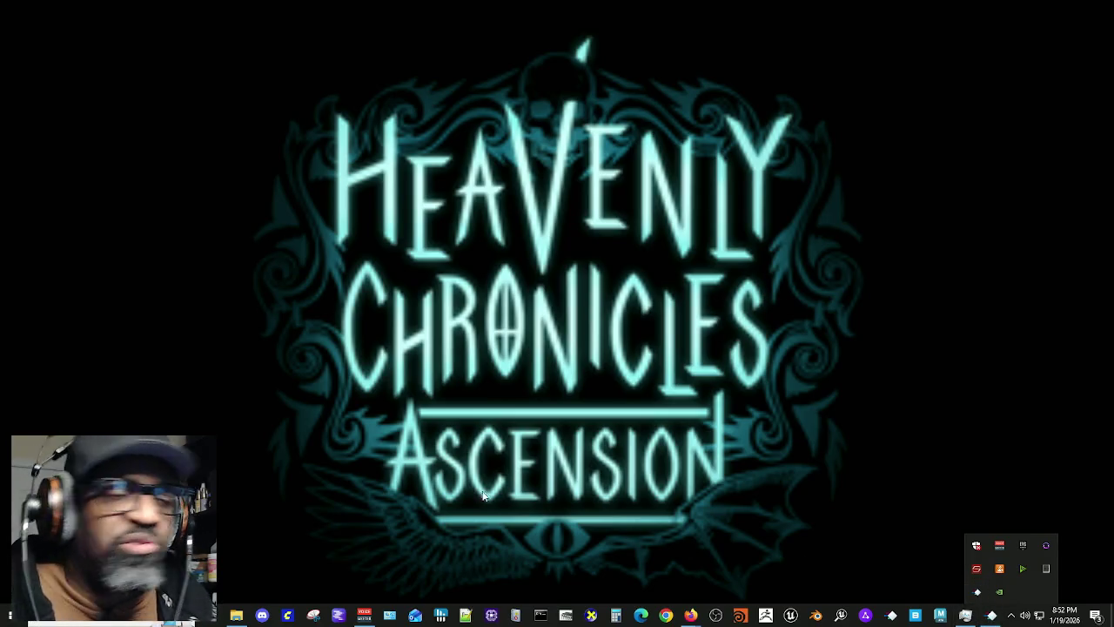
key(alt+Tab)
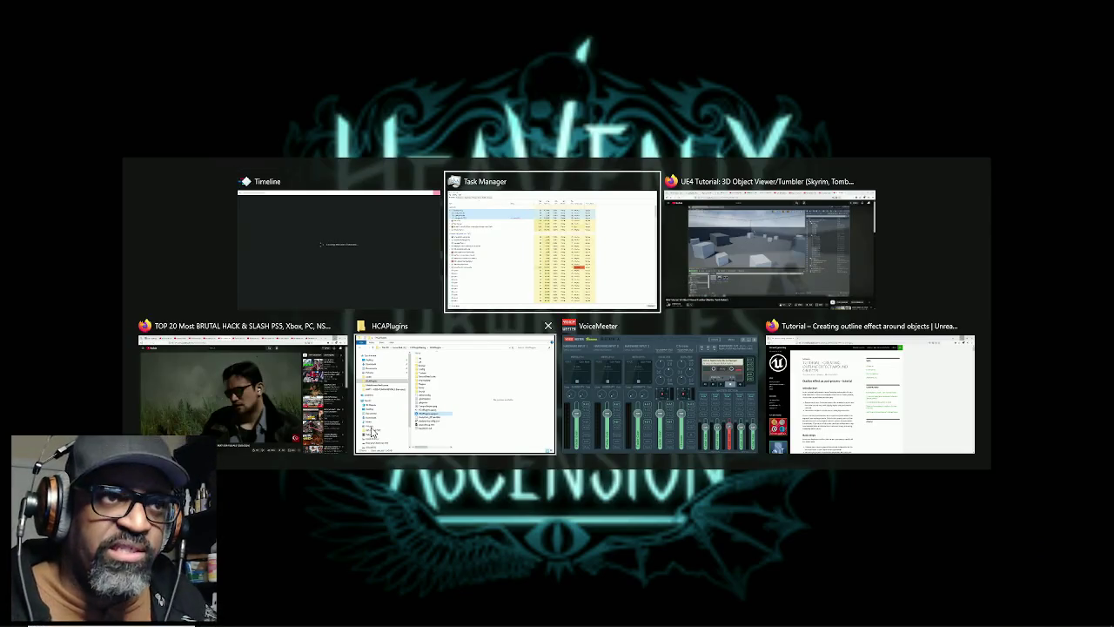
key(Escape)
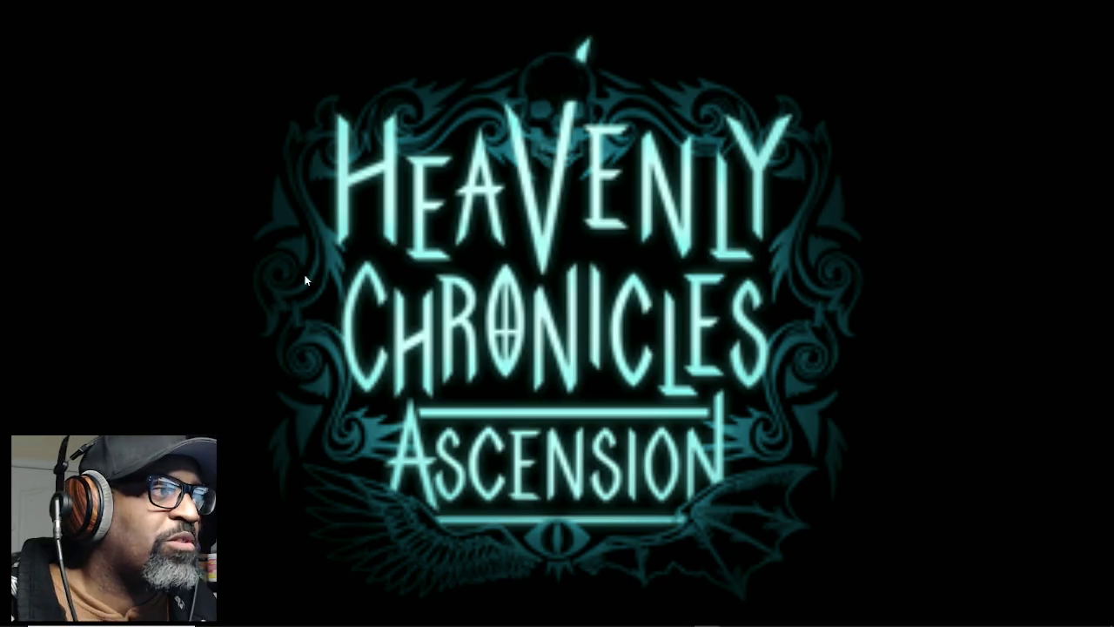
click(1012, 620)
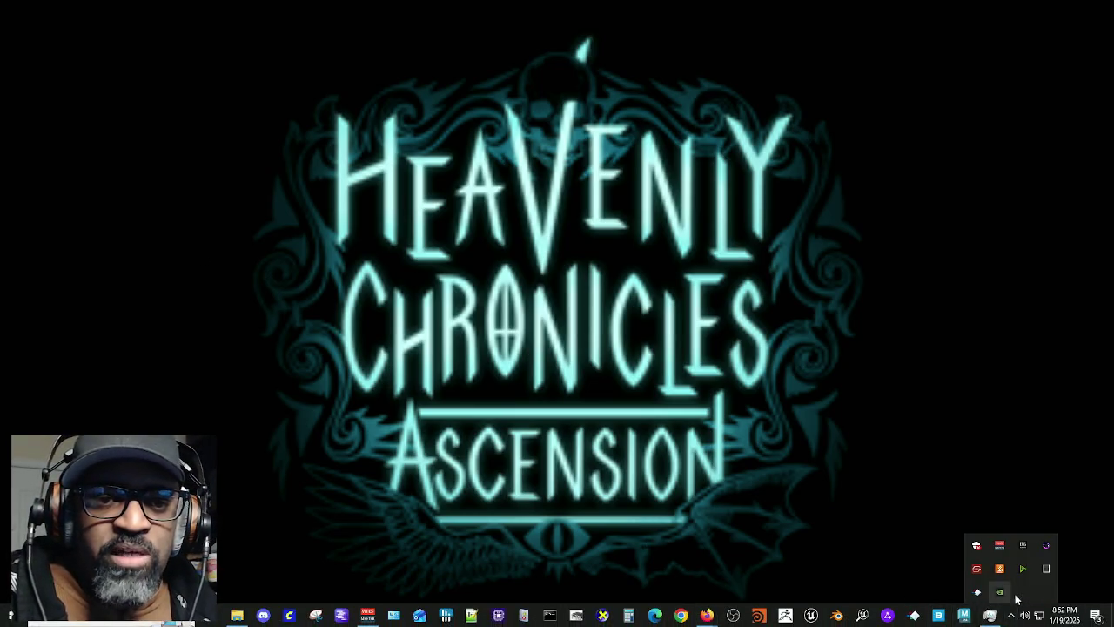
click(738, 566)
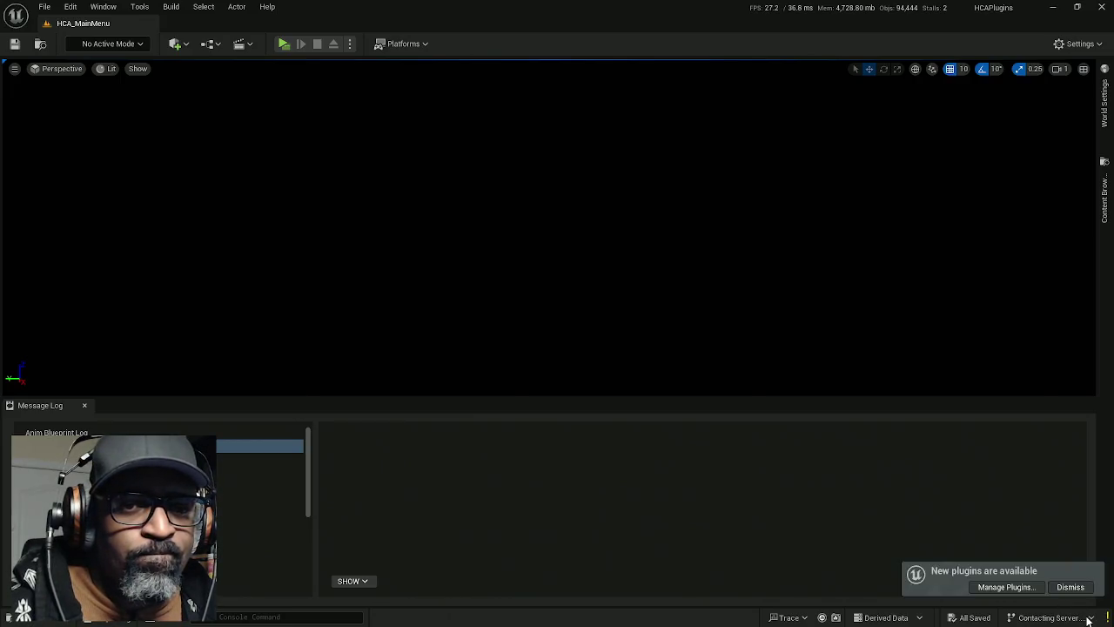
Step: Accept reopening the 12 previous asset editors, bringing back BP_BASE_Character's Event Graph
click(1045, 588)
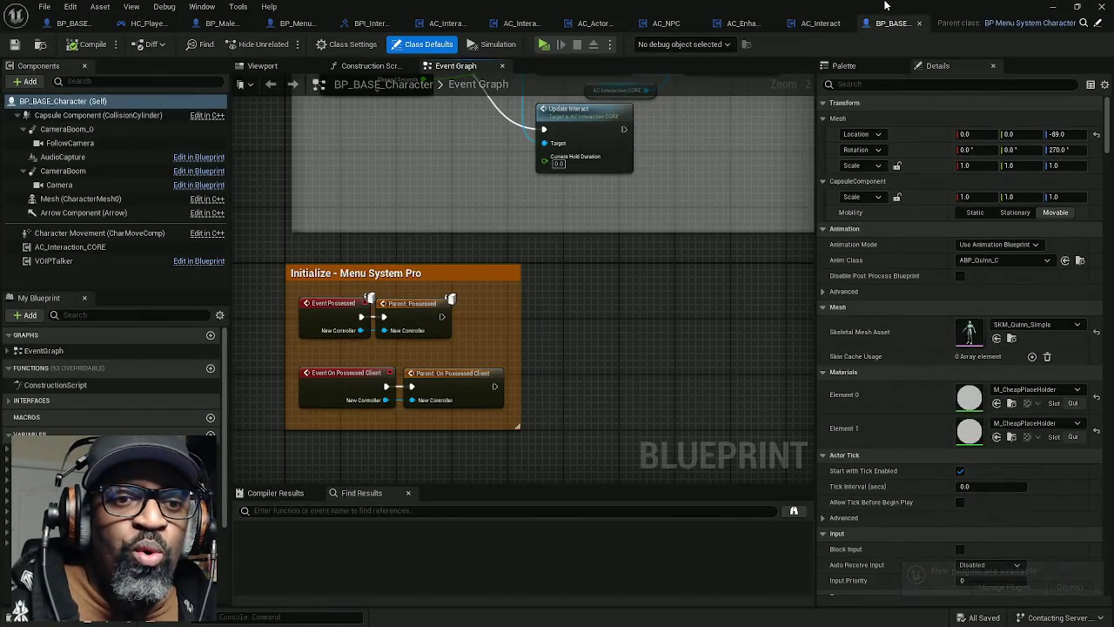
click(1100, 618)
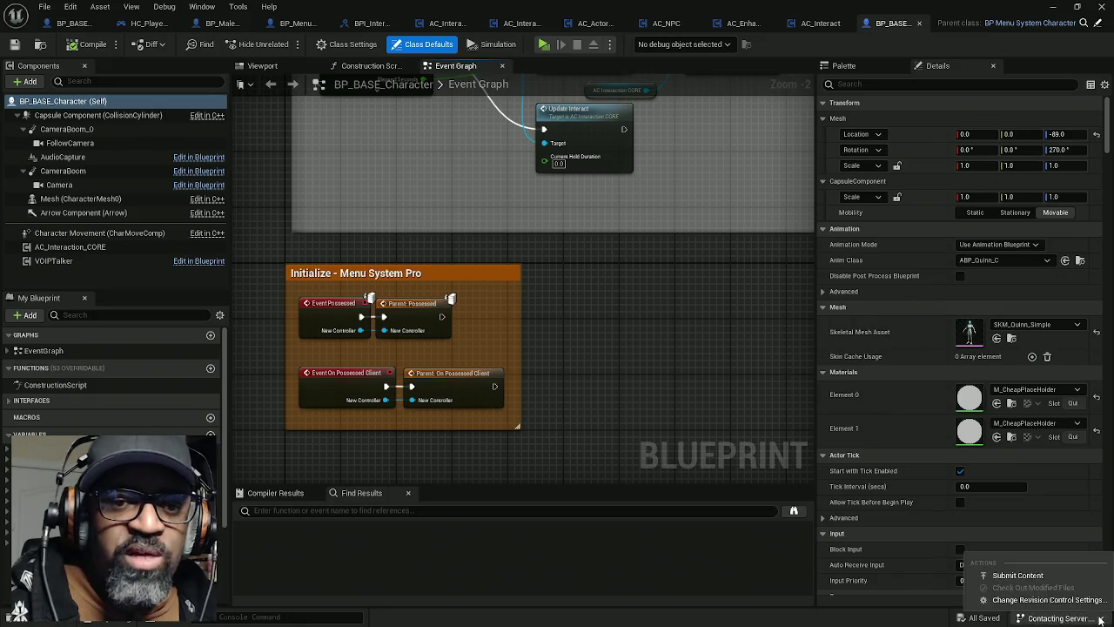
Step: Open Revision Control settings, expand the log, and keep Anchorpoint (Git) as the provider
click(1040, 598)
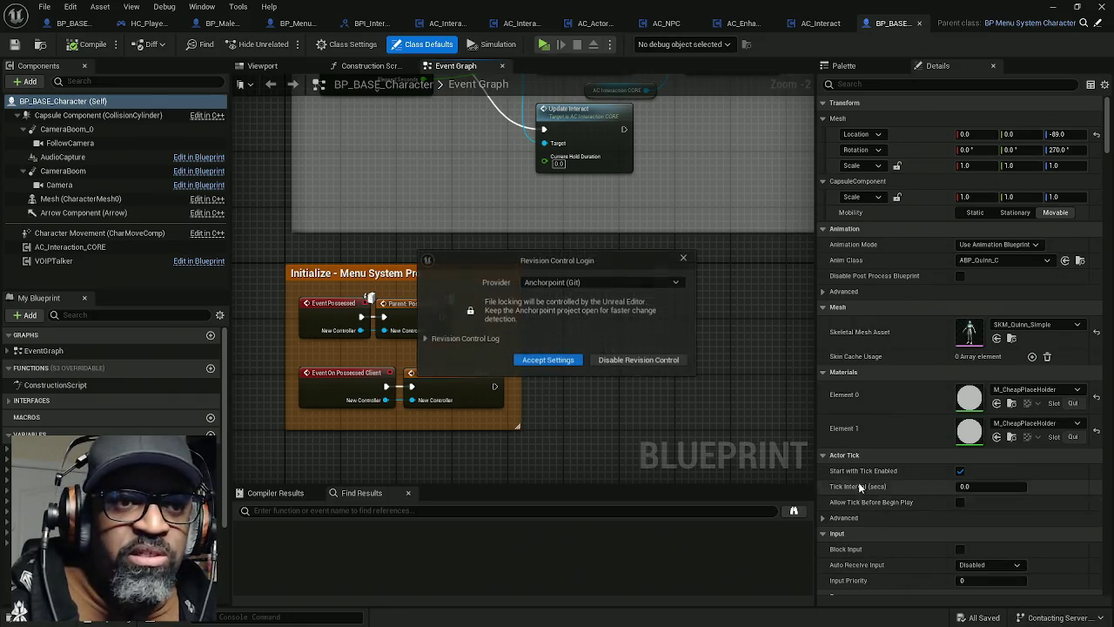
click(424, 340)
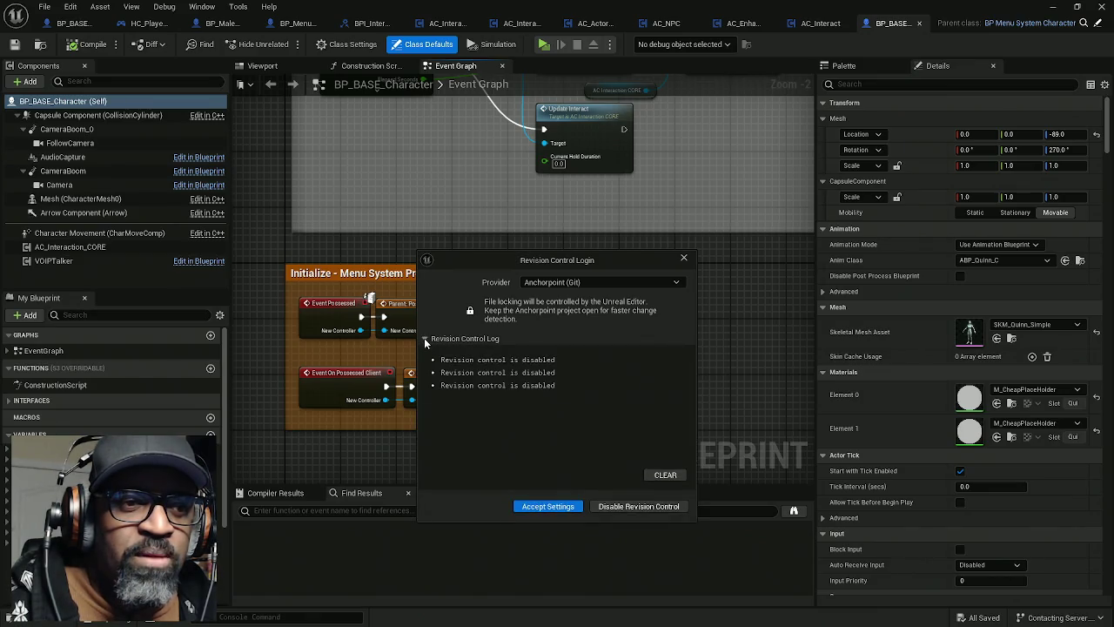
click(605, 279)
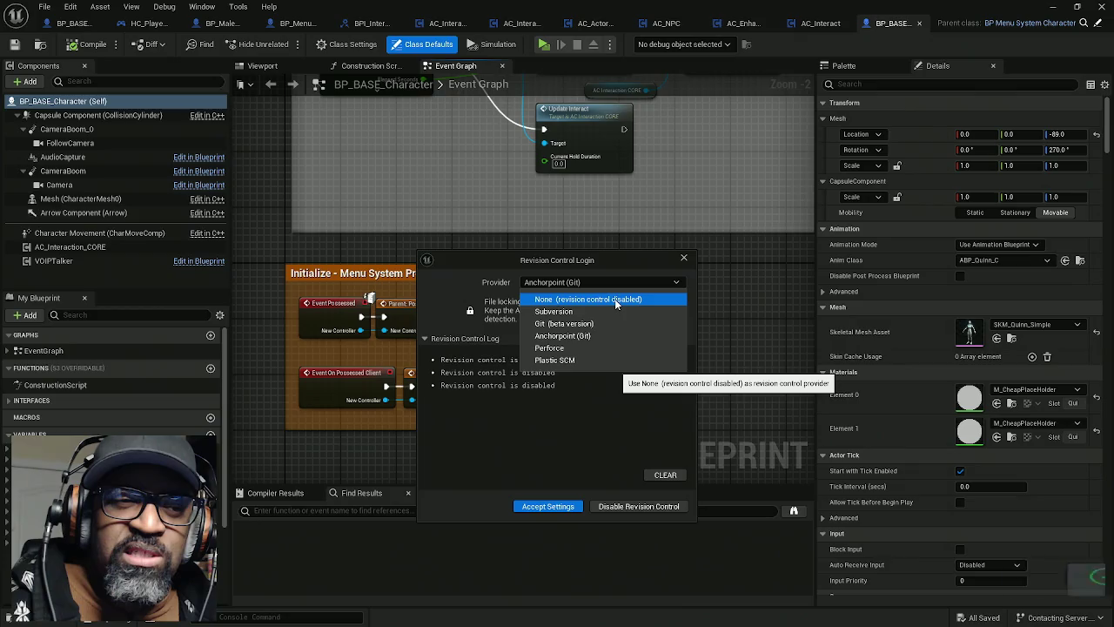
click(625, 477)
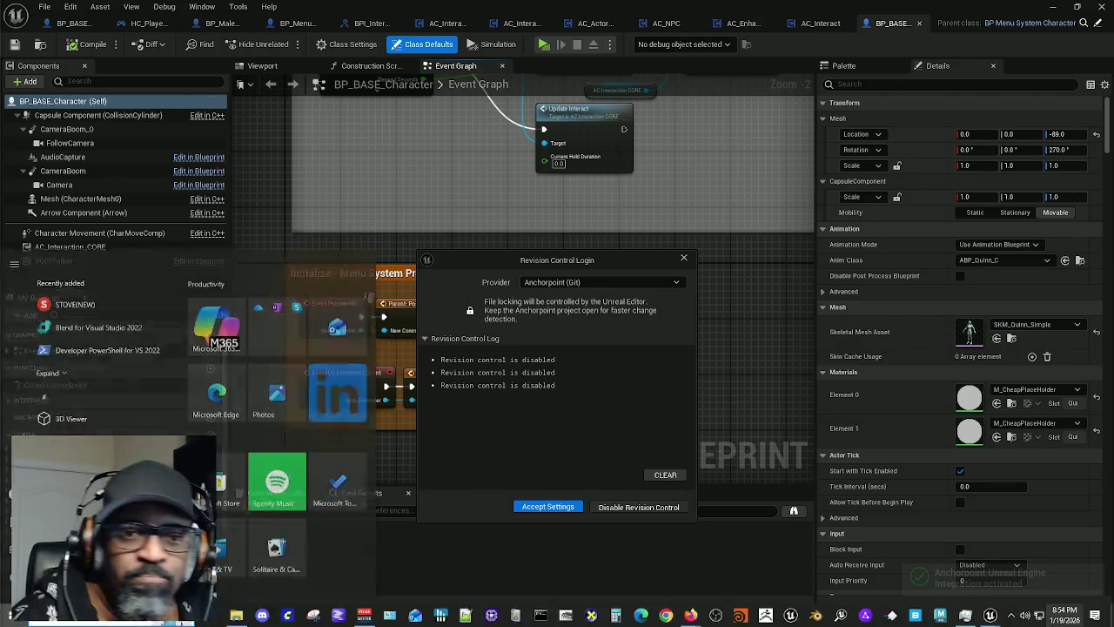
Step: Bring the Heavenly Chronicles Ascension splash screen to the front from the taskbar
key(super)
click(1013, 617)
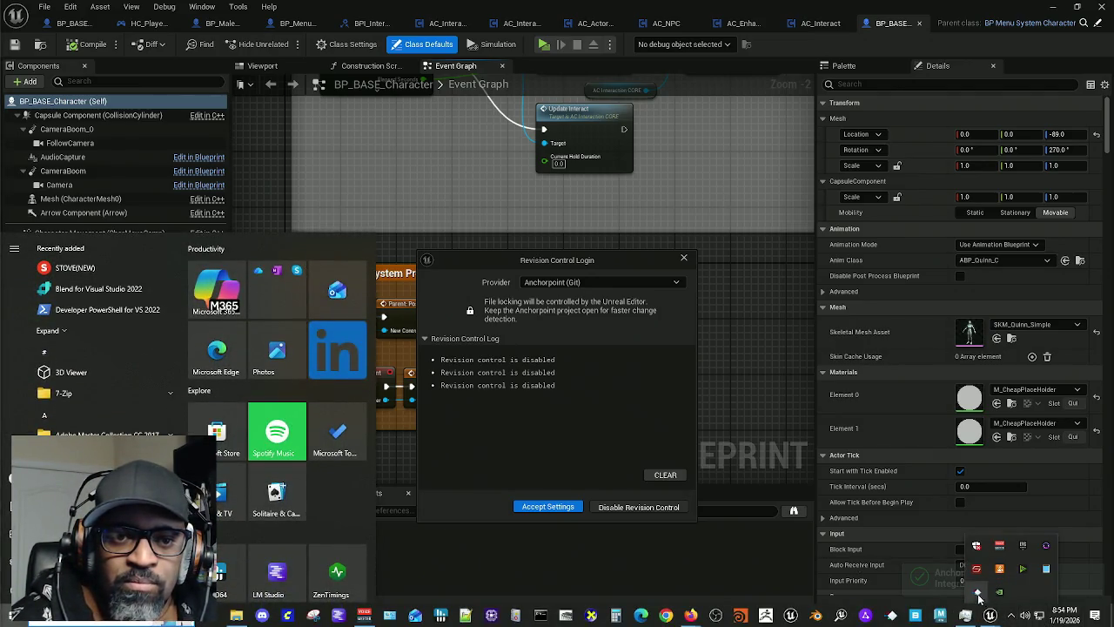
click(1016, 598)
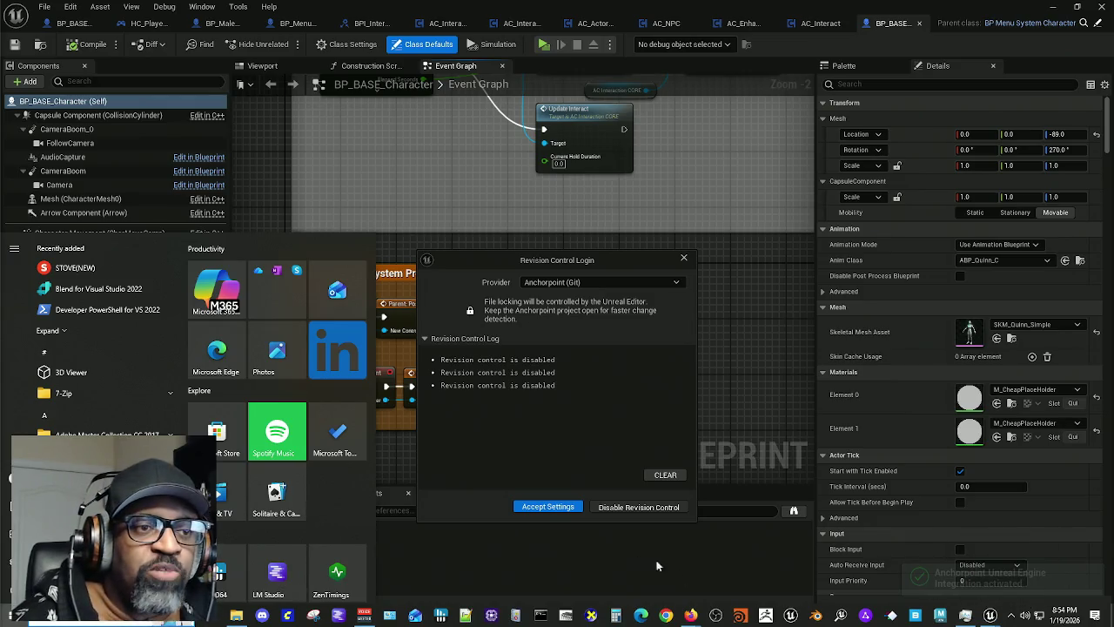
click(1013, 616)
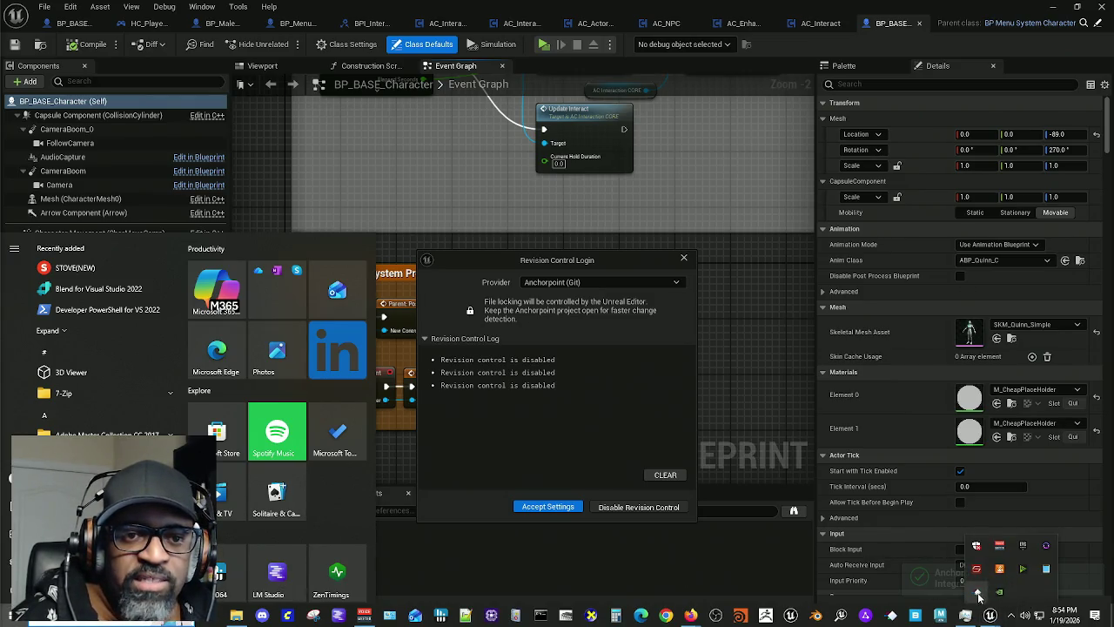
click(687, 583)
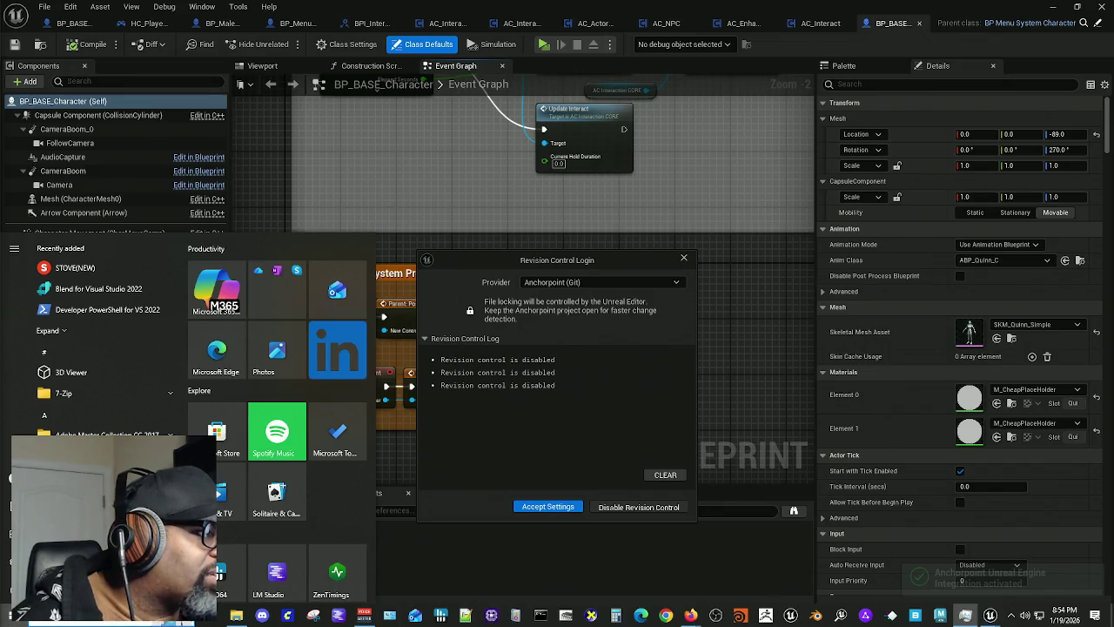
click(964, 615)
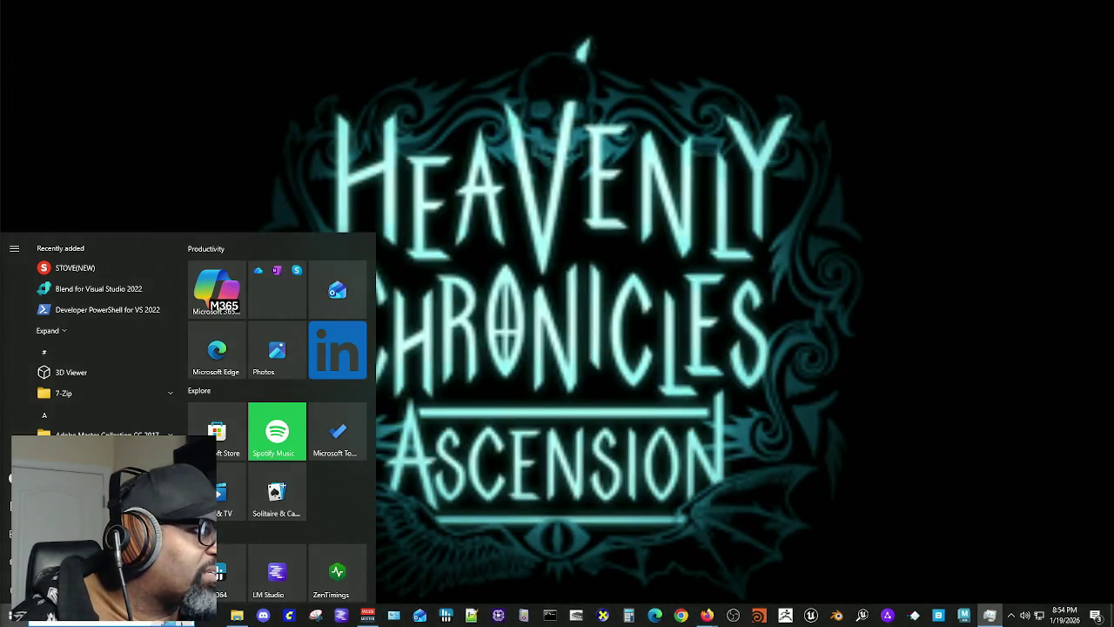
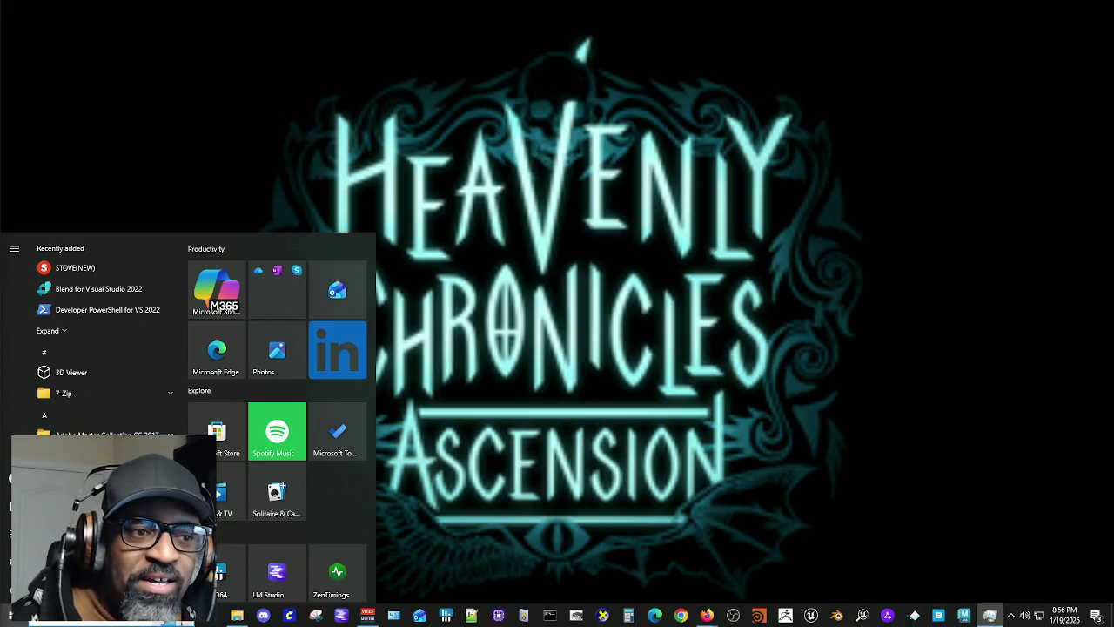
Step: Dismiss the Windows Start menu so the Heavenly Chronicles Ascension title screen fills the display
click(258, 150)
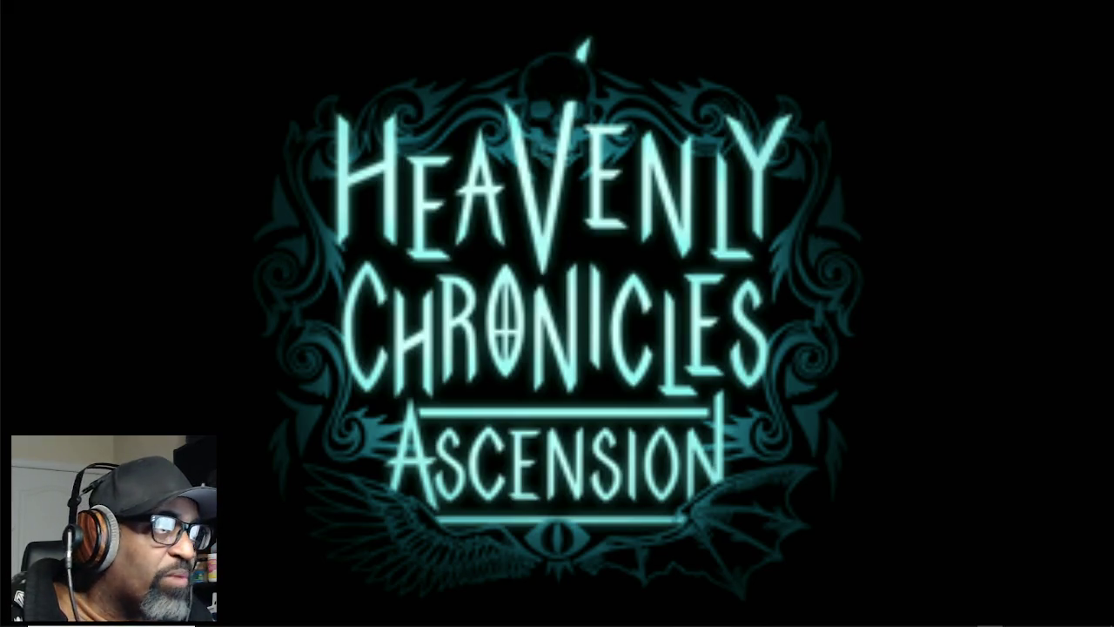
click(1012, 617)
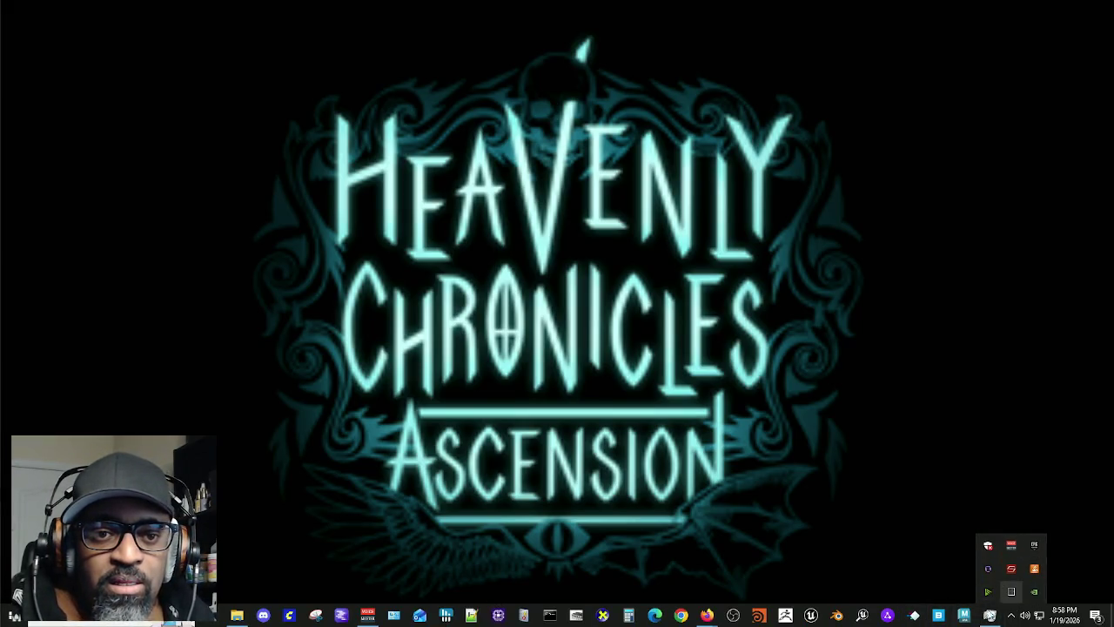
click(905, 575)
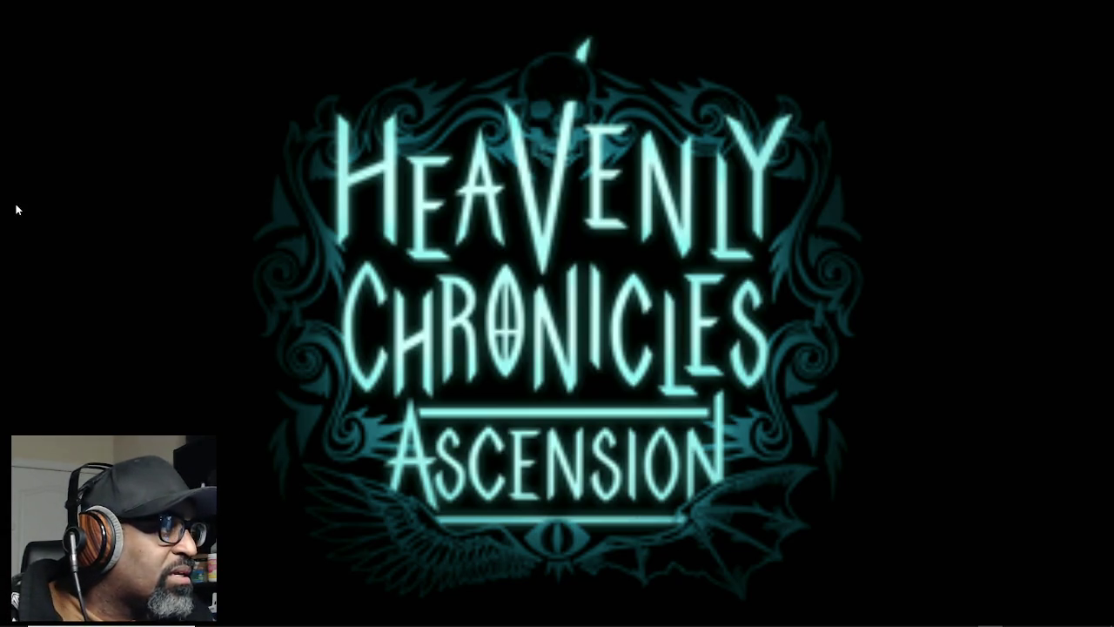
key(alt+Tab)
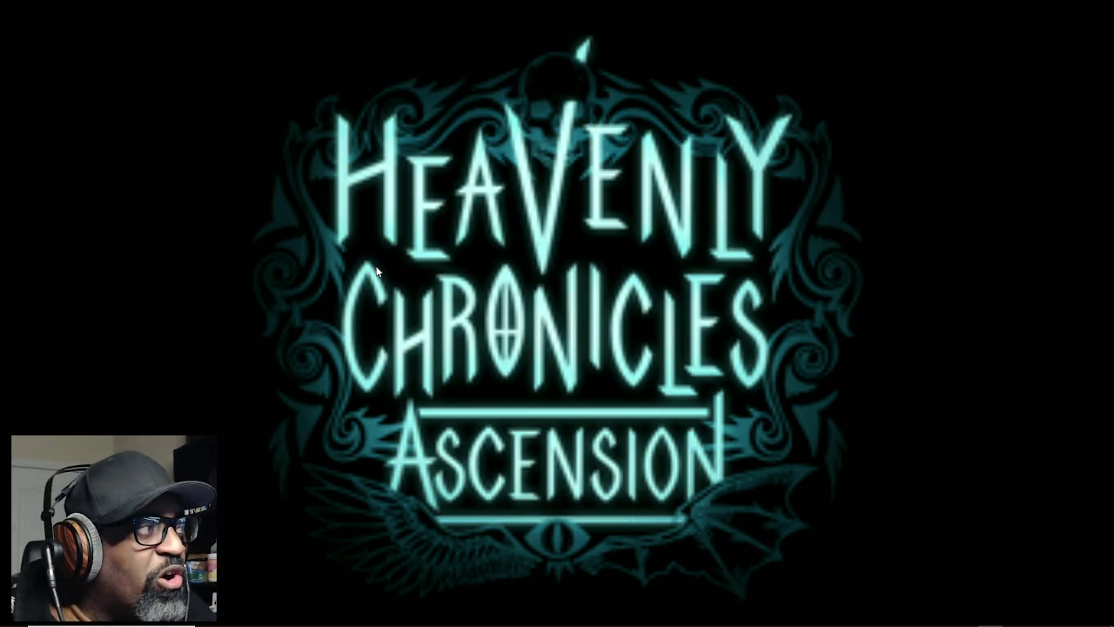
mouse_move(966, 623)
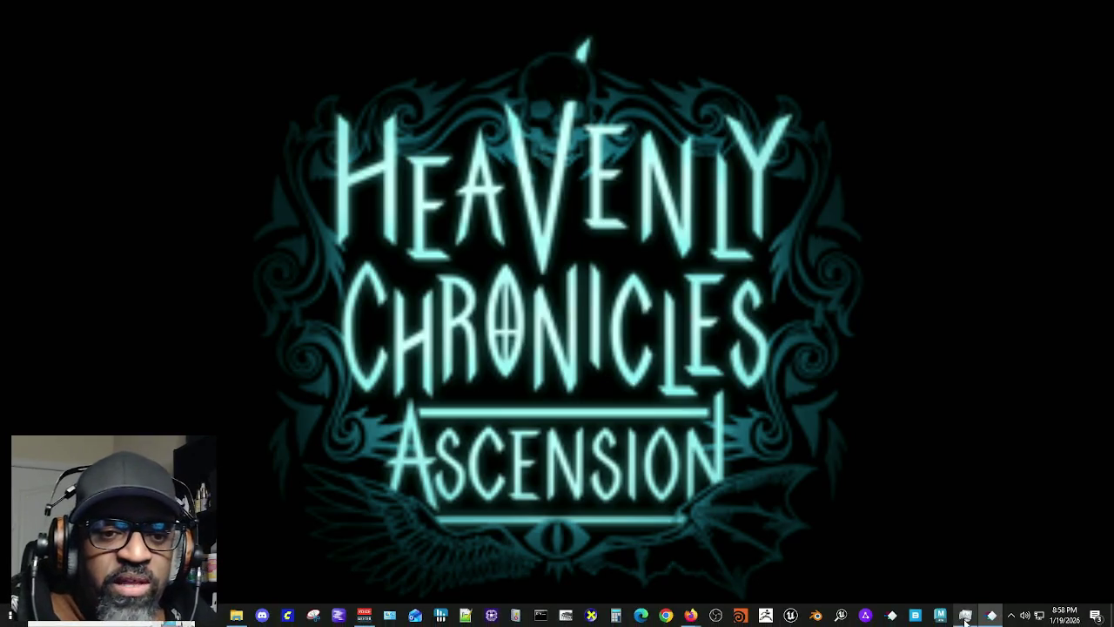
click(1009, 619)
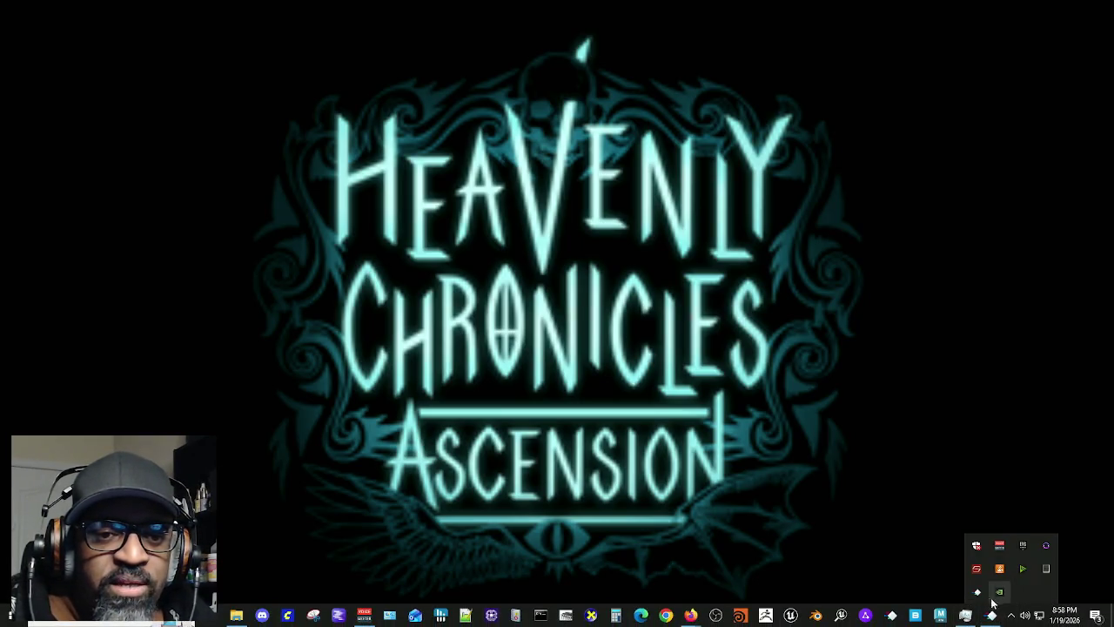
click(760, 542)
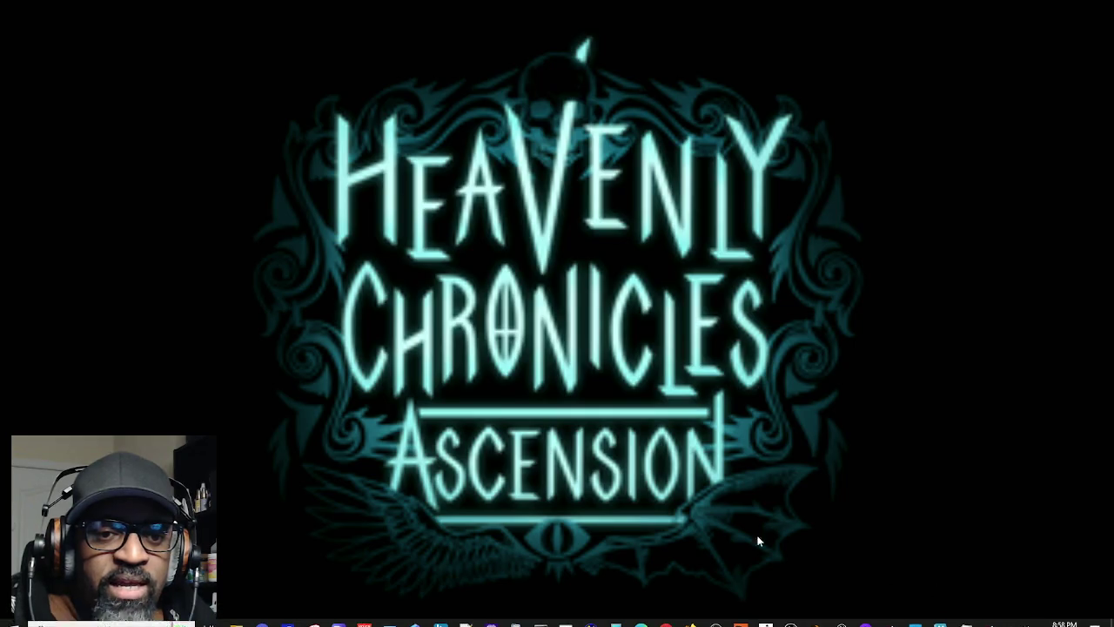
key(alt+Tab)
key(alt+Tab)
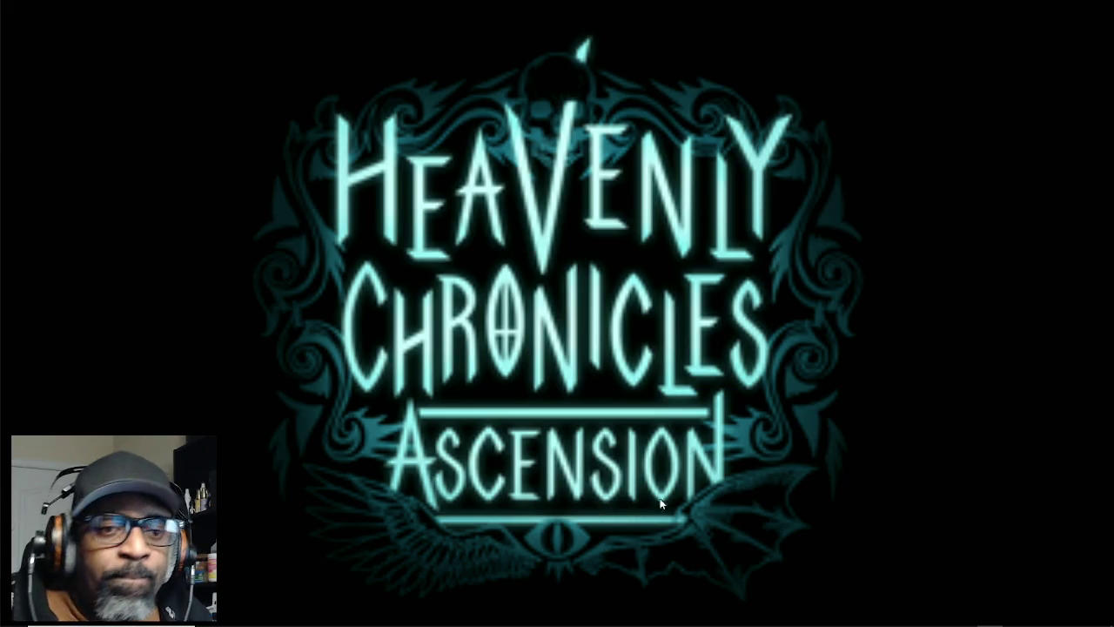
click(1013, 616)
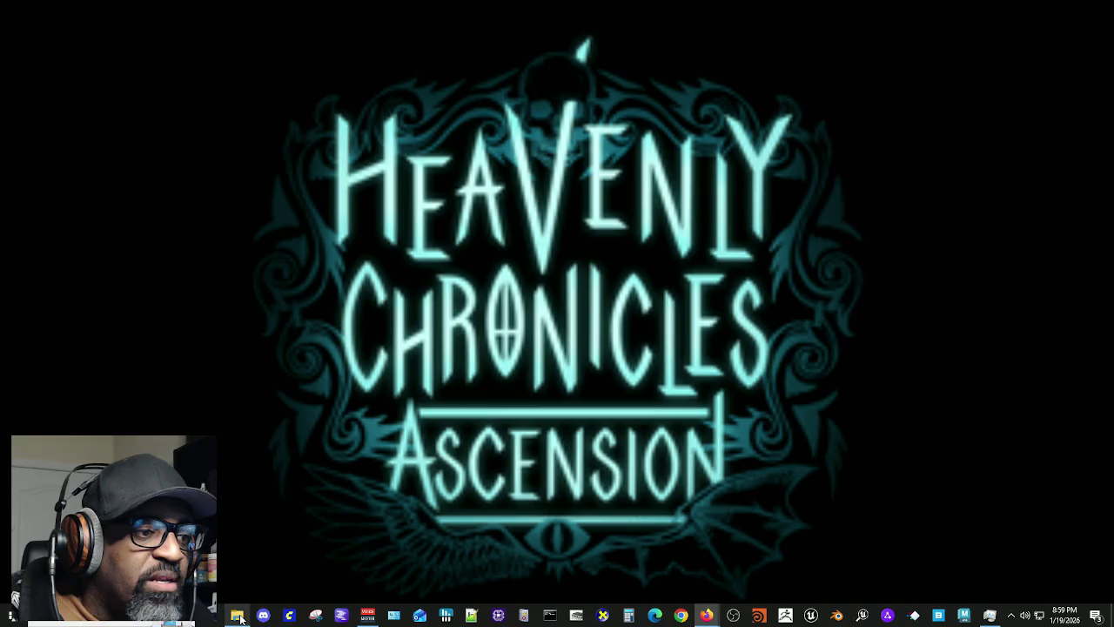
Step: Re-open the previous session's asset editors and drag the restored editor window aside
click(238, 616)
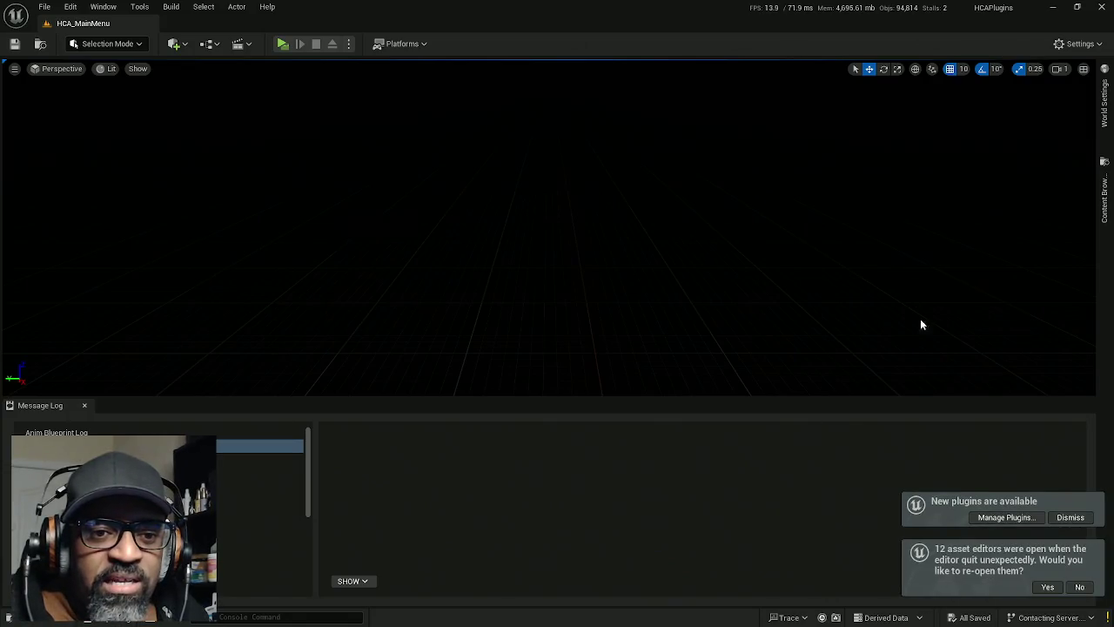
click(1048, 588)
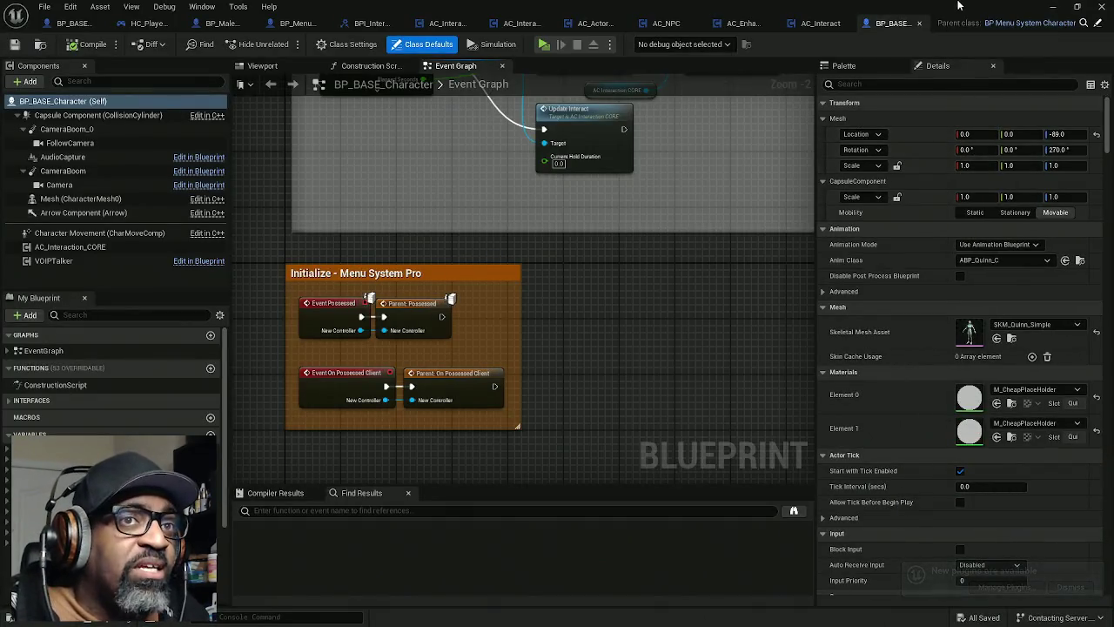
mouse_move(958, 6)
mouse_down()
mouse_move(669, 143)
mouse_move(0, 287)
mouse_up()
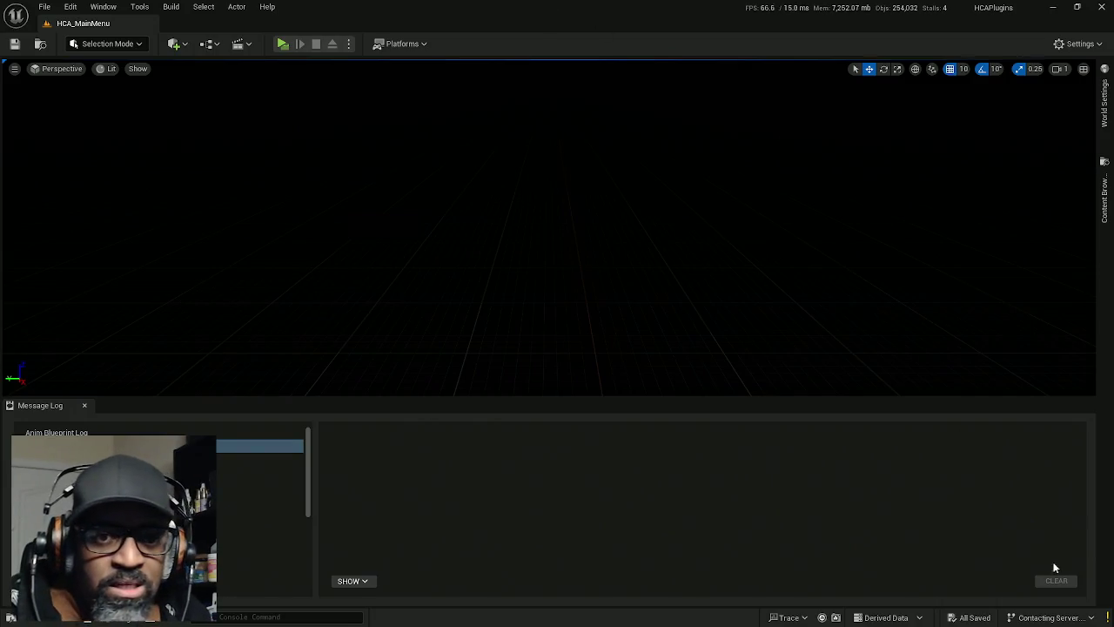
Step: Check revision control, switch to BP_BASE_Character, then restore down and minimize Unreal Editor
click(1089, 617)
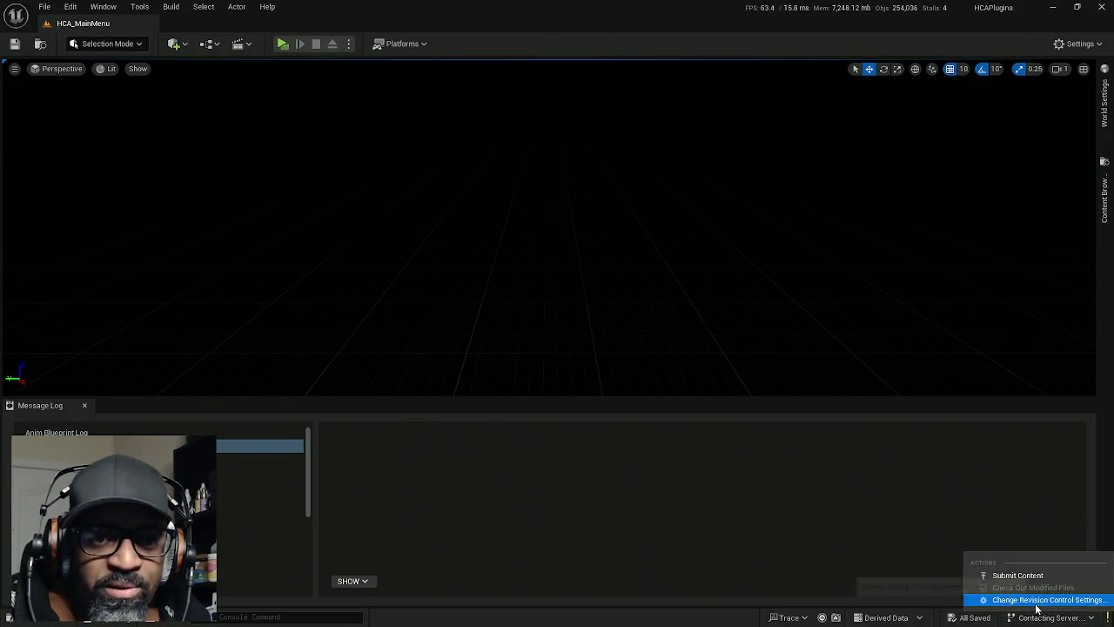
click(1027, 599)
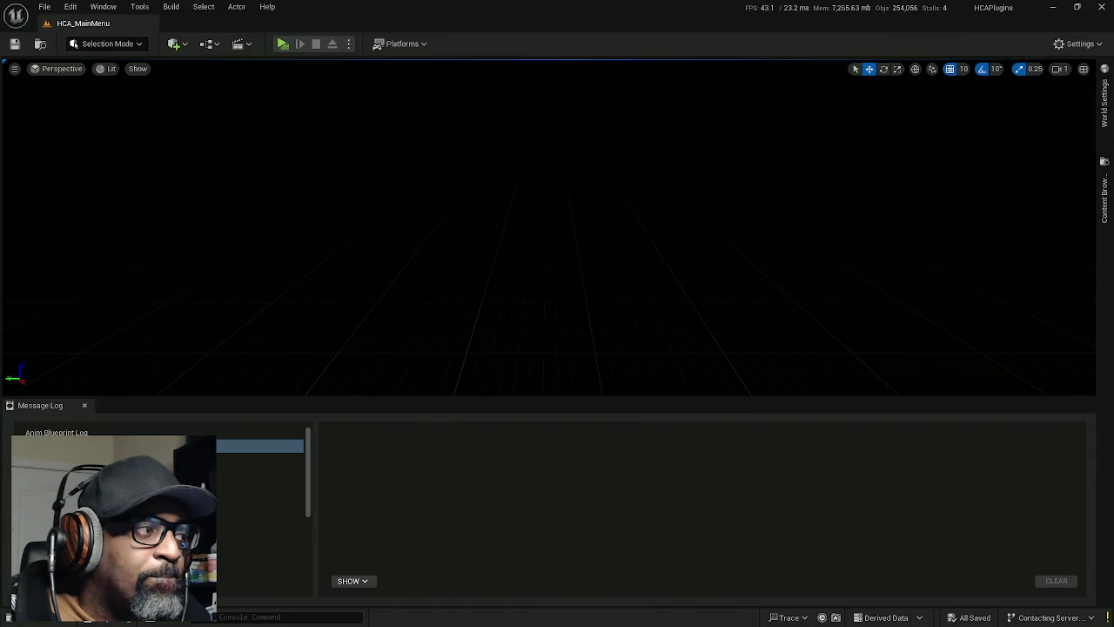
key(alt+Tab)
key(alt+Tab)
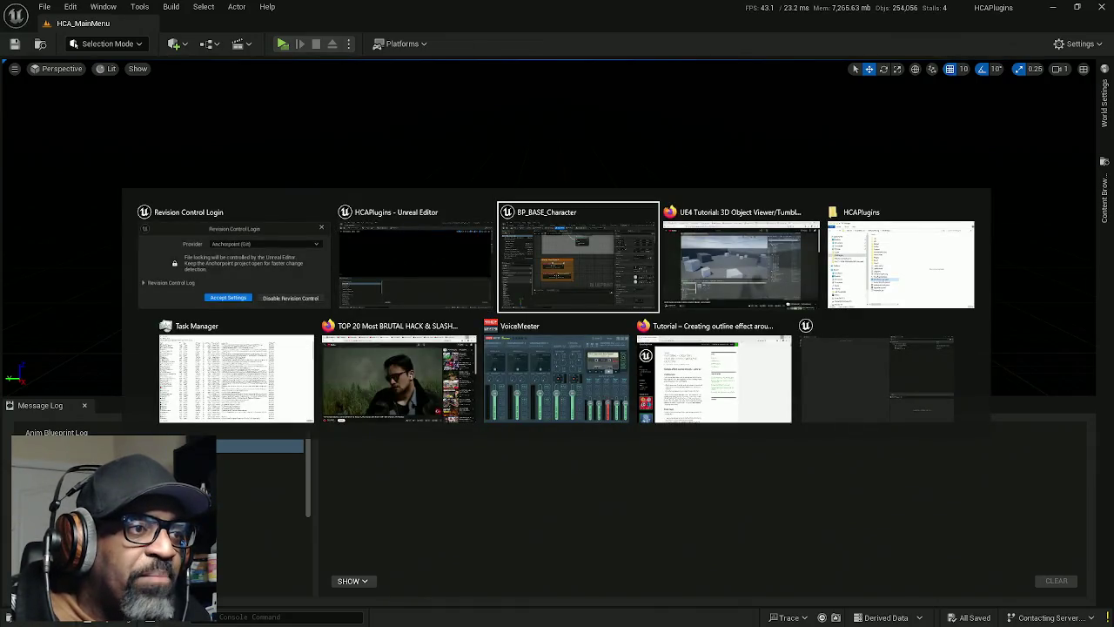
key(alt+Tab)
key(alt+Tab)
key(alt+Tab)
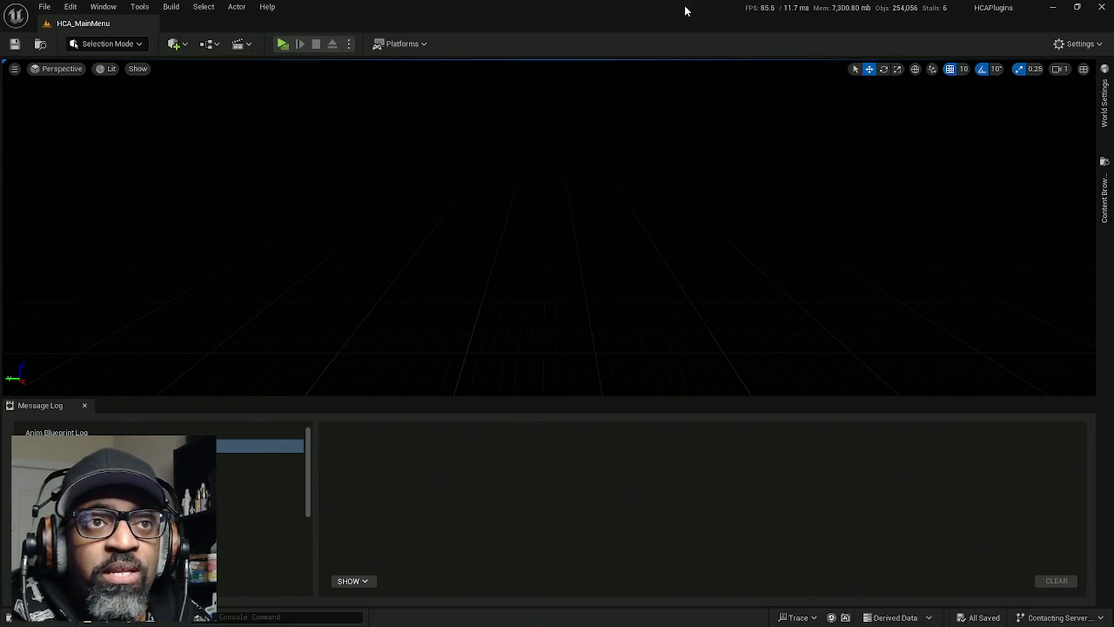
mouse_move(685, 11)
mouse_down()
mouse_move(671, 44)
mouse_move(374, 35)
mouse_move(374, 15)
mouse_up()
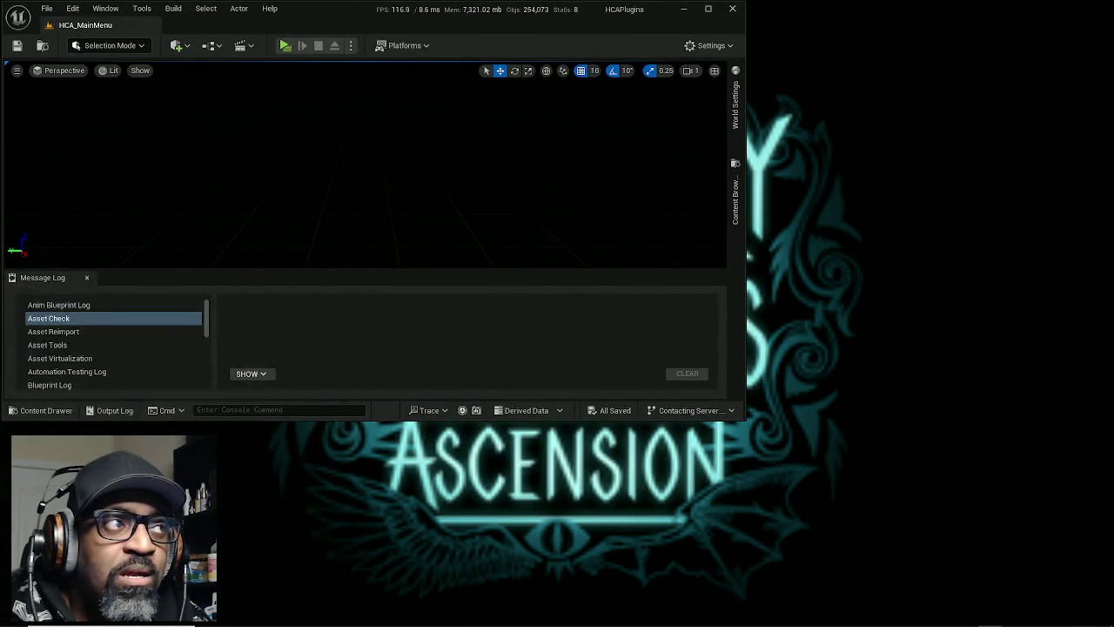
click(684, 9)
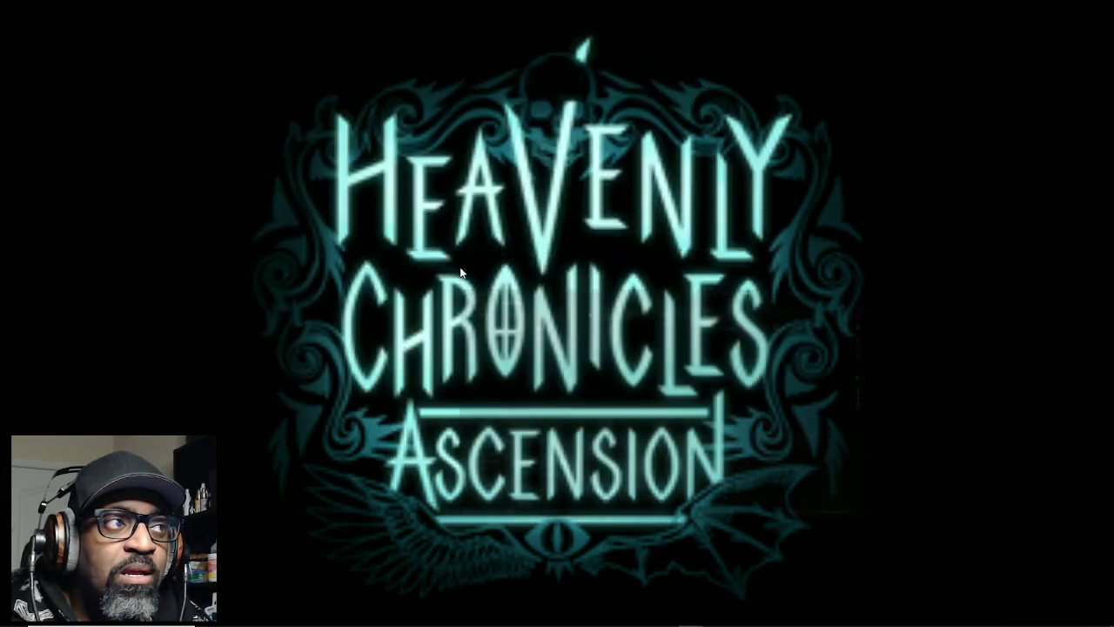
Step: Launch STOVE(NEW) from Recently added and drag its login window off screen
mouse_move(690, 624)
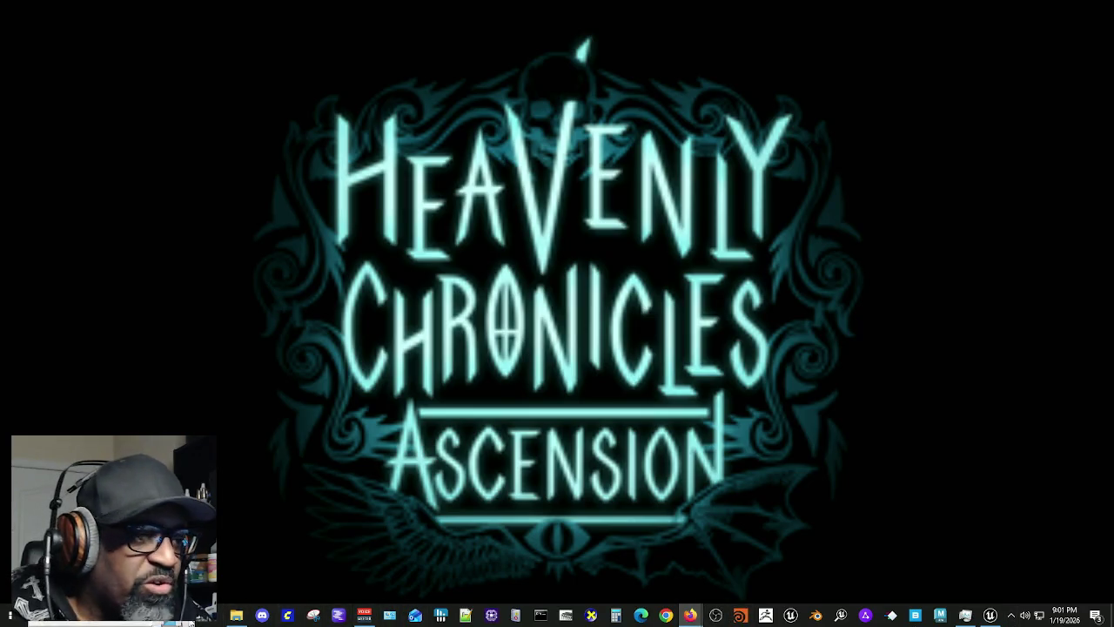
click(10, 613)
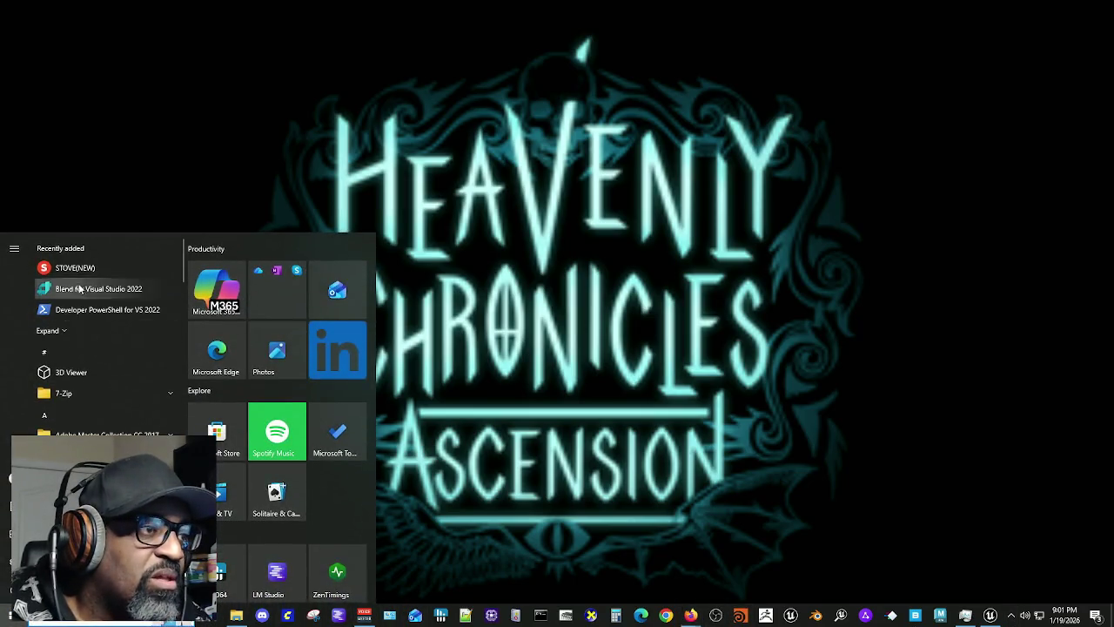
click(134, 280)
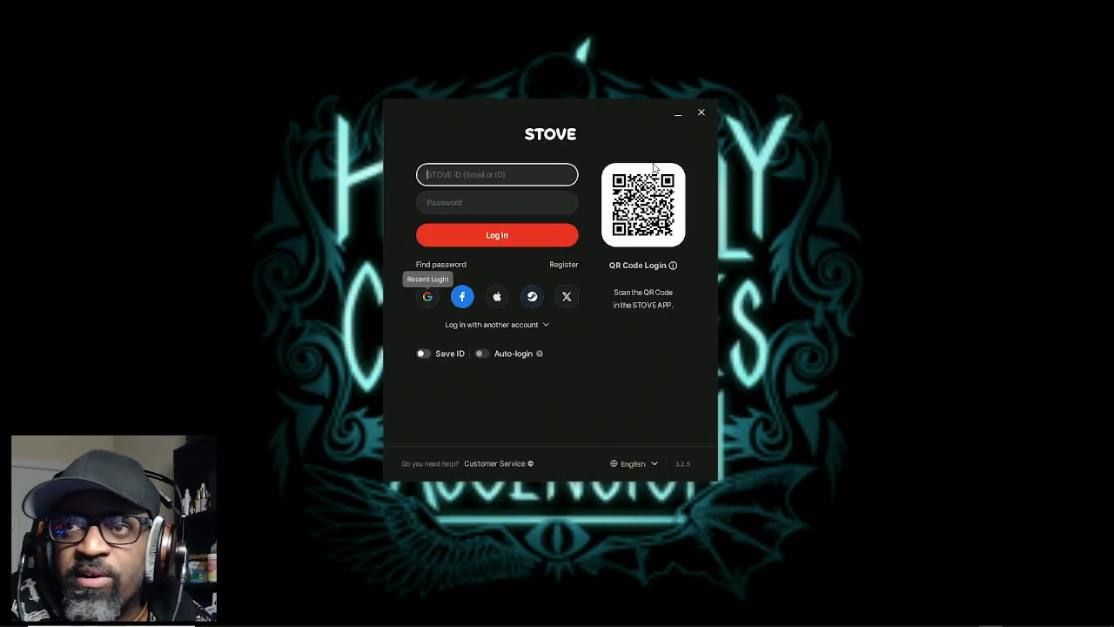
mouse_move(675, 97)
mouse_down()
mouse_move(591, 113)
mouse_move(0, 113)
mouse_up()
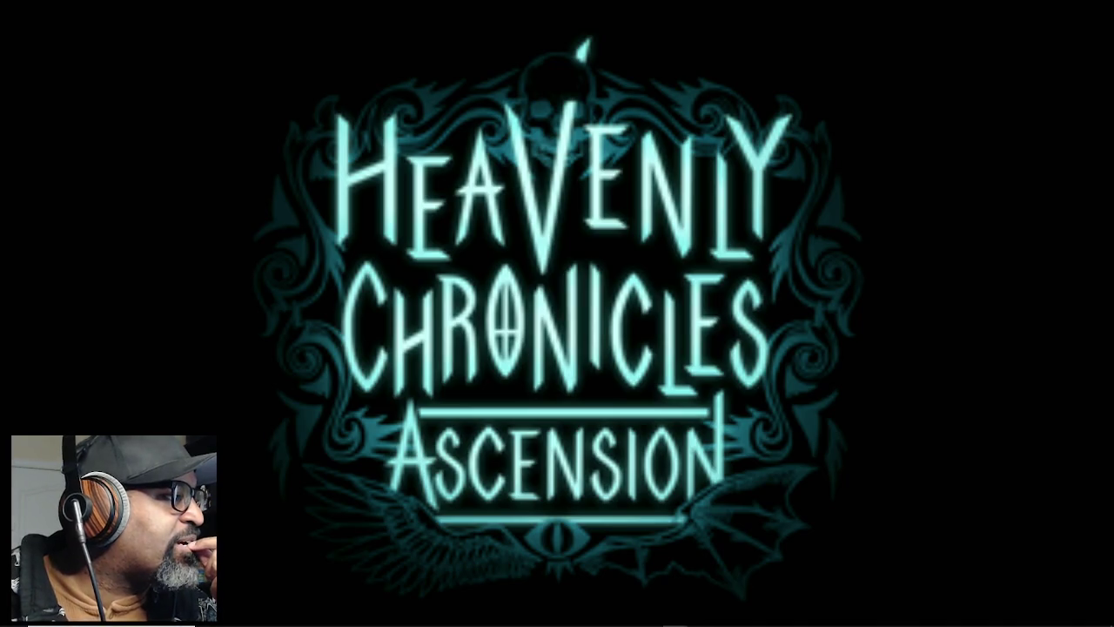
Step: Let Epic Seven finish loading, then start from the 'Tap to Start' title screen
key(alt+Tab)
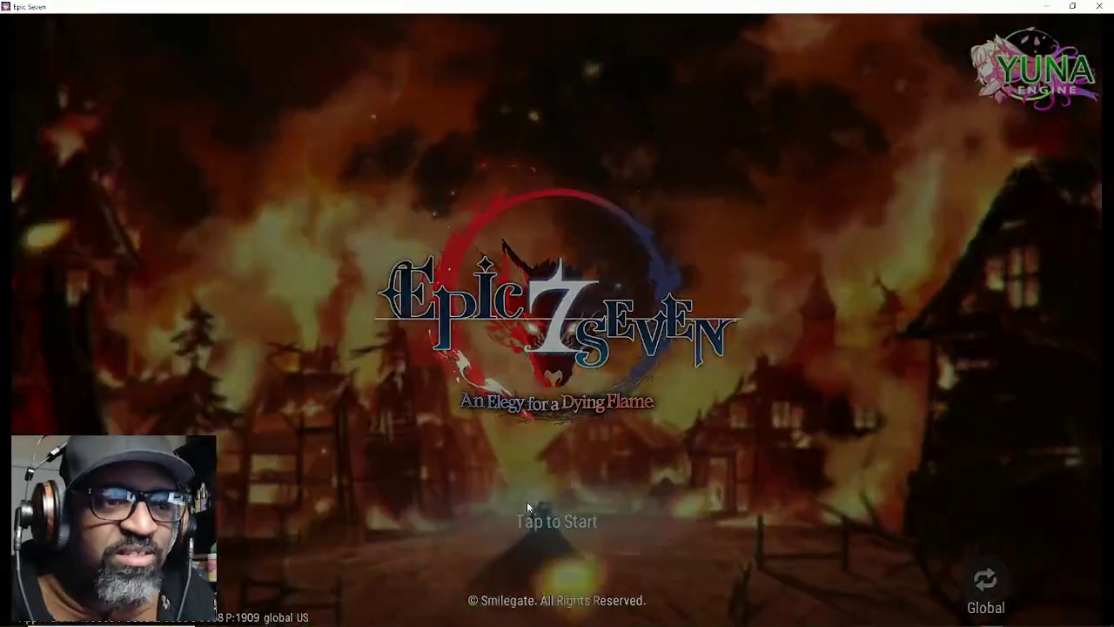
click(526, 501)
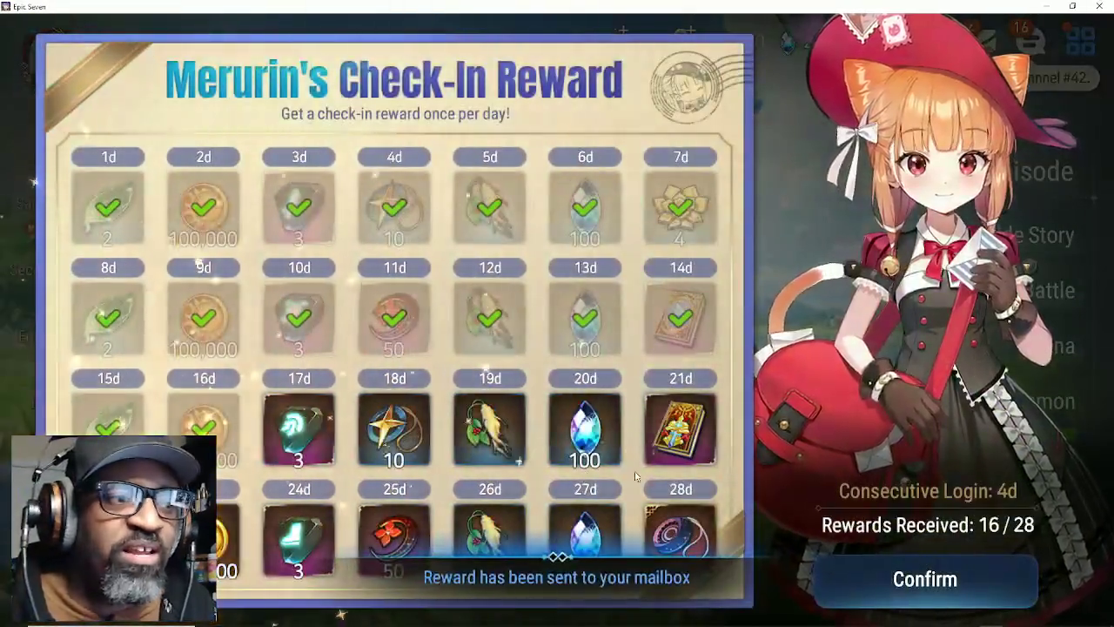
Step: Accept the daily check-in, then claim the gold, guild chest and 100-energy GM mailbox gifts
click(897, 581)
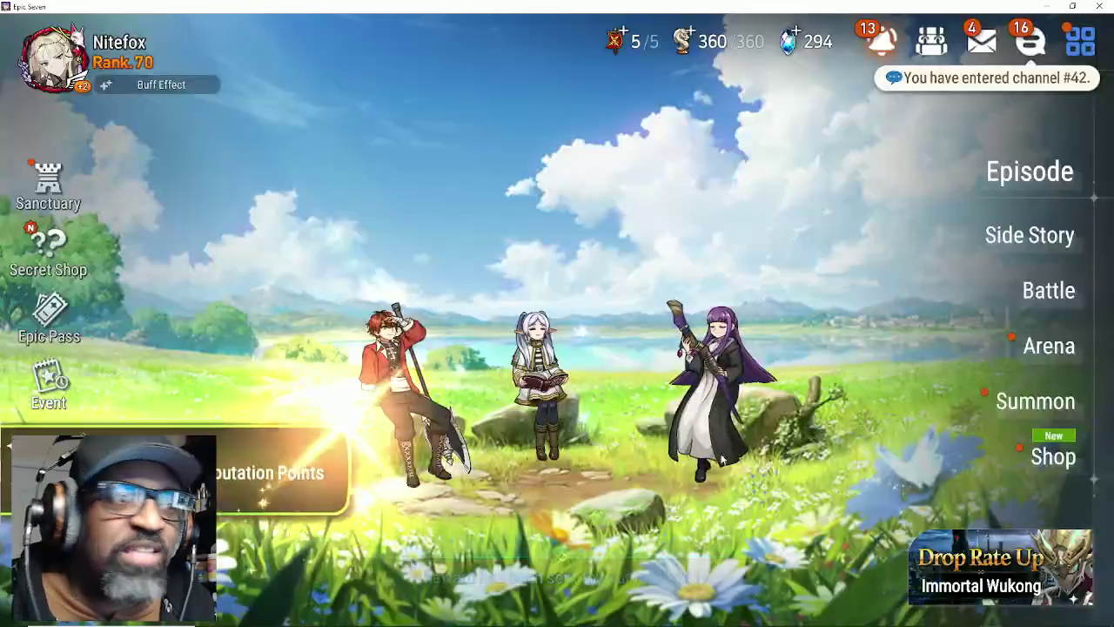
click(981, 42)
click(962, 143)
click(967, 139)
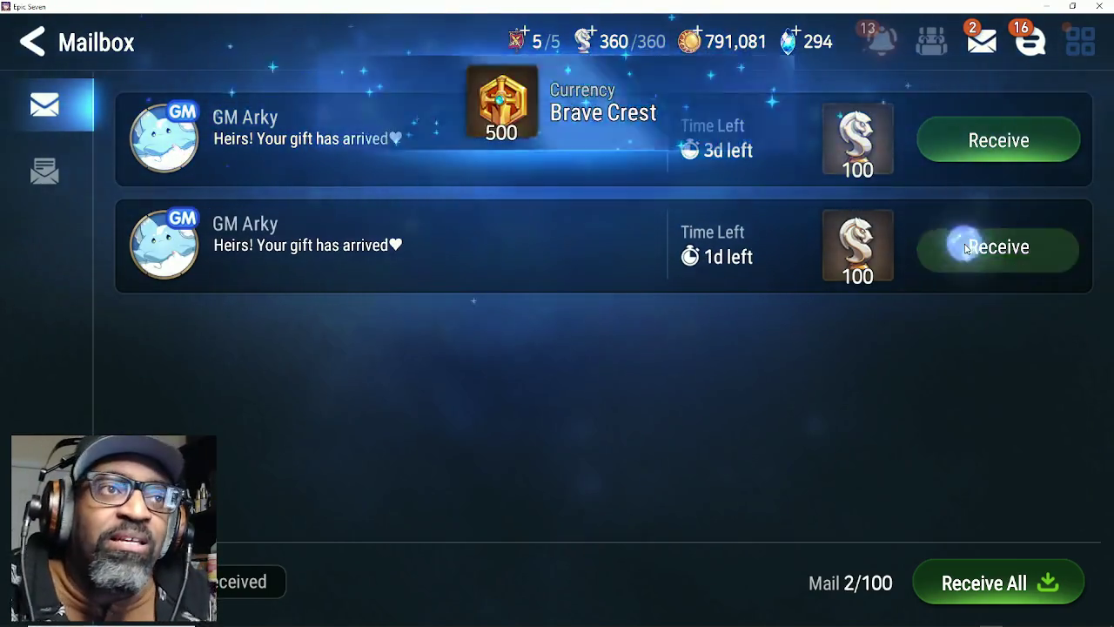
click(957, 244)
click(550, 471)
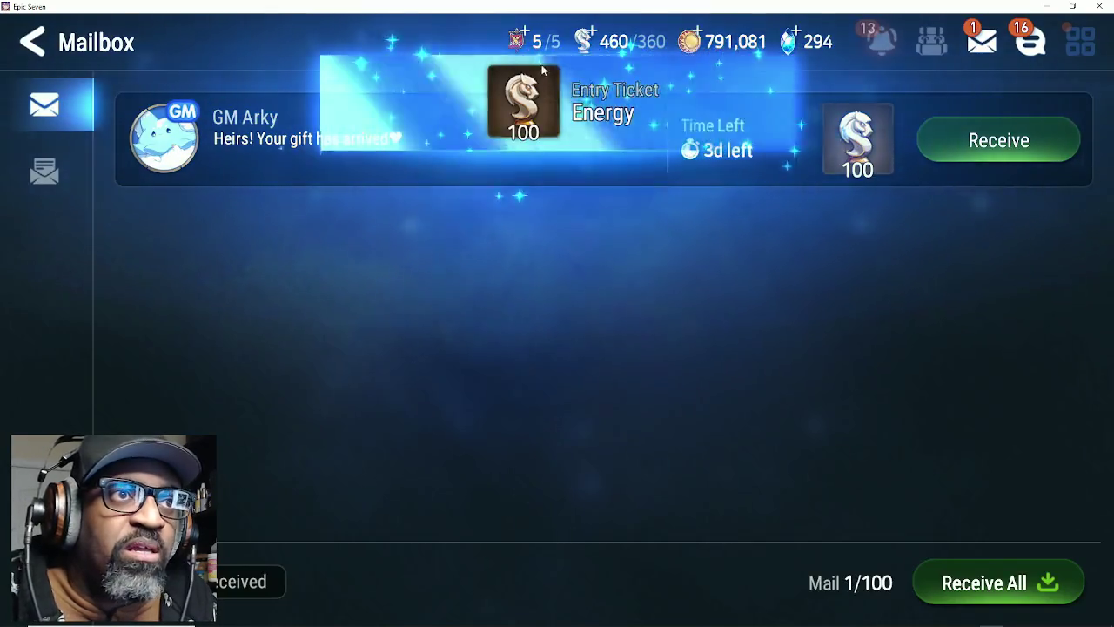
Step: Buy 5 Flags, then leave the mailbox for the Sanctuary's Forest of Souls
click(533, 42)
click(647, 467)
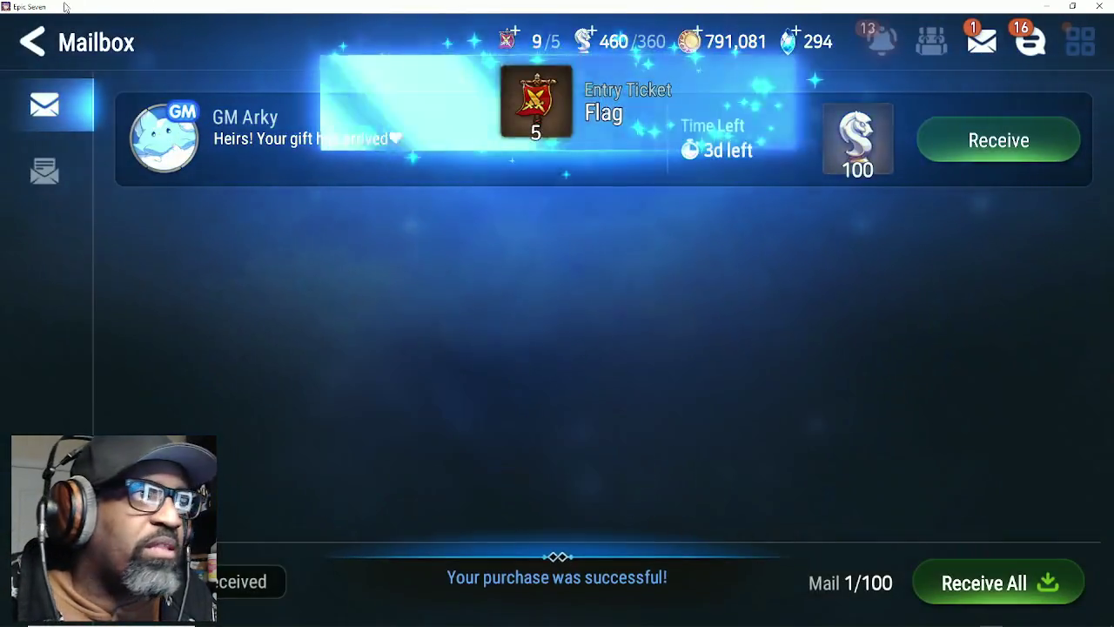
key(Escape)
click(48, 179)
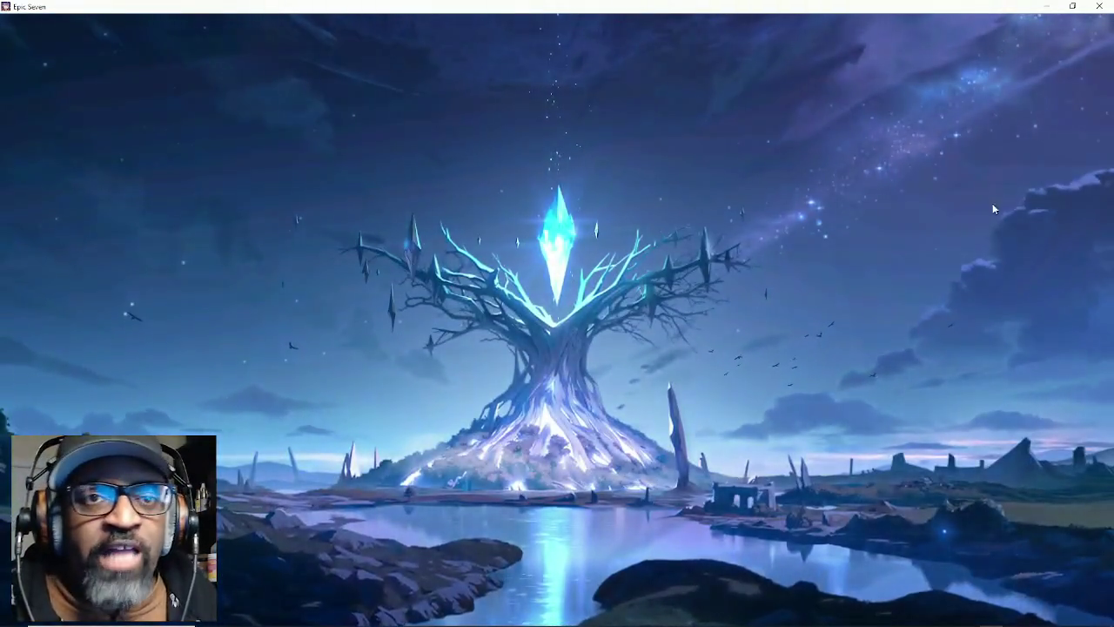
click(1043, 164)
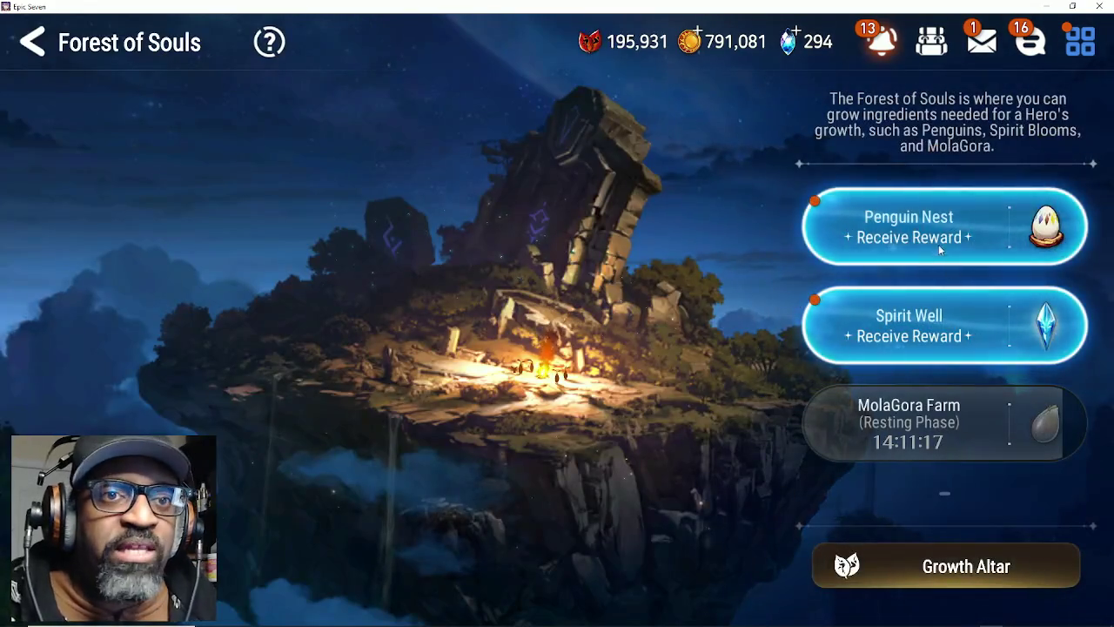
Step: Collect the Penguin Nest reward and the Spirit Well's Spirit Bloom reward
click(938, 240)
click(784, 440)
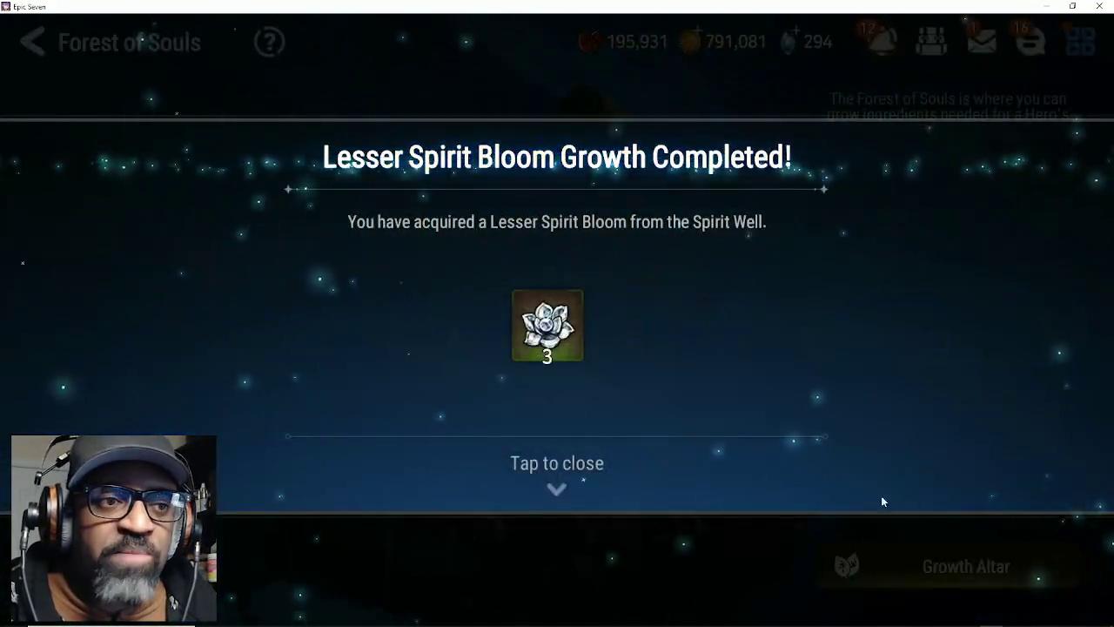
click(881, 501)
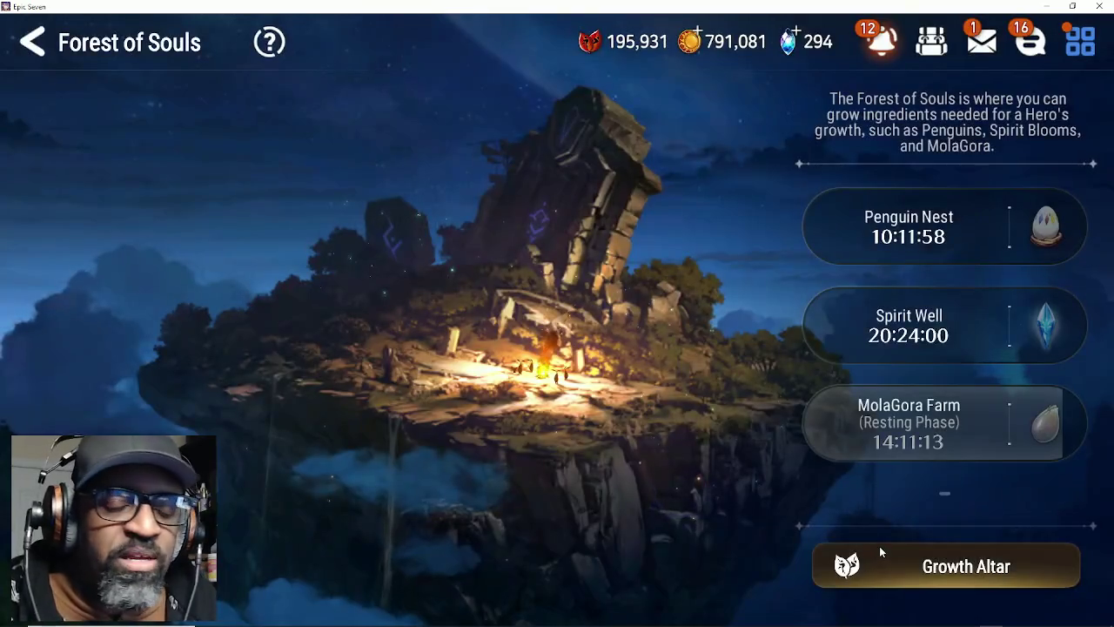
Step: Buy the maximum 50 Penguin Nests at the Growth Altar and return to the Sanctuary
click(844, 557)
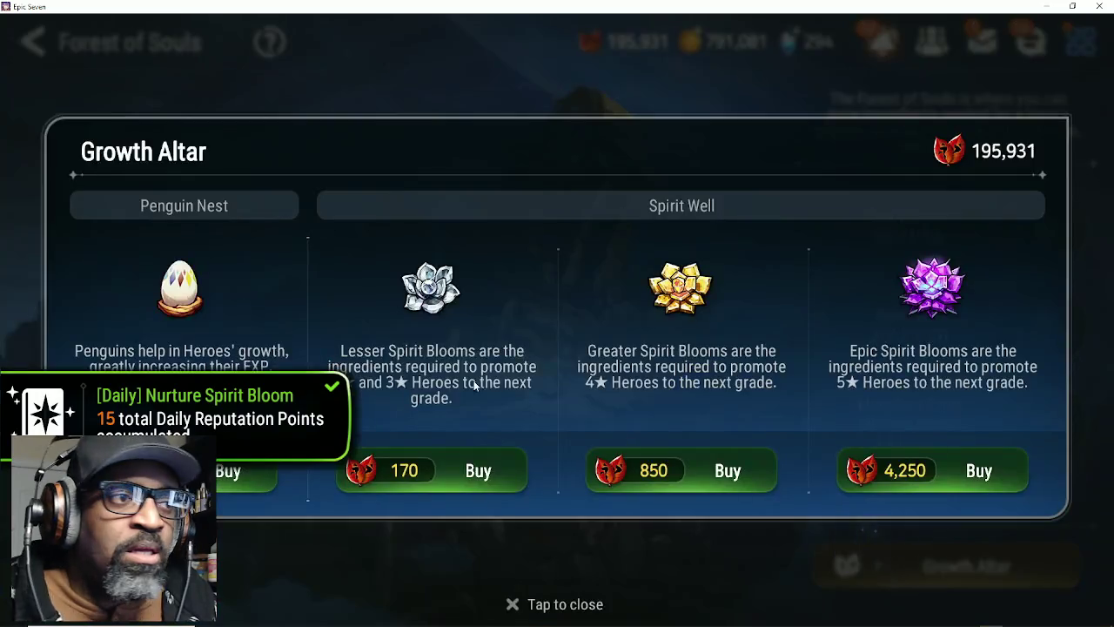
click(244, 481)
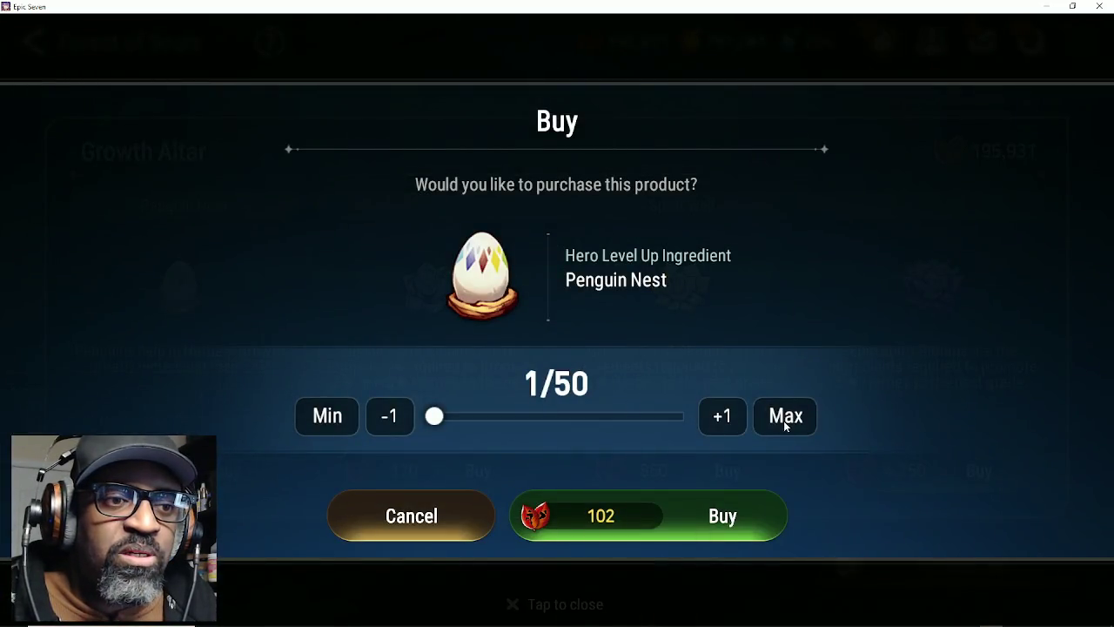
click(658, 525)
click(130, 61)
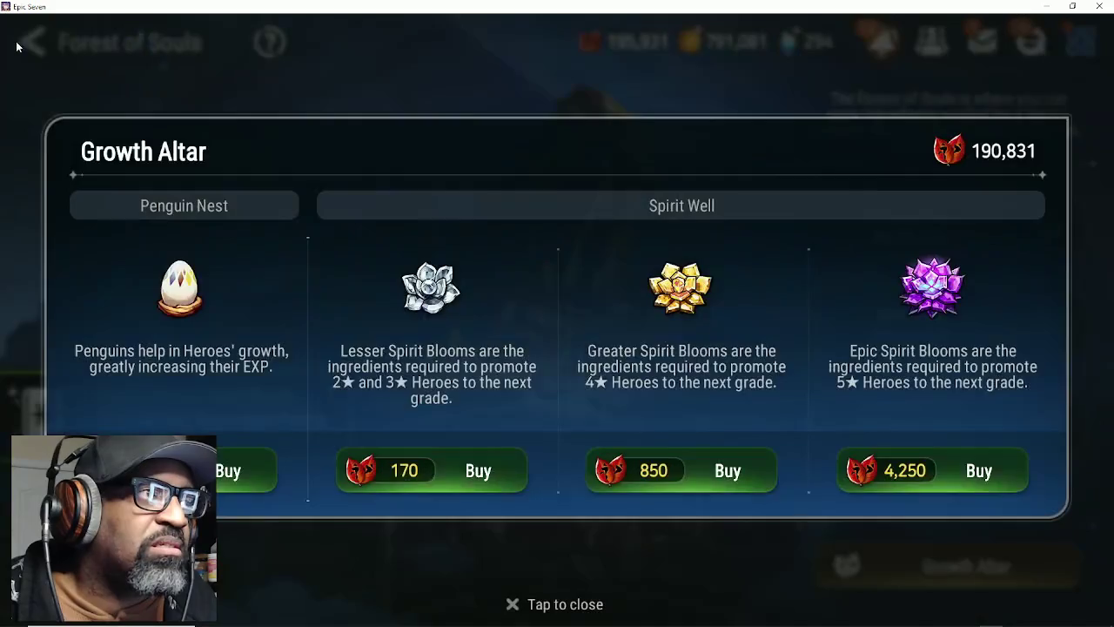
click(49, 49)
click(49, 49)
click(994, 263)
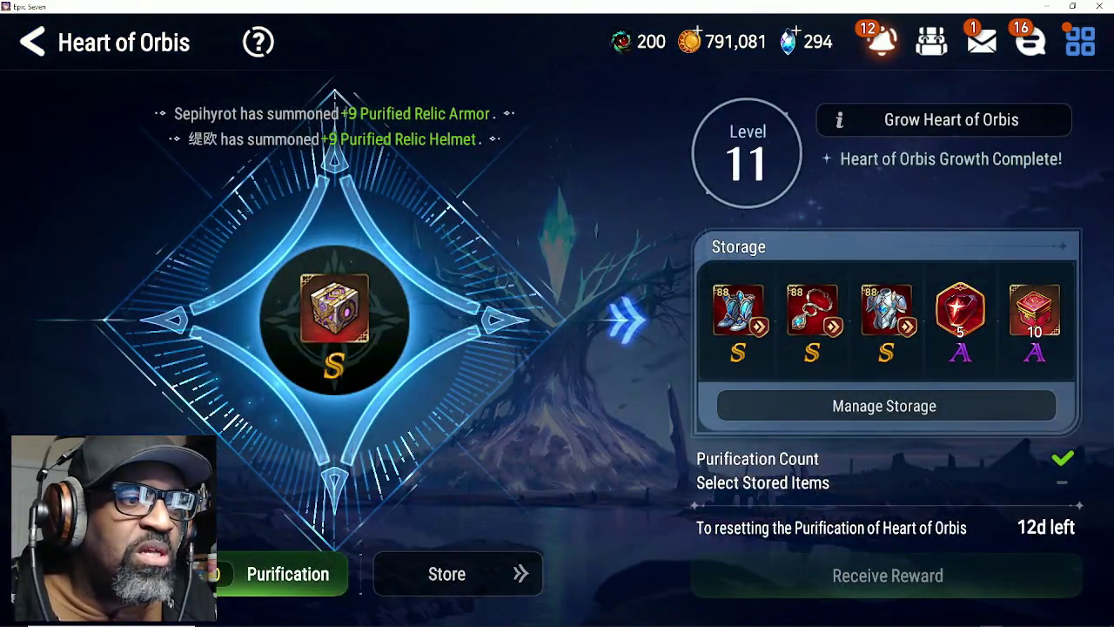
Step: Run repeated Heart of Orbis relic purifications, confirming Repurify whenever prompted
click(318, 570)
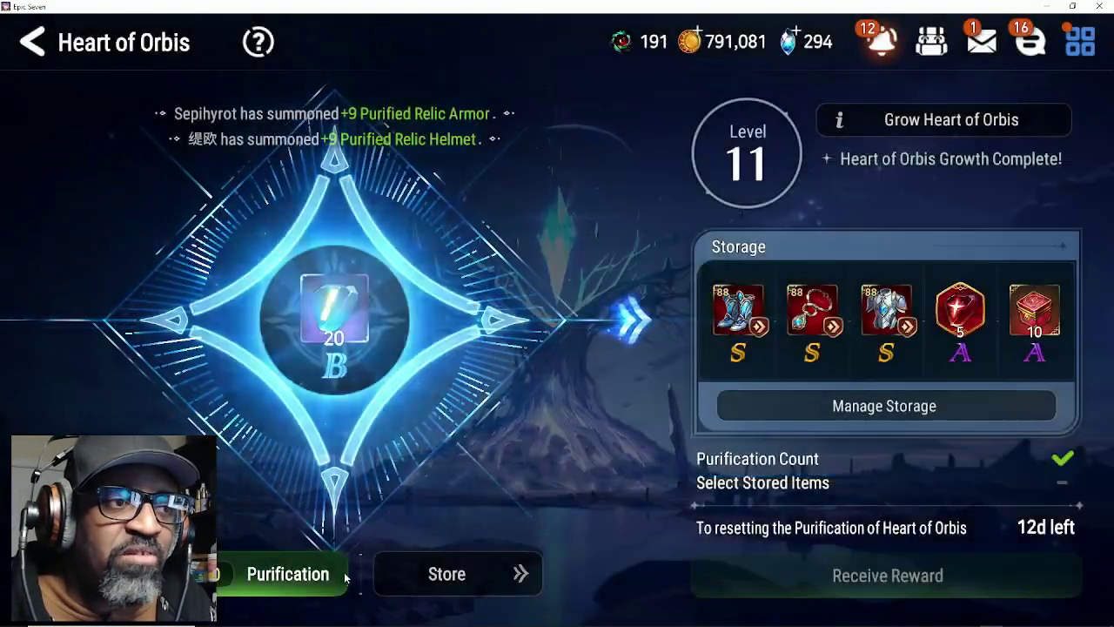
click(300, 574)
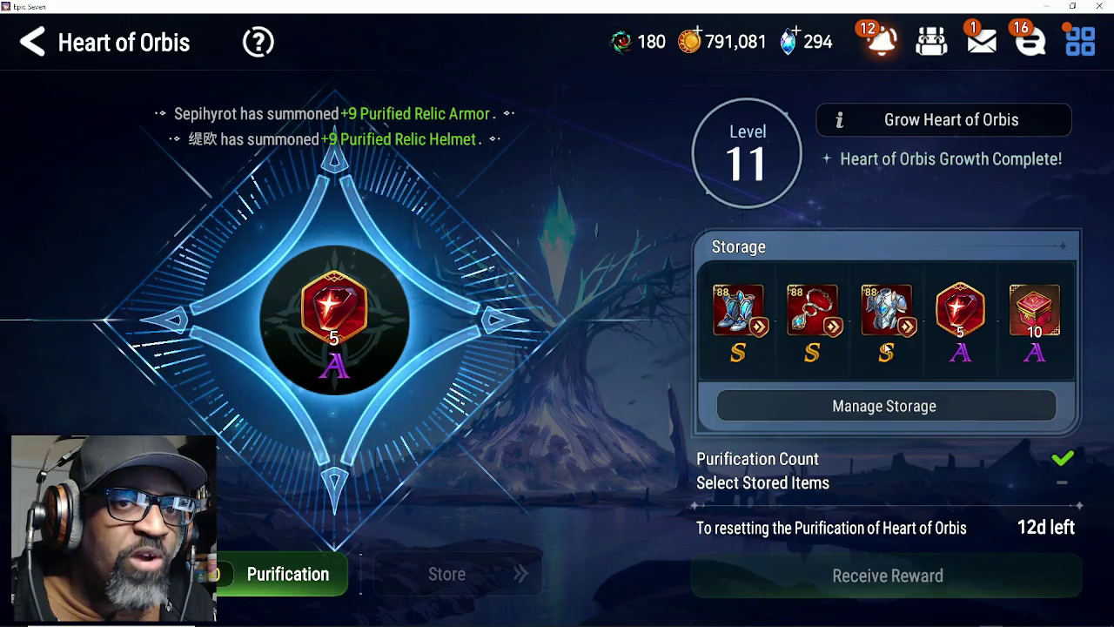
click(284, 574)
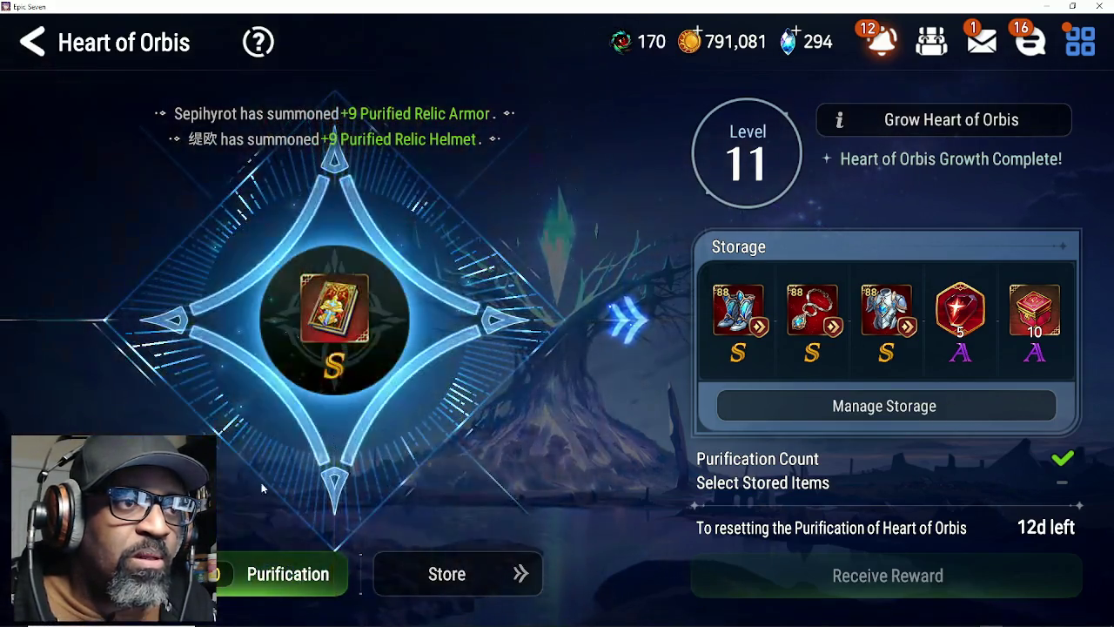
click(280, 578)
click(678, 437)
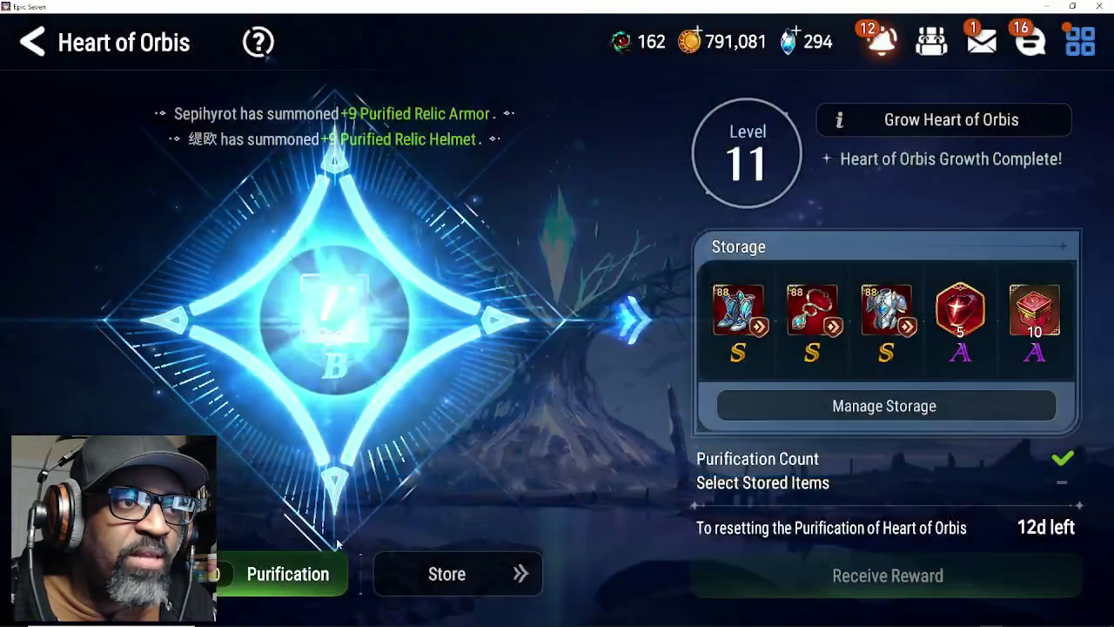
click(330, 576)
click(330, 576)
click(330, 576)
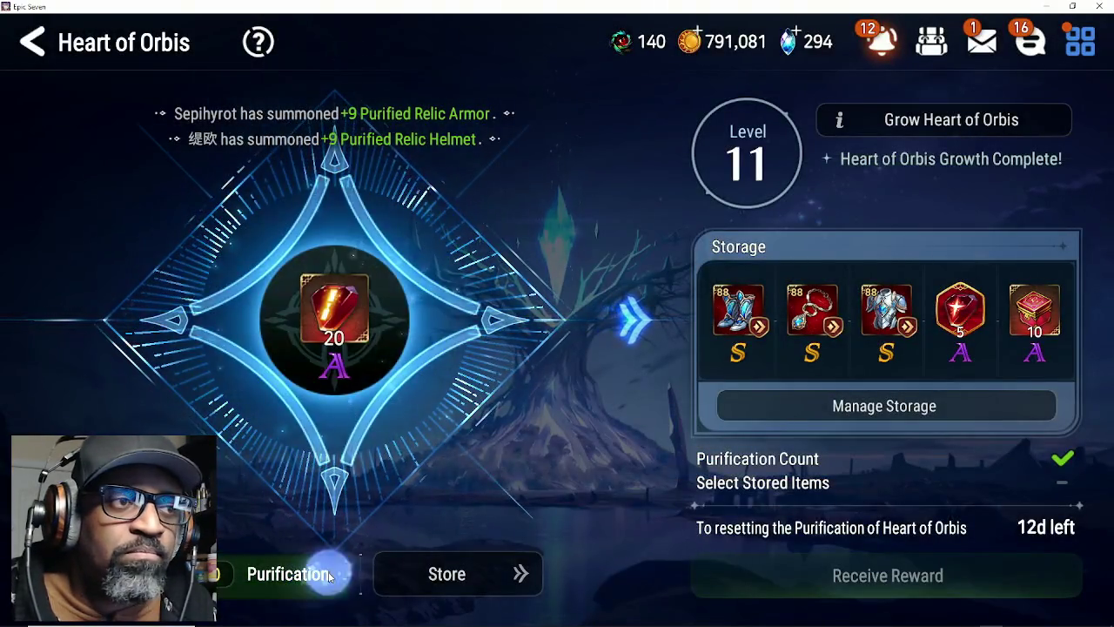
click(329, 579)
click(327, 583)
click(328, 583)
click(329, 581)
click(331, 581)
click(331, 581)
click(333, 583)
click(334, 585)
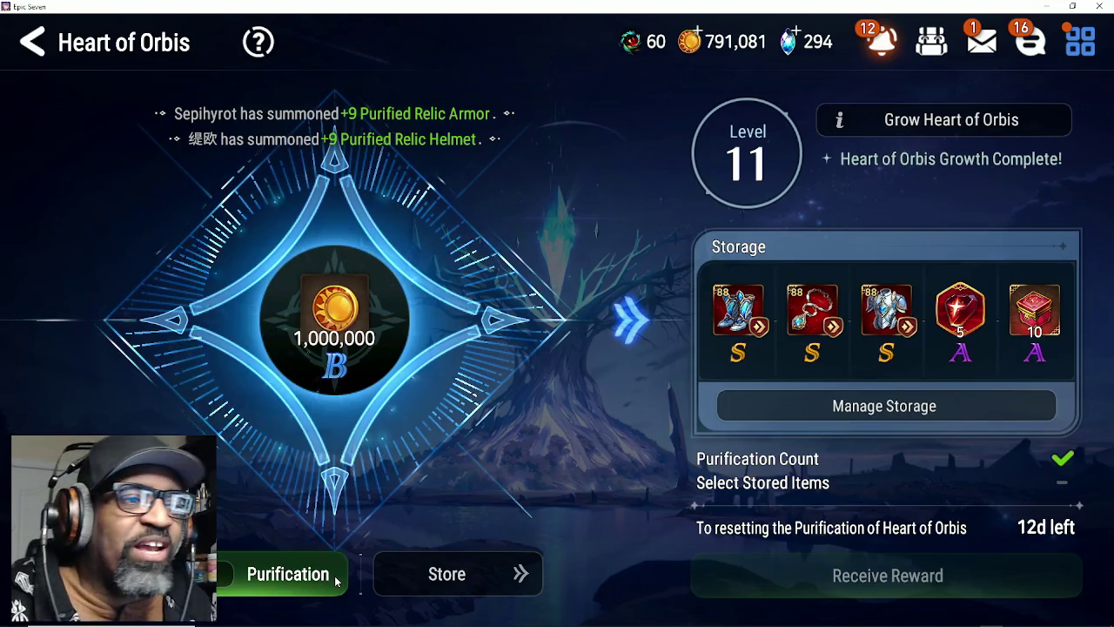
Step: Keep purifying until Tainted Relics reach 0, then go back to the Sanctuary menu
click(300, 585)
click(302, 583)
click(304, 581)
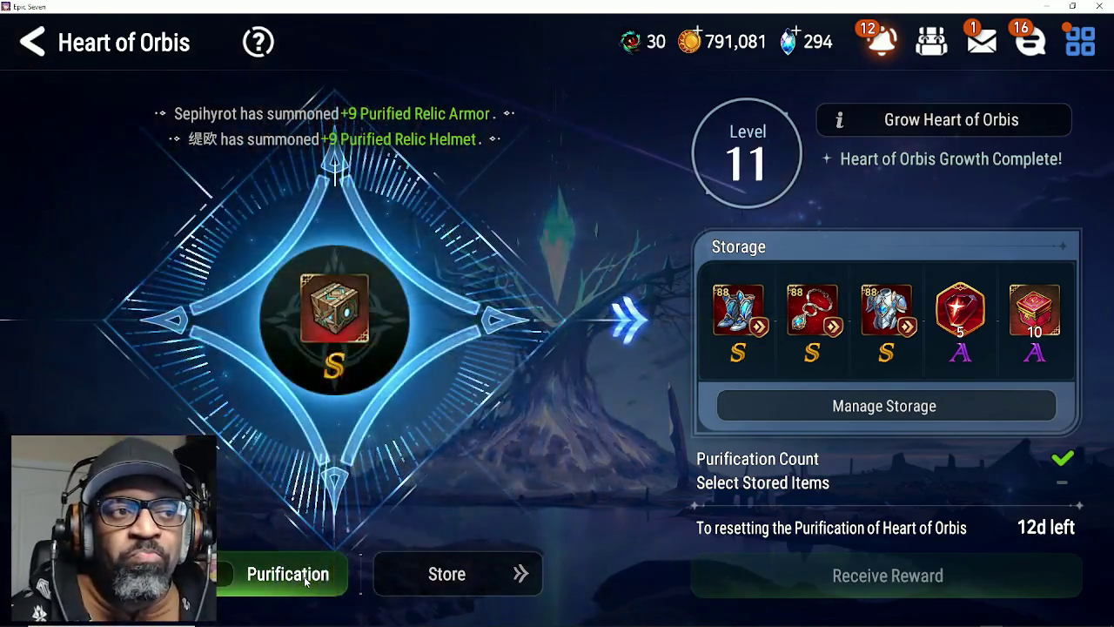
click(311, 572)
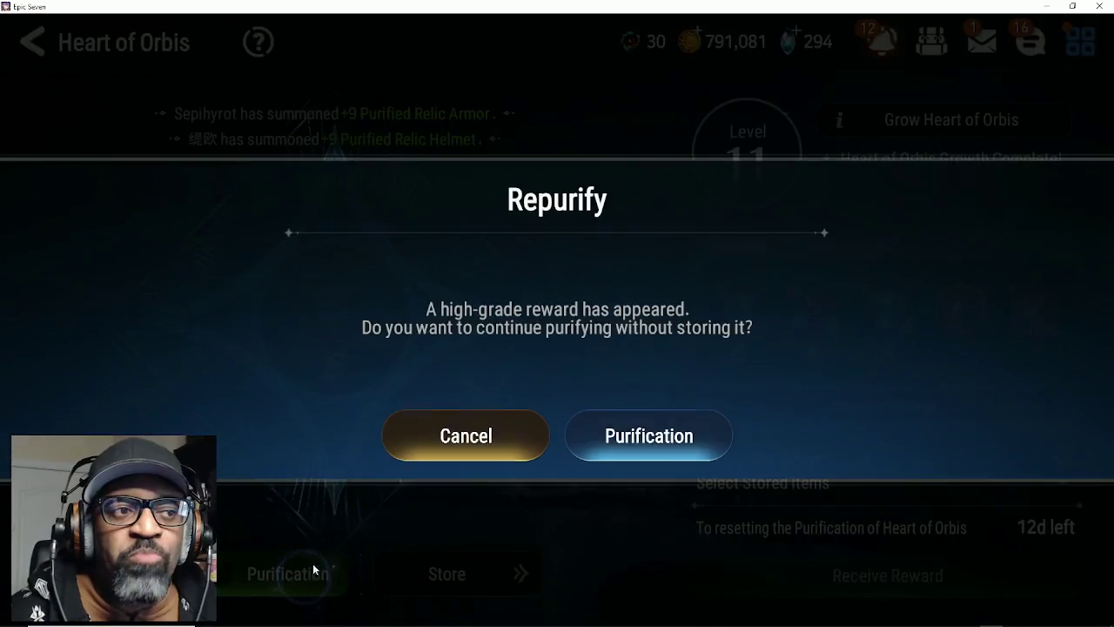
click(648, 436)
click(305, 576)
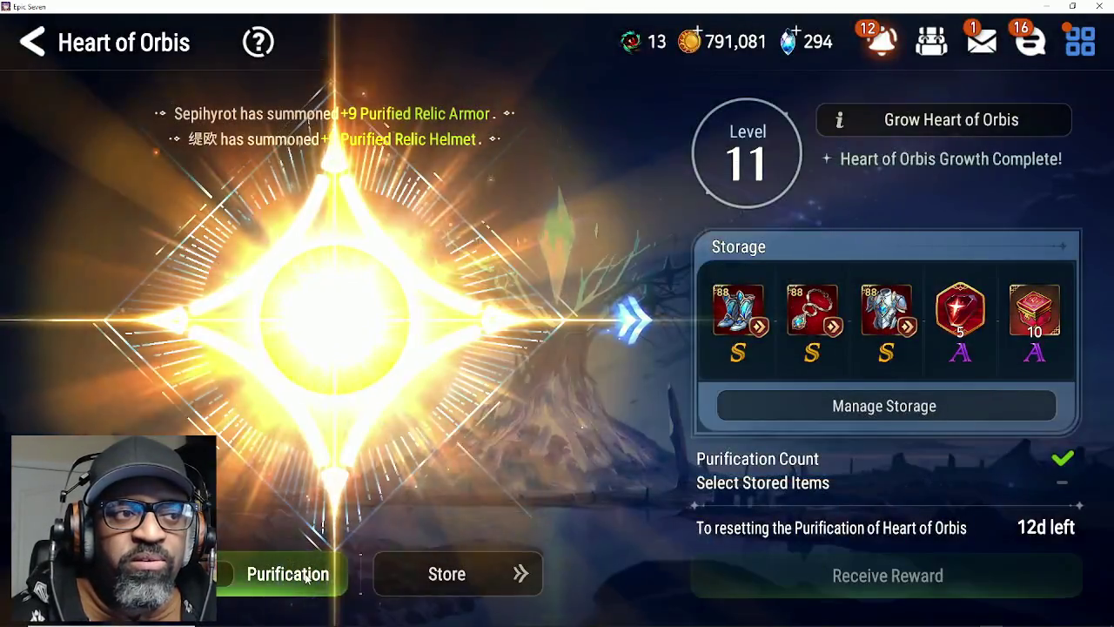
click(307, 579)
click(603, 444)
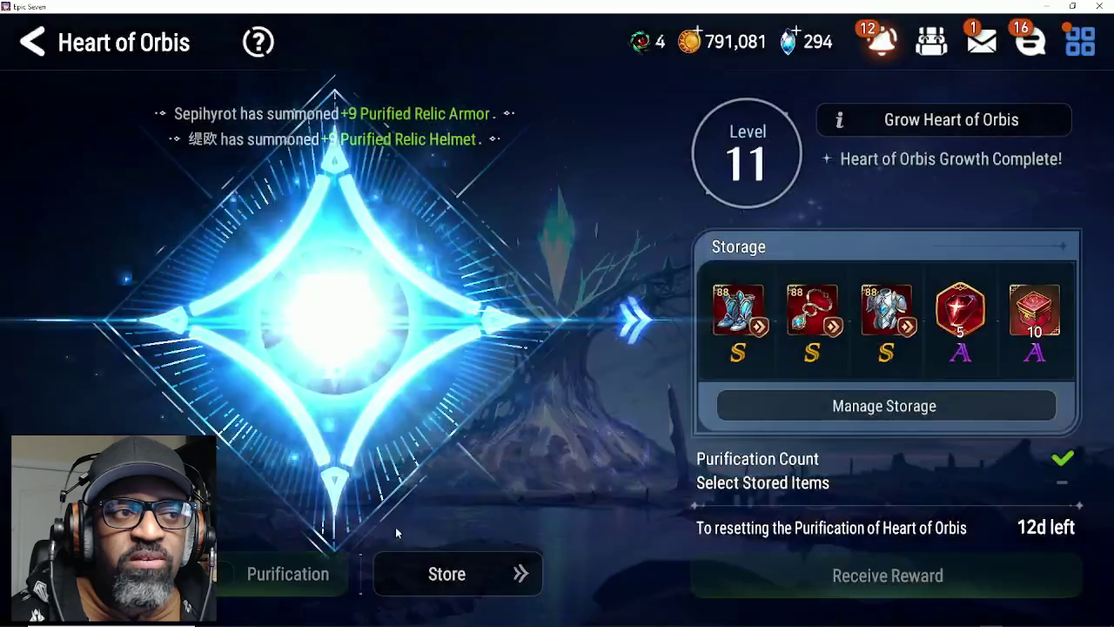
click(322, 571)
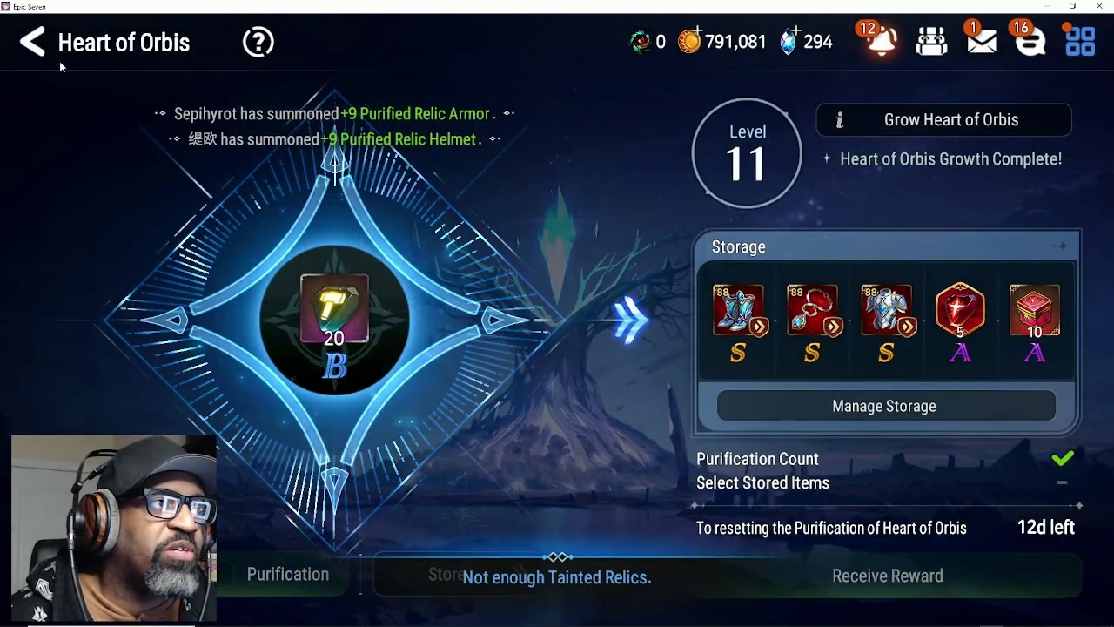
click(60, 61)
click(966, 370)
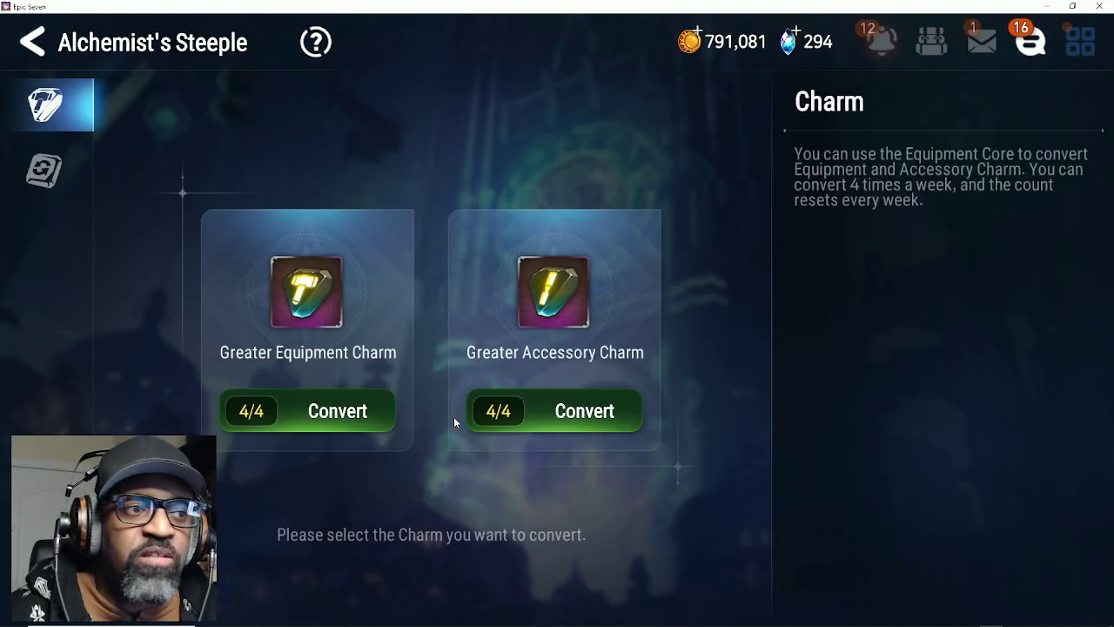
Step: Convert 100 of the 205 helmet cores into a Greater Equipment Charm for 16,000 gold
click(337, 411)
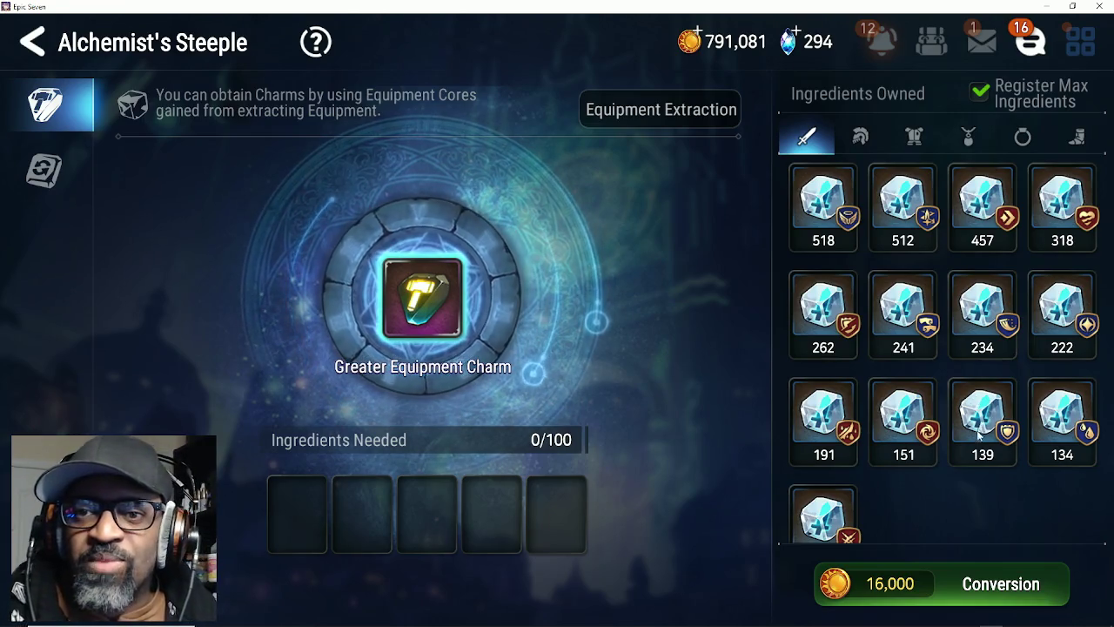
drag(922, 471, 925, 434)
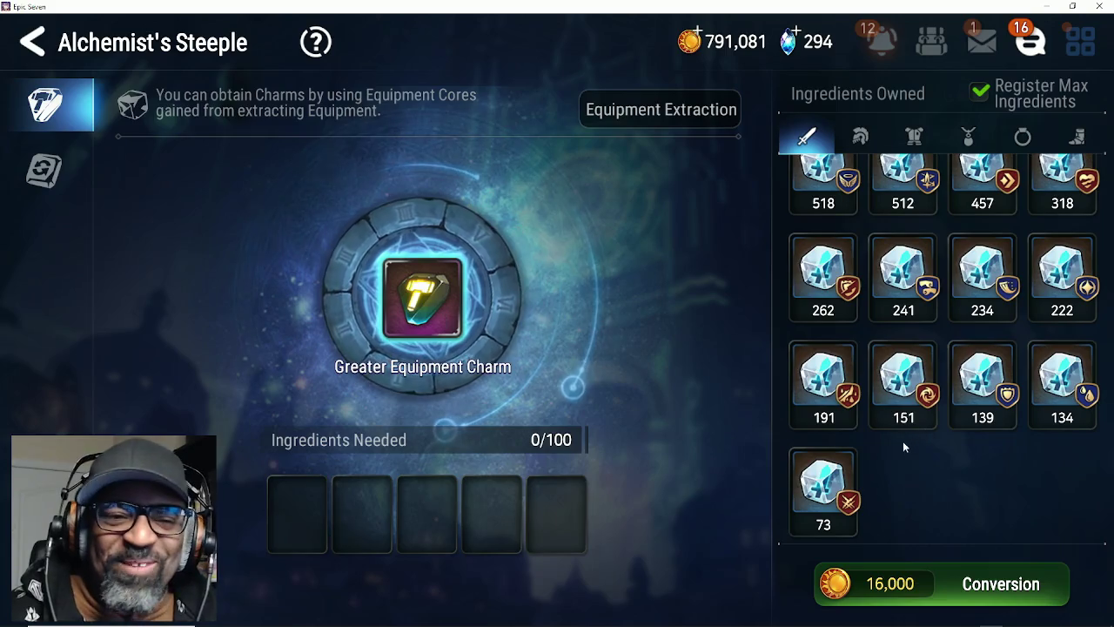
click(889, 394)
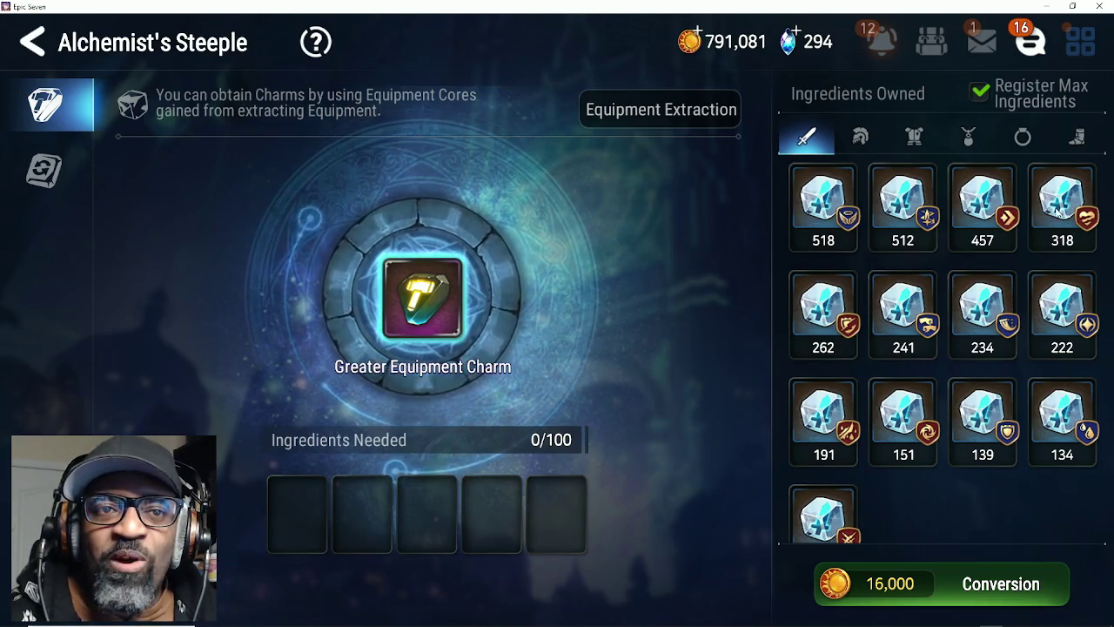
click(864, 147)
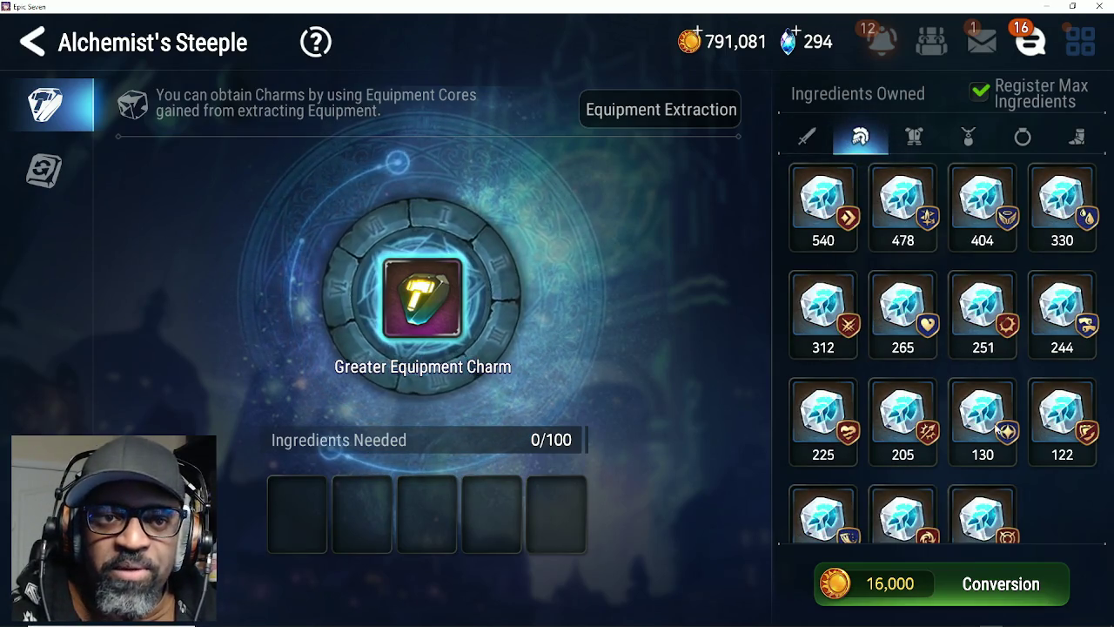
scroll(997, 426, down, 3)
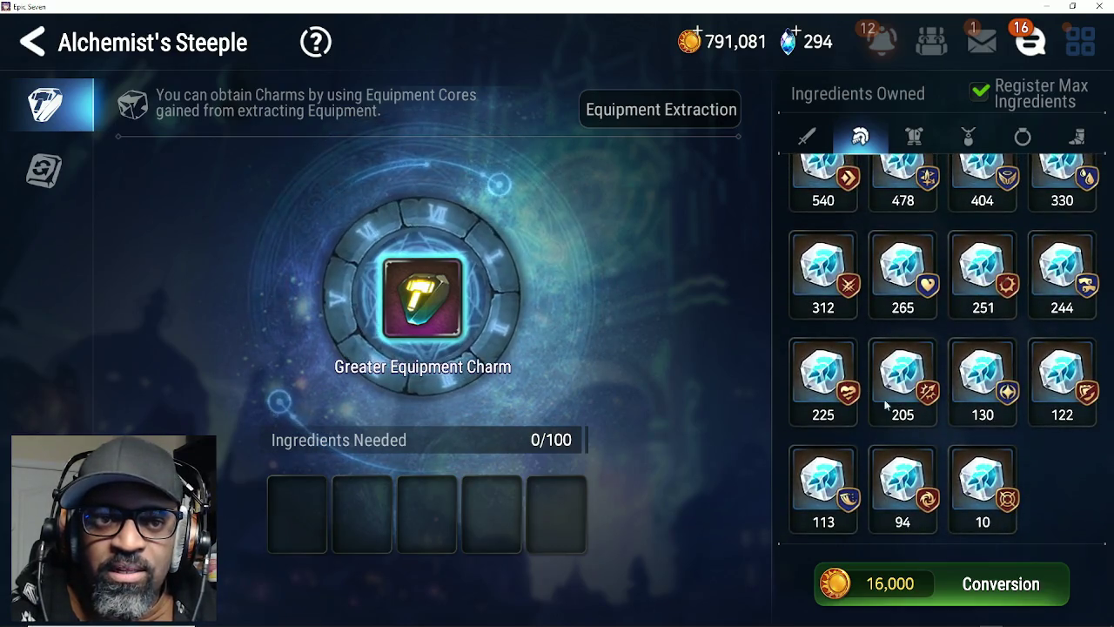
click(903, 396)
click(923, 587)
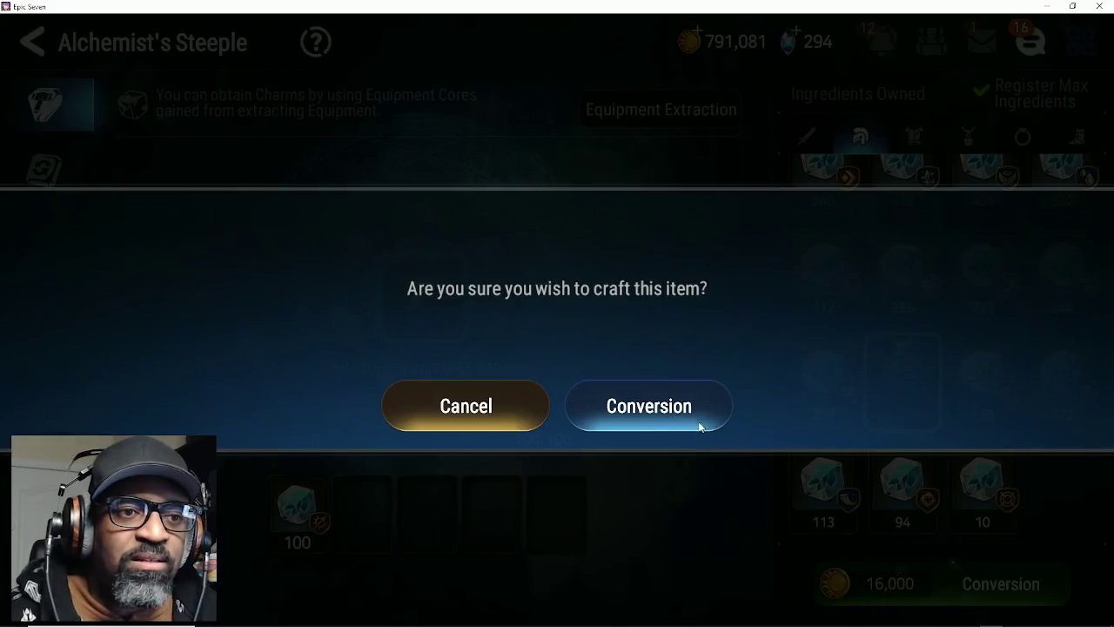
click(700, 421)
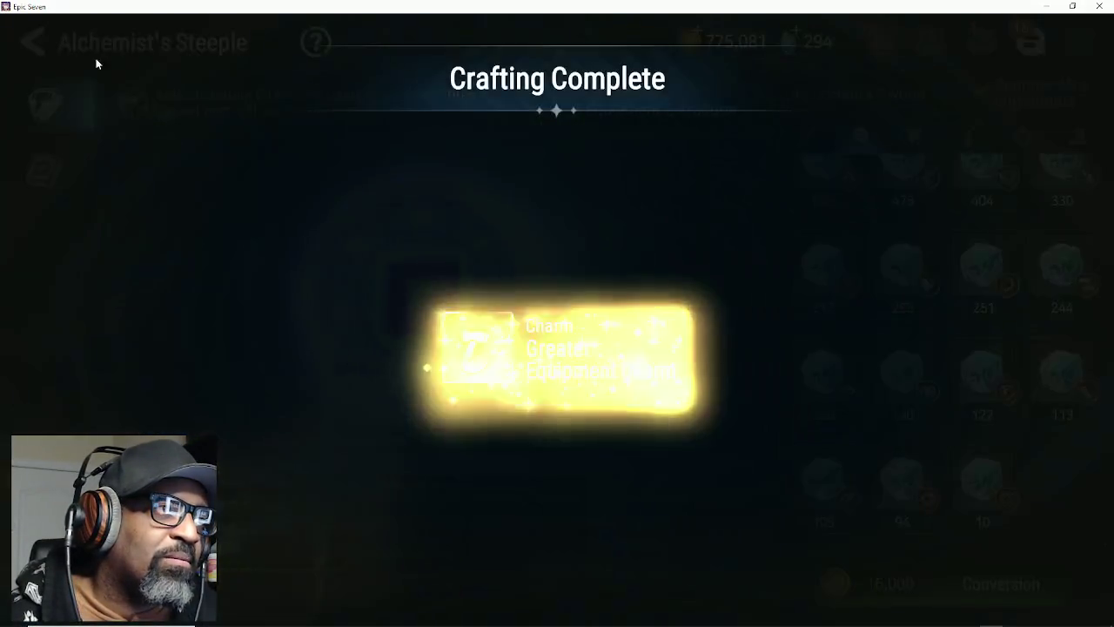
click(67, 50)
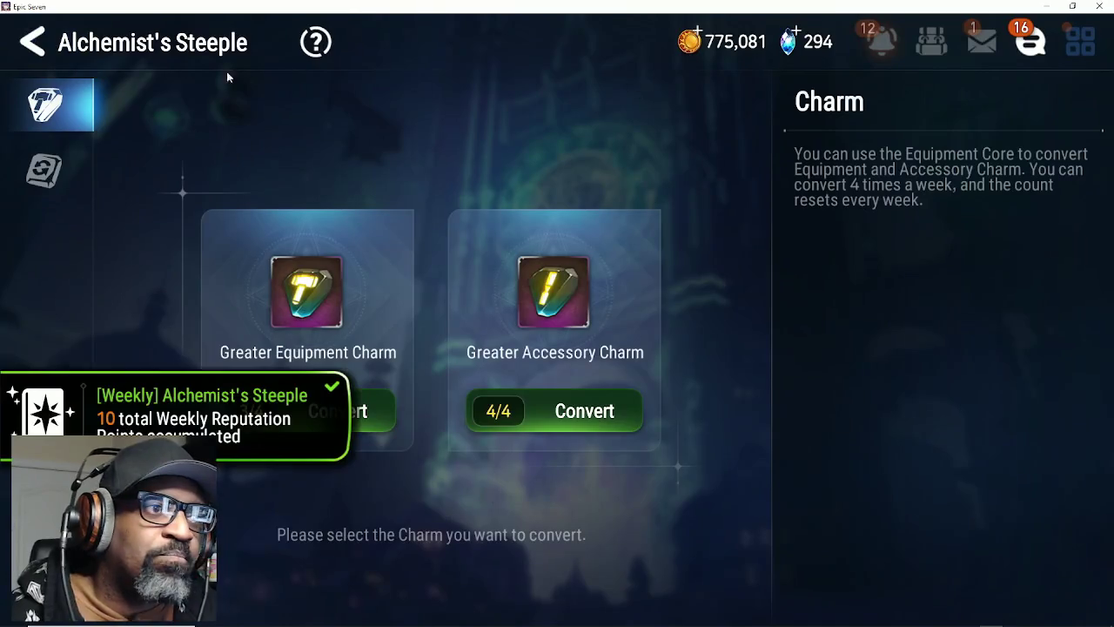
click(69, 57)
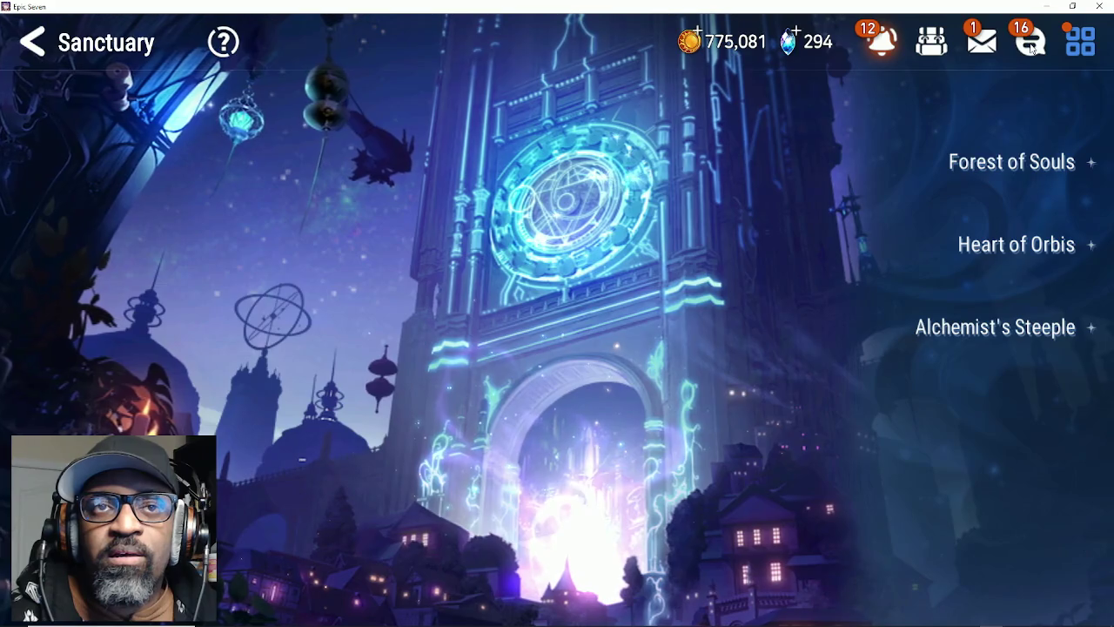
Step: Glance at guild chat, then go to the Shop via the main menu and claim the free product
click(1030, 41)
click(532, 321)
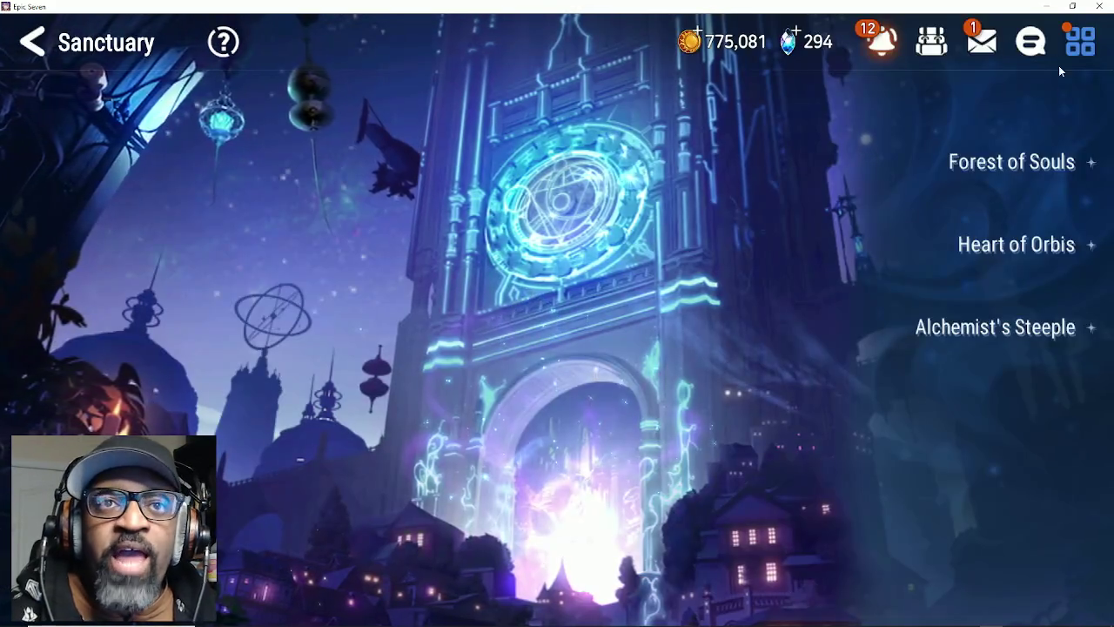
click(1085, 48)
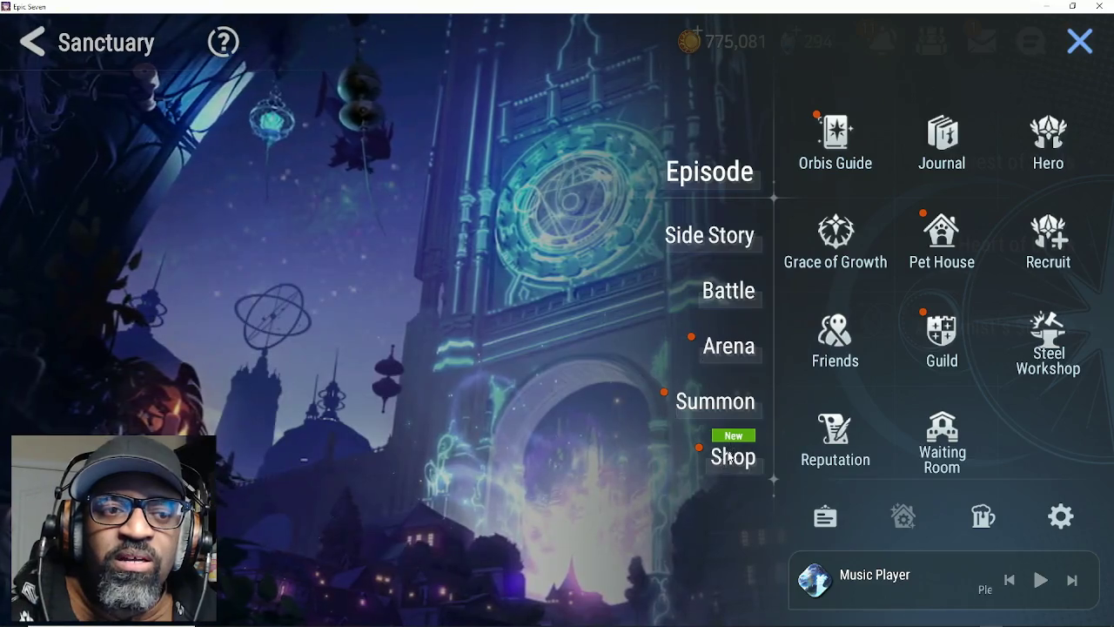
click(732, 456)
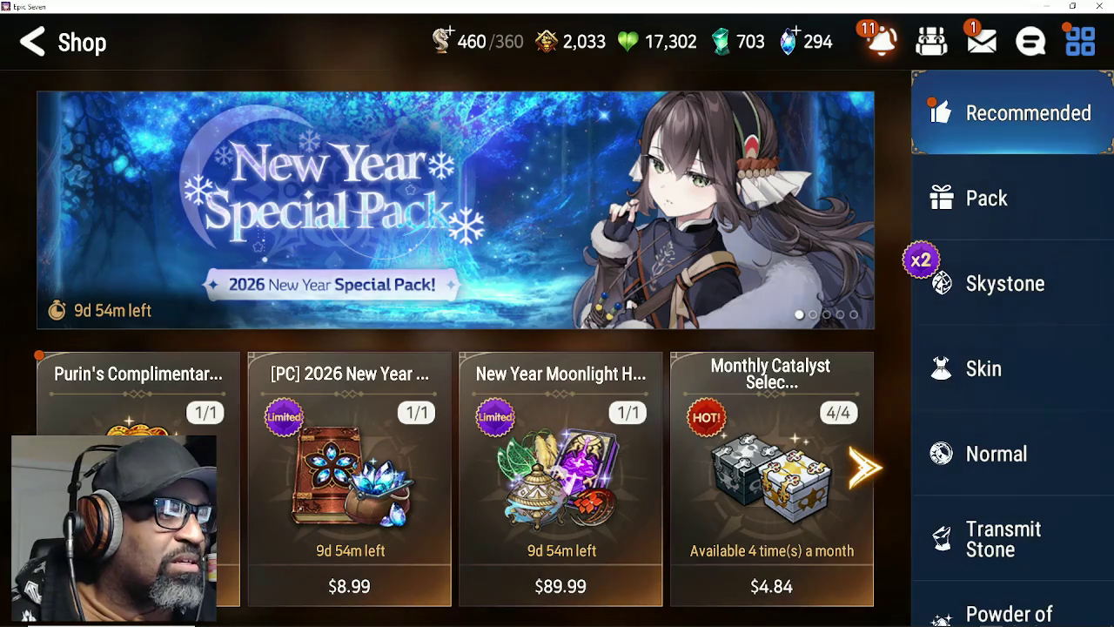
click(191, 409)
Step: Claim the free energy-and-gold reward and buy both MolaGora offers at maximum quantity
click(589, 436)
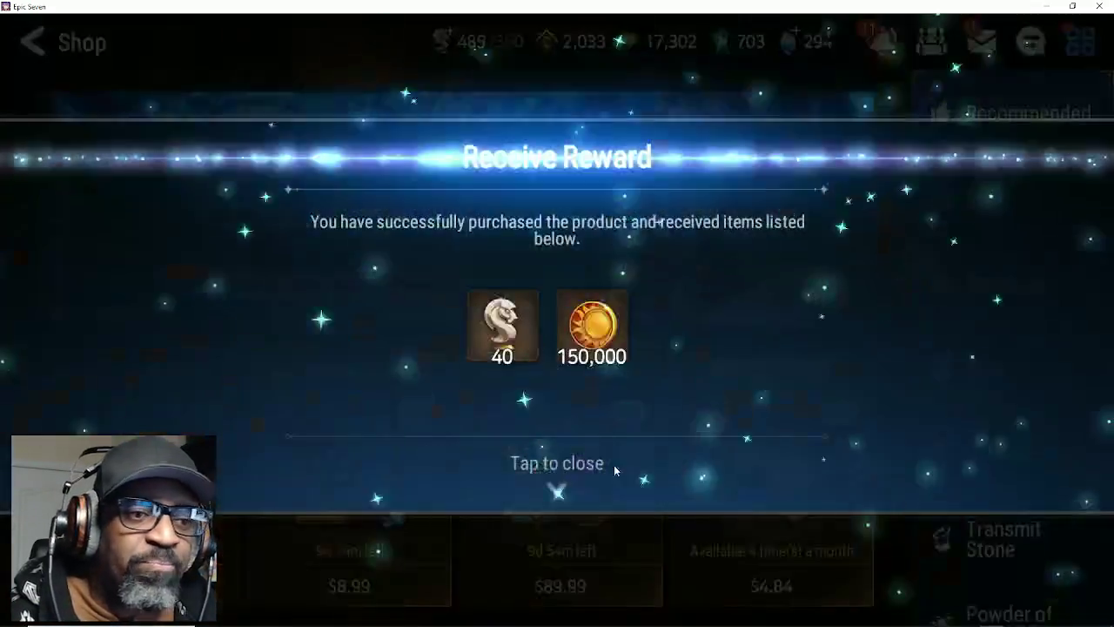
click(615, 470)
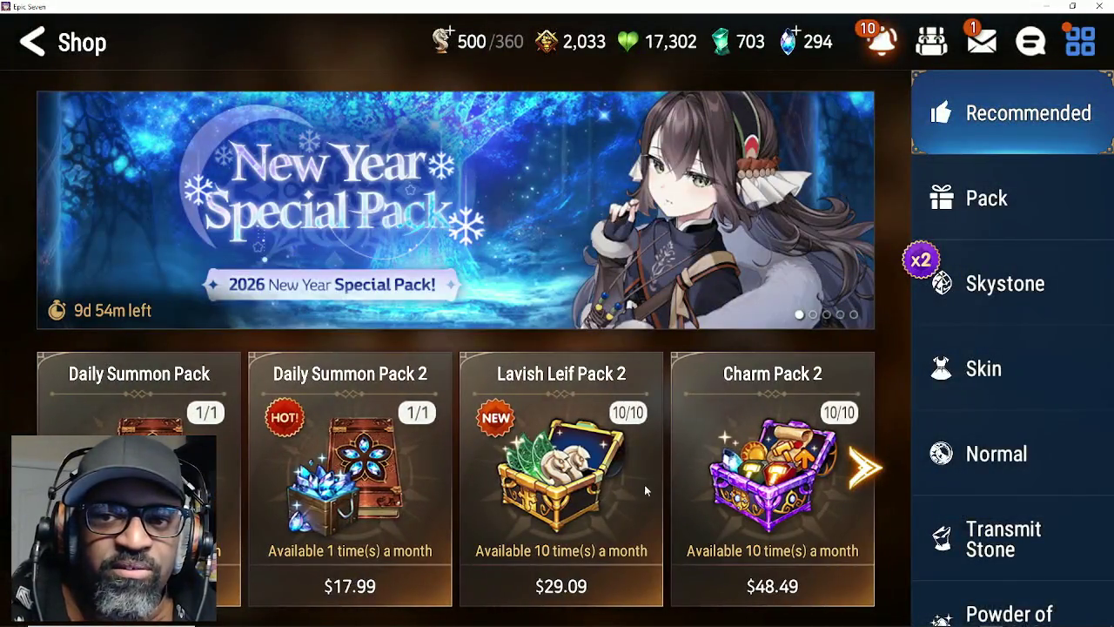
click(865, 470)
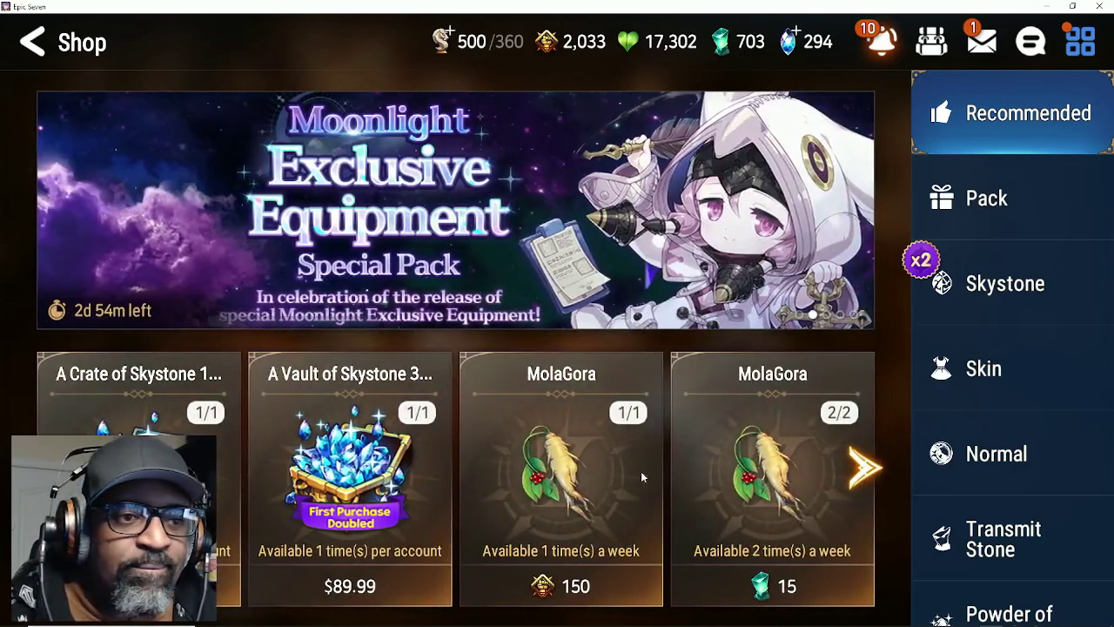
click(640, 471)
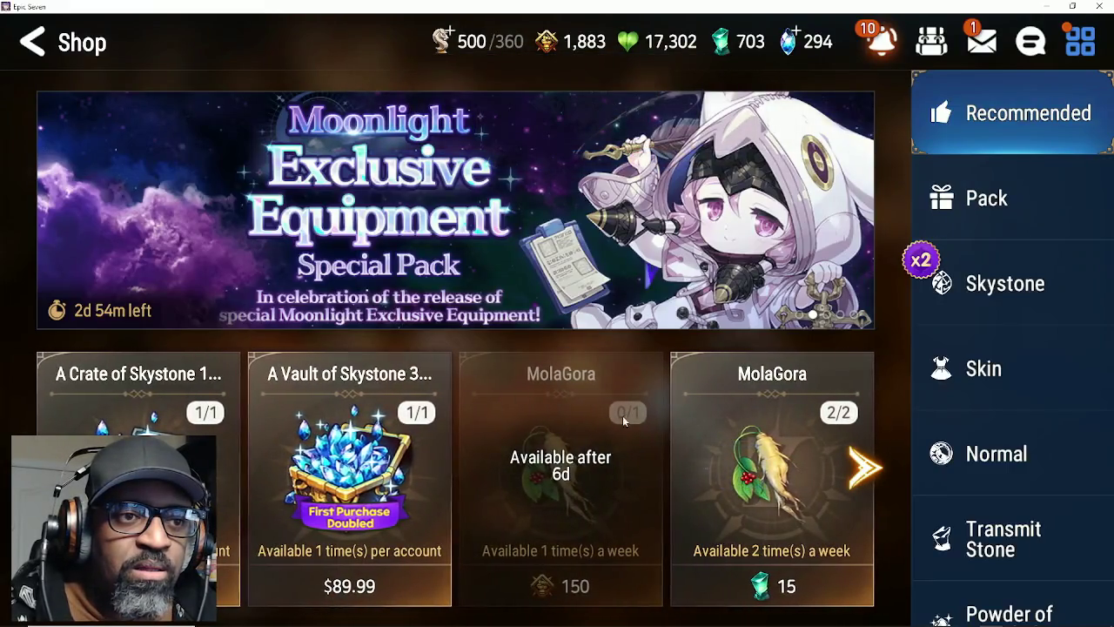
click(696, 416)
click(779, 409)
click(718, 520)
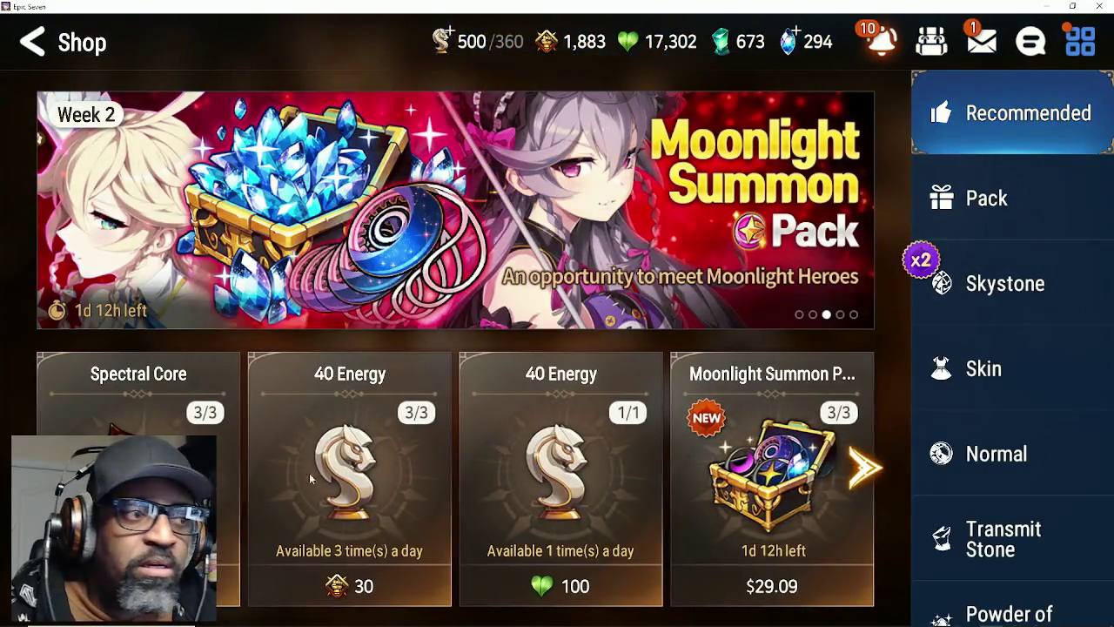
Step: Buy all three Spectral Cores and the daily 40 Energy for 100 friendship points
click(218, 458)
click(679, 516)
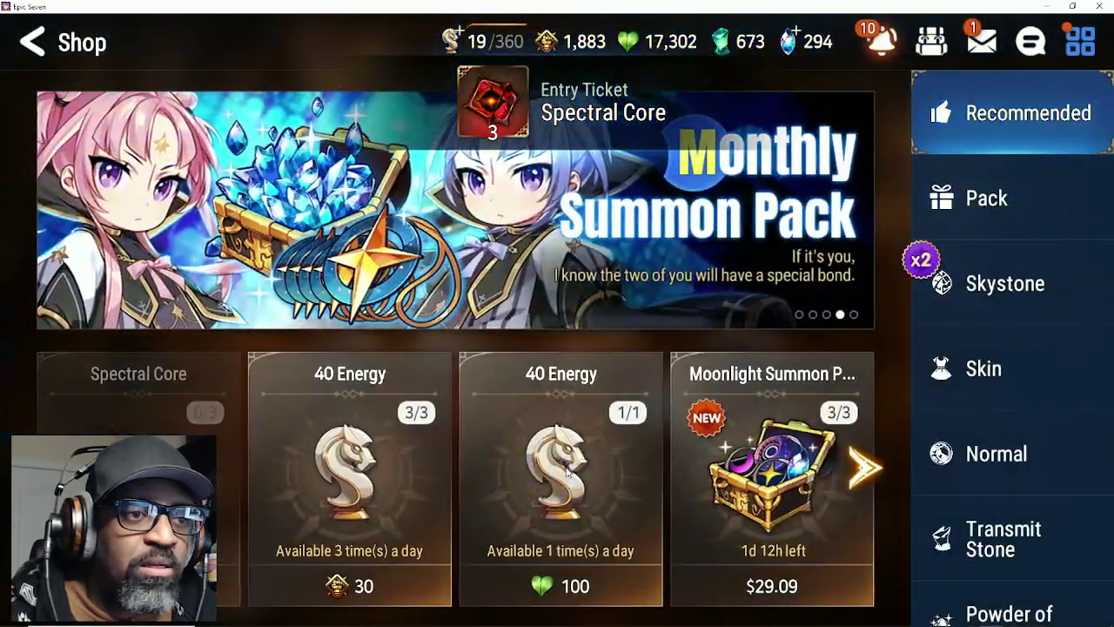
click(568, 471)
click(706, 447)
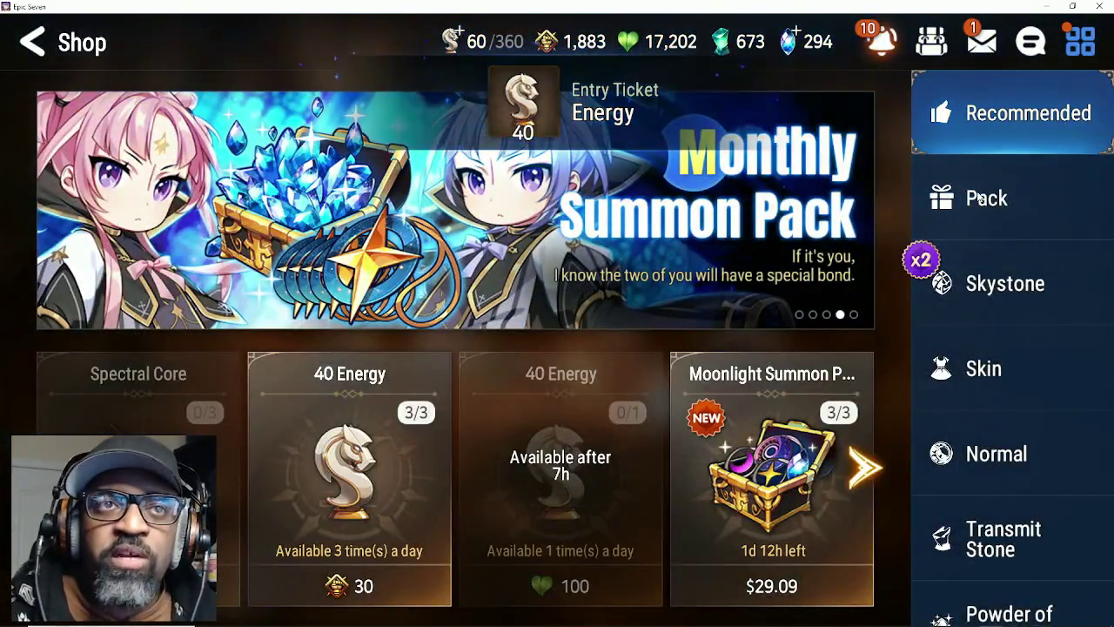
click(991, 541)
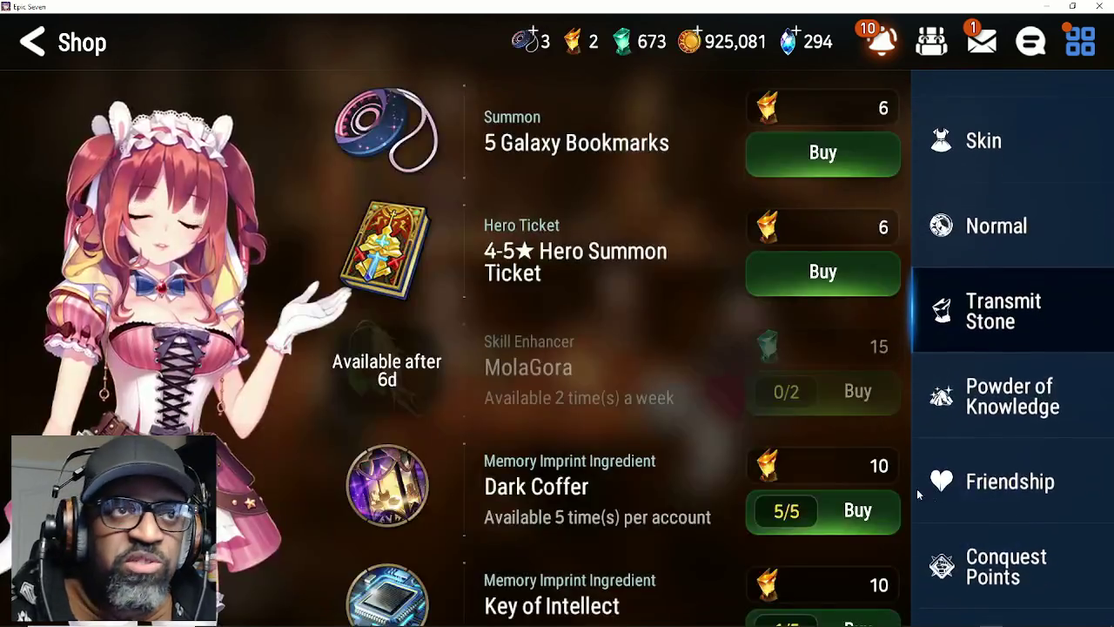
Step: Buy the Greater Spirit Bloom, Ego Fragments and the Gem Selection Chest with transmit stones
mouse_move(681, 399)
mouse_down()
mouse_move(674, 261)
mouse_move(666, 348)
mouse_move(641, 336)
mouse_move(631, 228)
mouse_up()
click(630, 228)
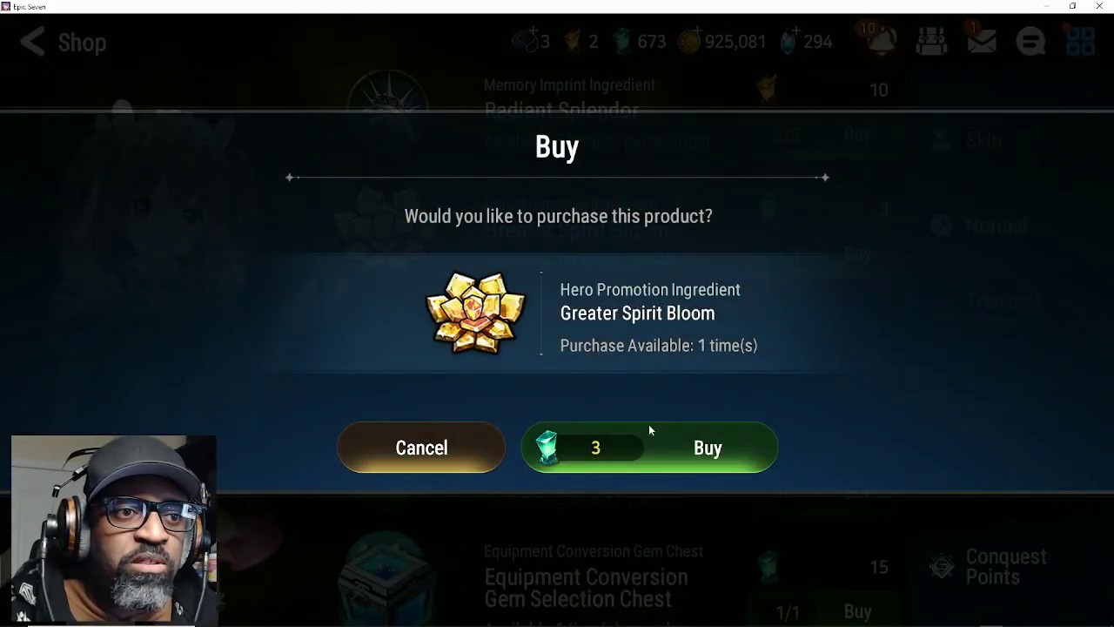
click(649, 426)
scroll(740, 357, down, 2)
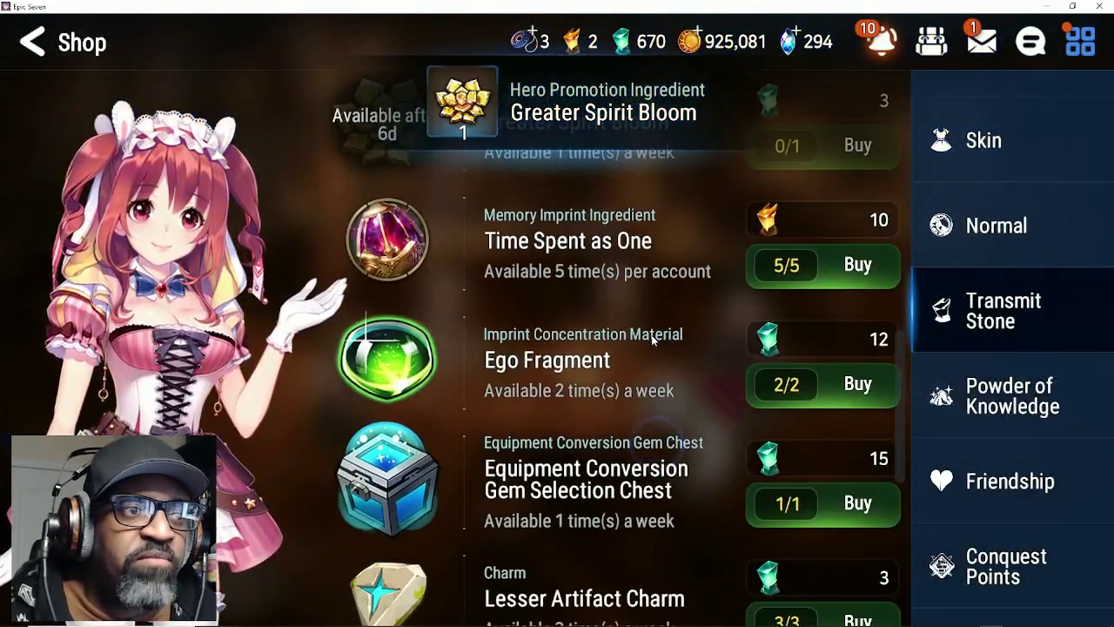
click(815, 385)
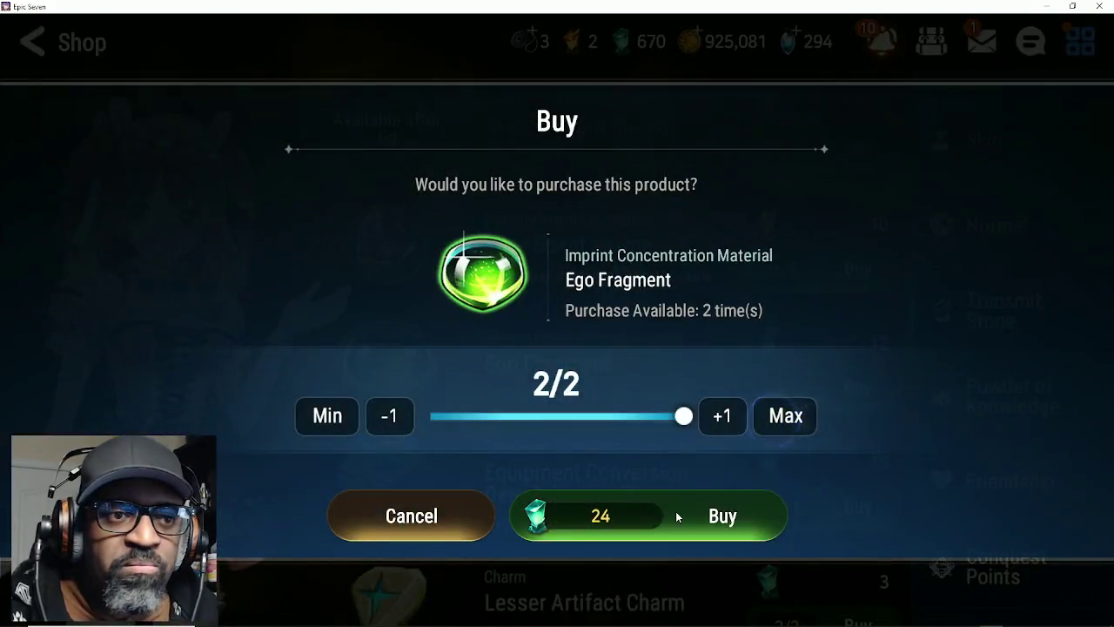
click(675, 517)
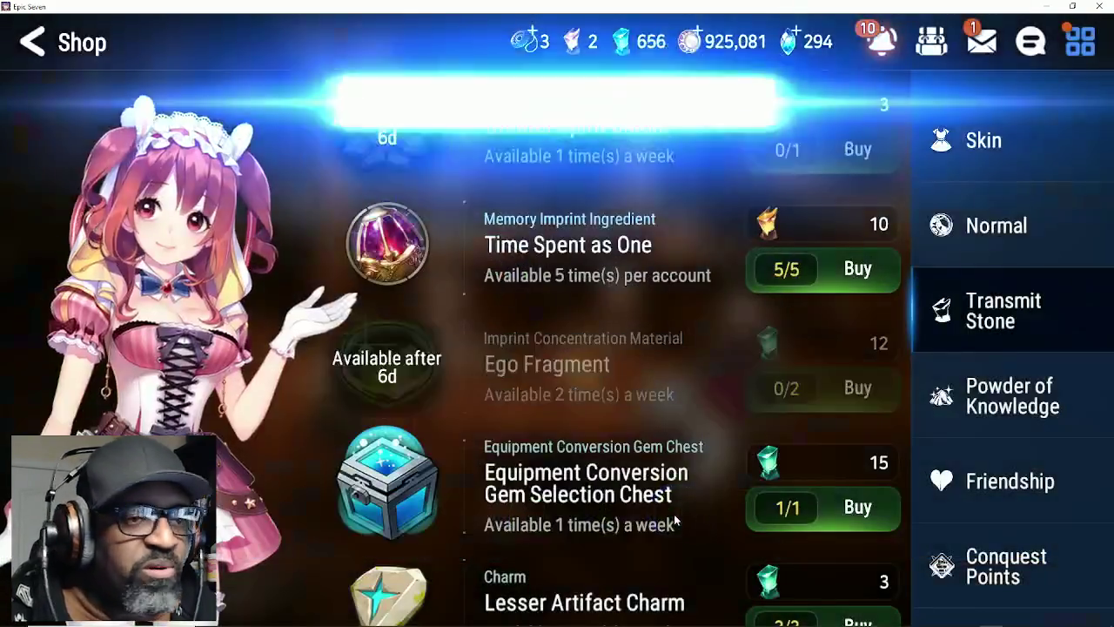
drag(667, 490, 626, 355)
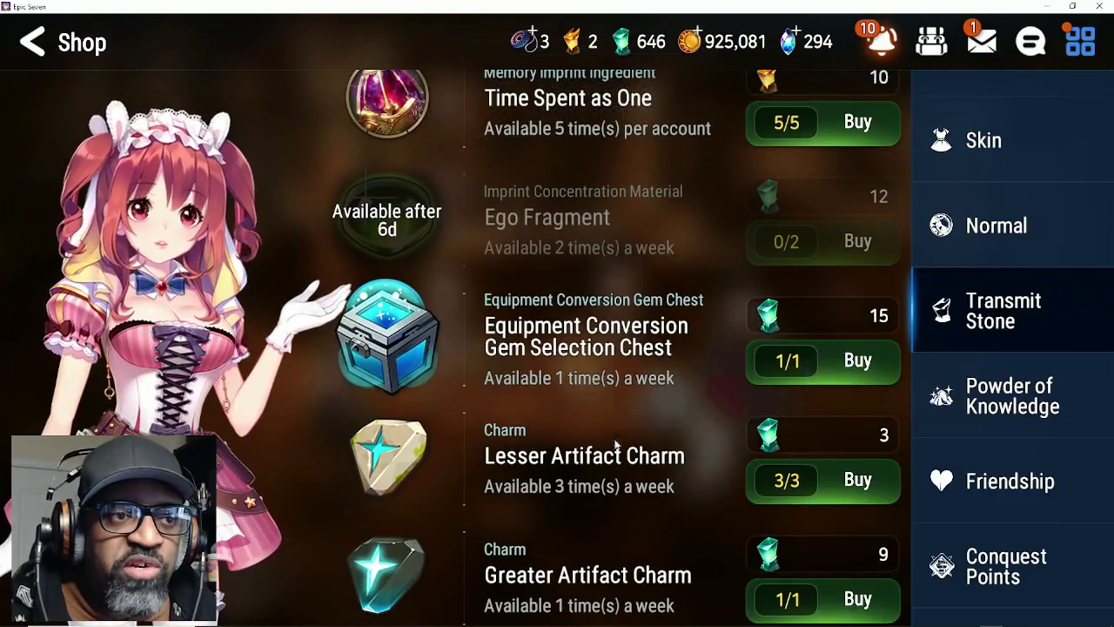
click(832, 380)
click(703, 447)
Step: Buy the maximum Lesser Artifact Charms, the Greater Artifact Charm, and both Accessory Charm Sets
click(792, 478)
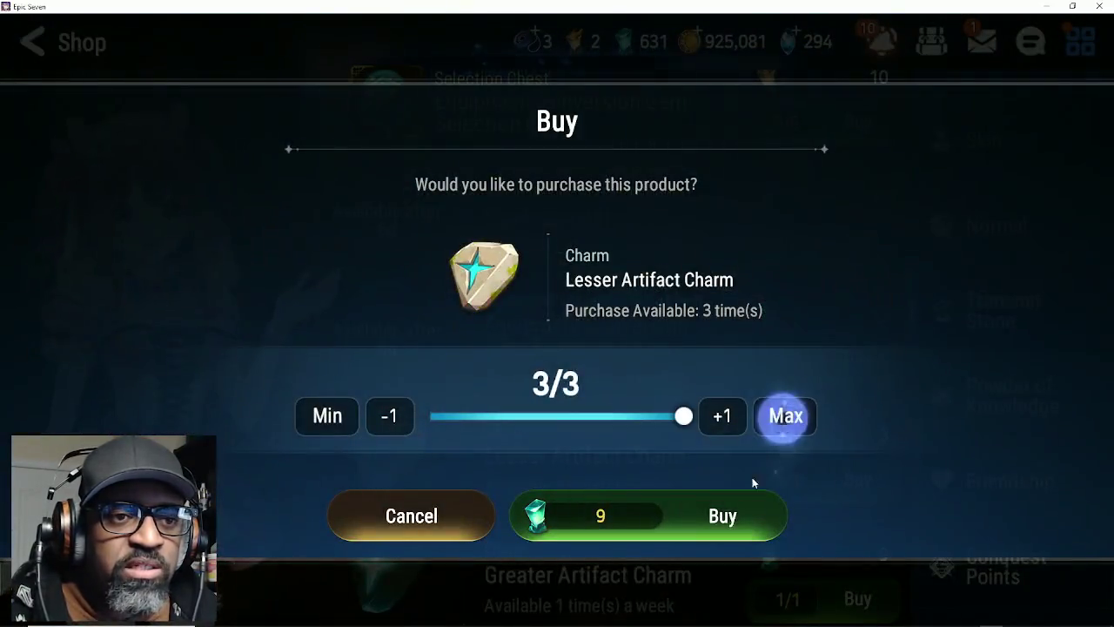
click(740, 513)
mouse_move(757, 522)
mouse_down()
mouse_move(759, 378)
mouse_move(801, 343)
mouse_up()
click(801, 343)
click(696, 446)
click(809, 470)
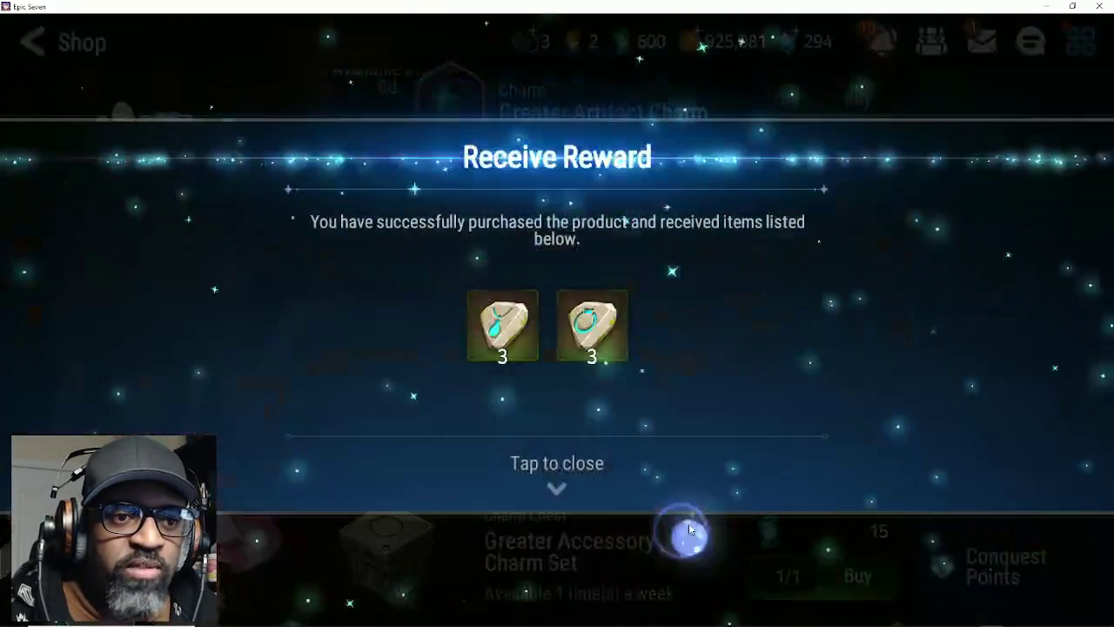
click(670, 500)
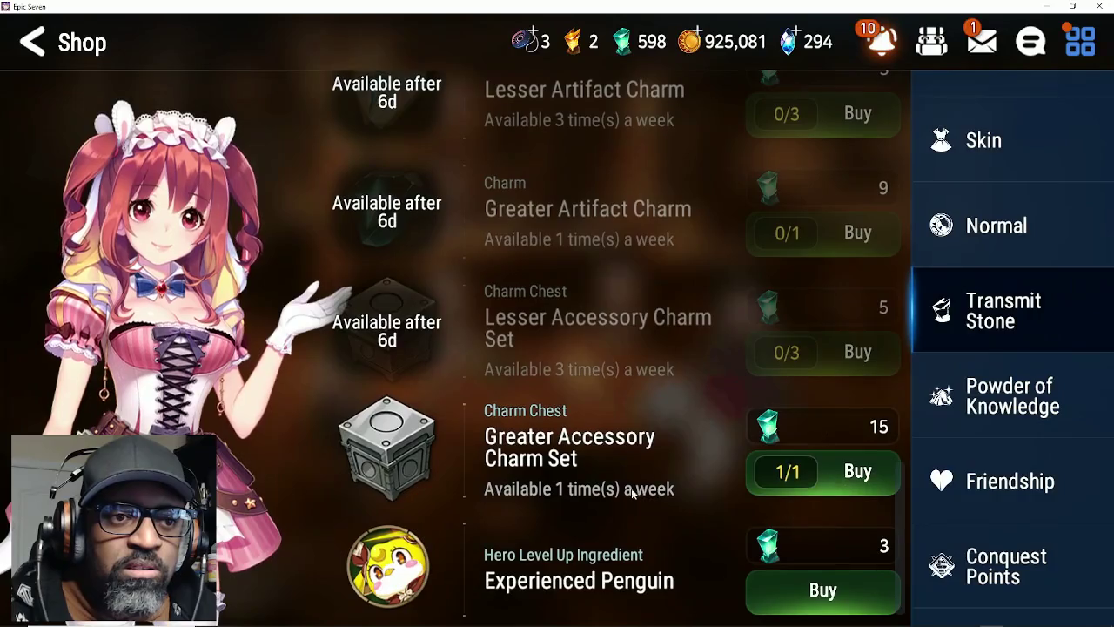
click(766, 478)
click(634, 448)
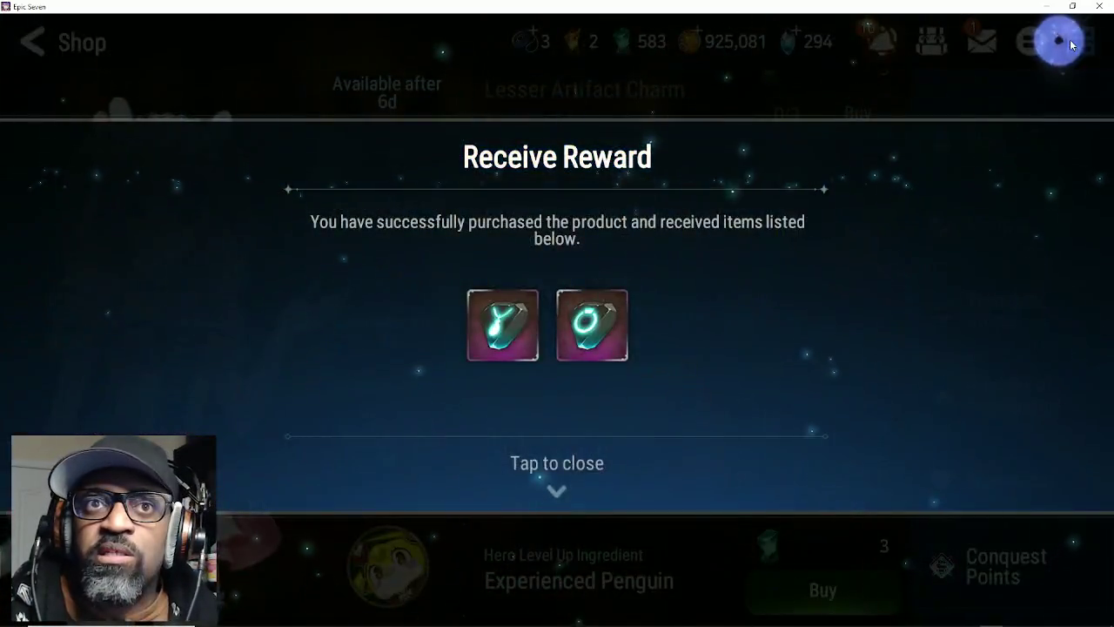
click(1077, 40)
click(942, 229)
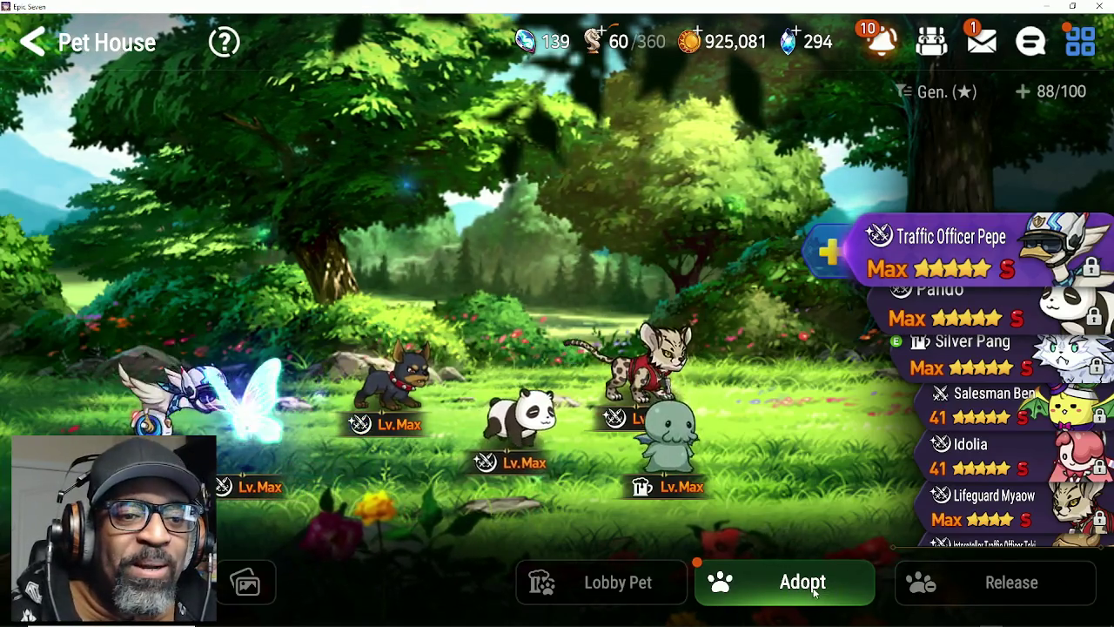
Step: Adopt one pet, Mozzarella the S-rank Street Cat, raising the Pet House to 89/100
click(821, 596)
click(500, 537)
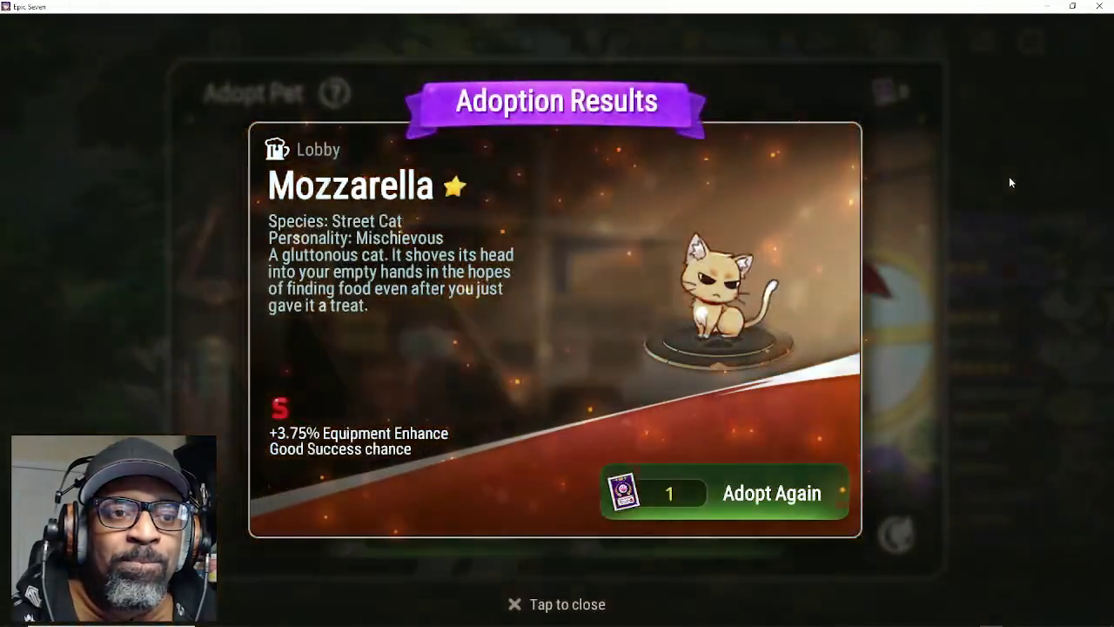
click(1010, 178)
click(1010, 176)
click(1079, 40)
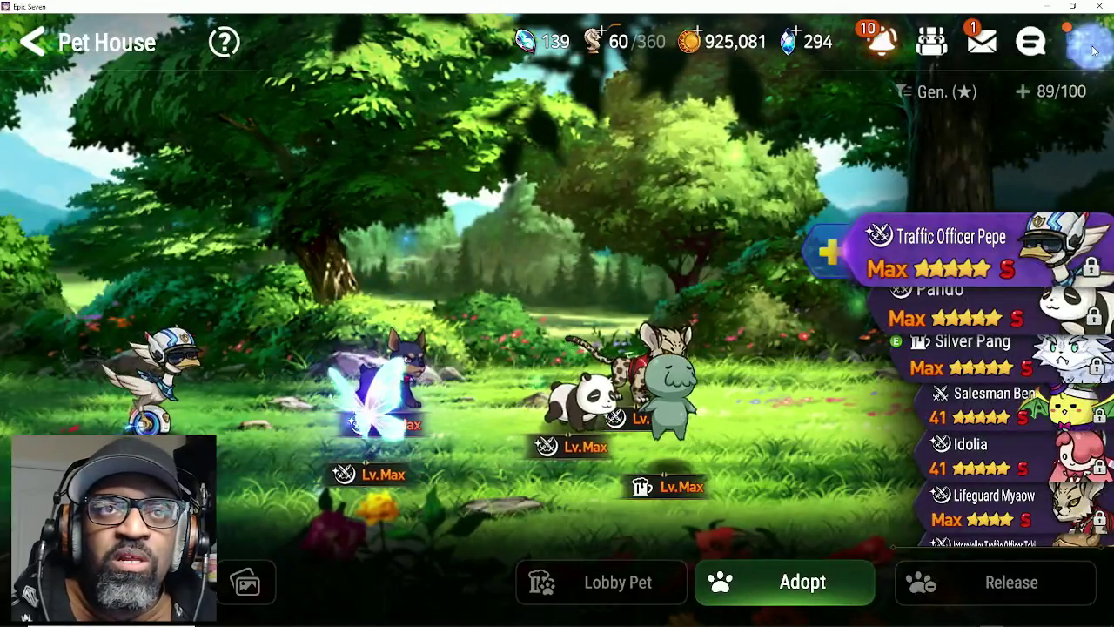
click(1052, 174)
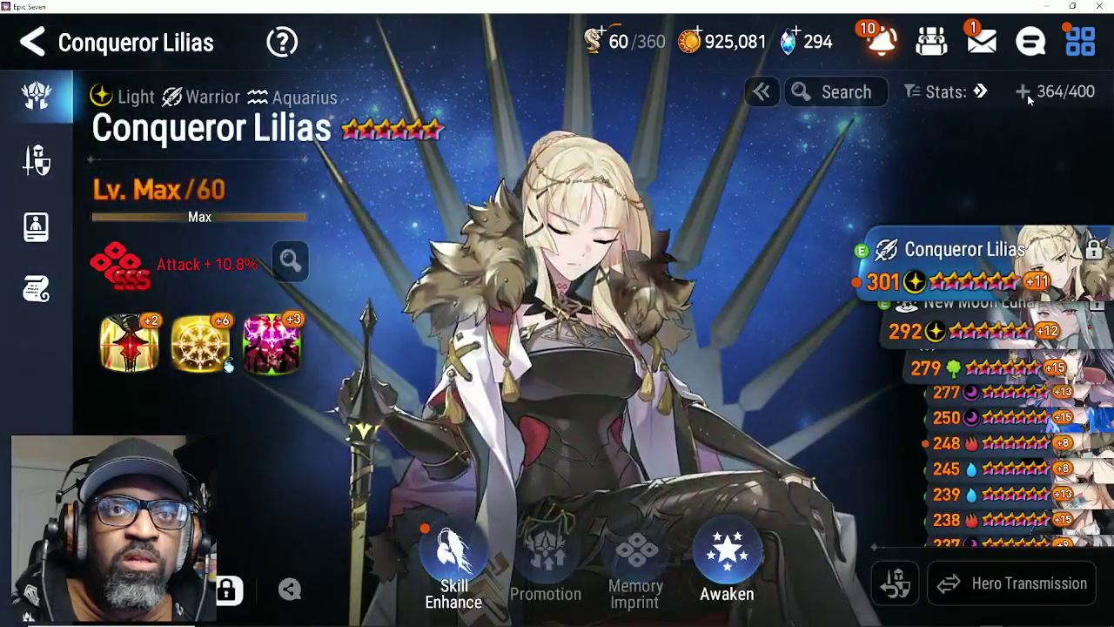
Step: Re-sort the hero roster and open level-up for Saria, the Lv.51 Earth Ranger
click(944, 93)
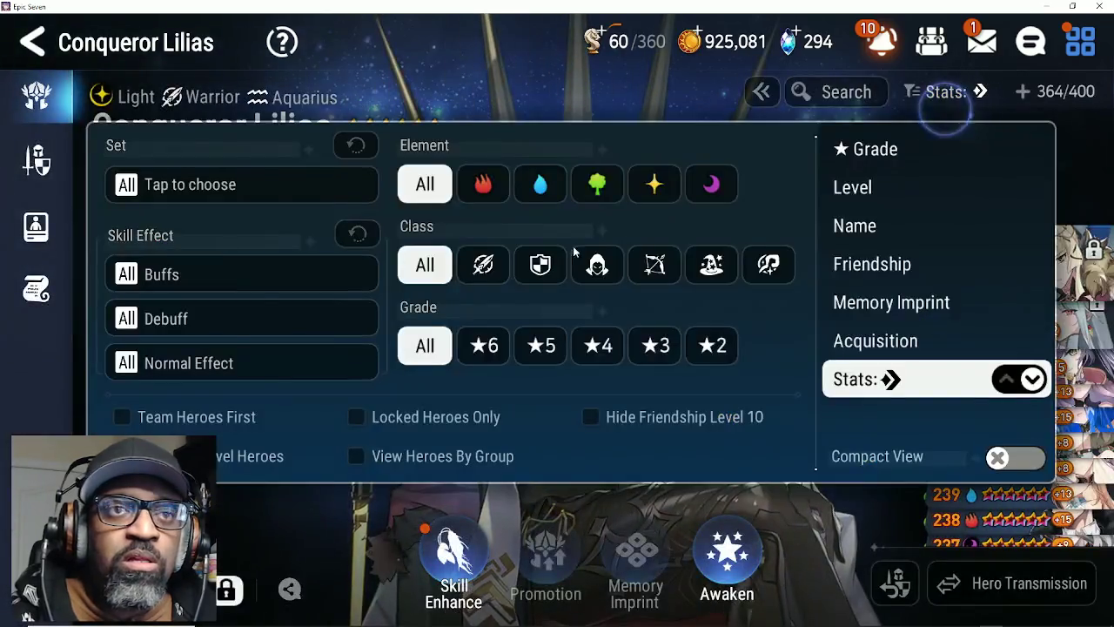
click(971, 87)
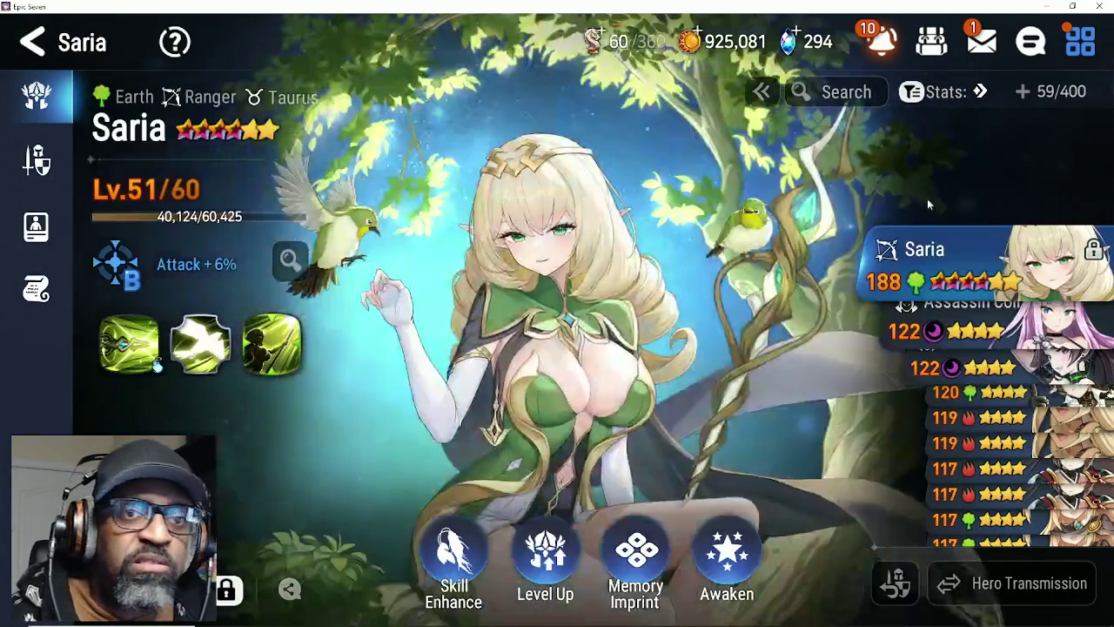
click(545, 561)
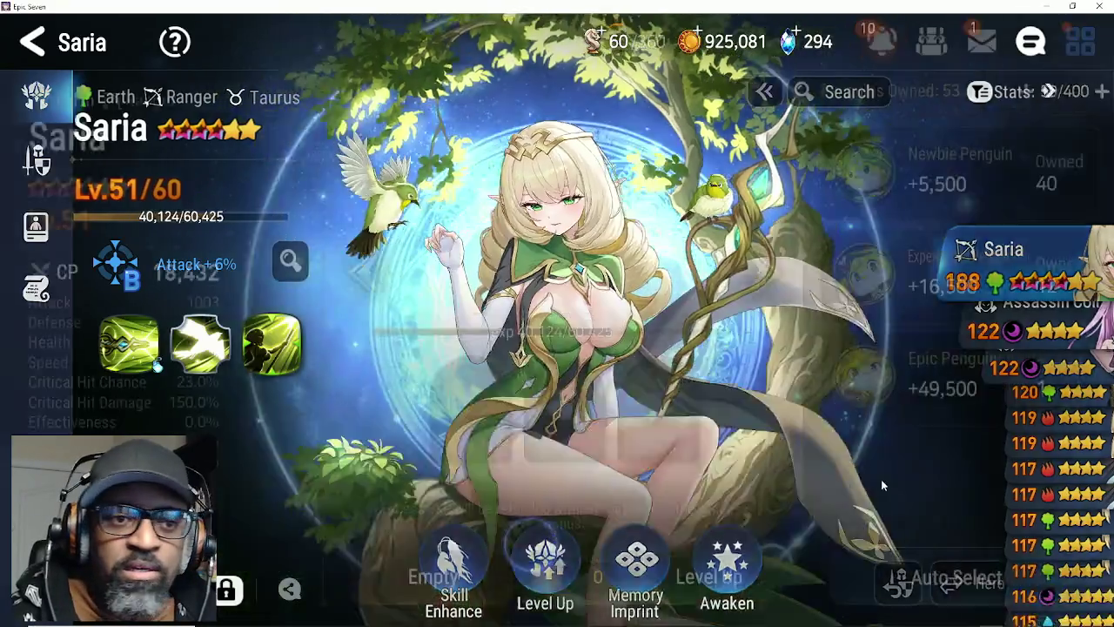